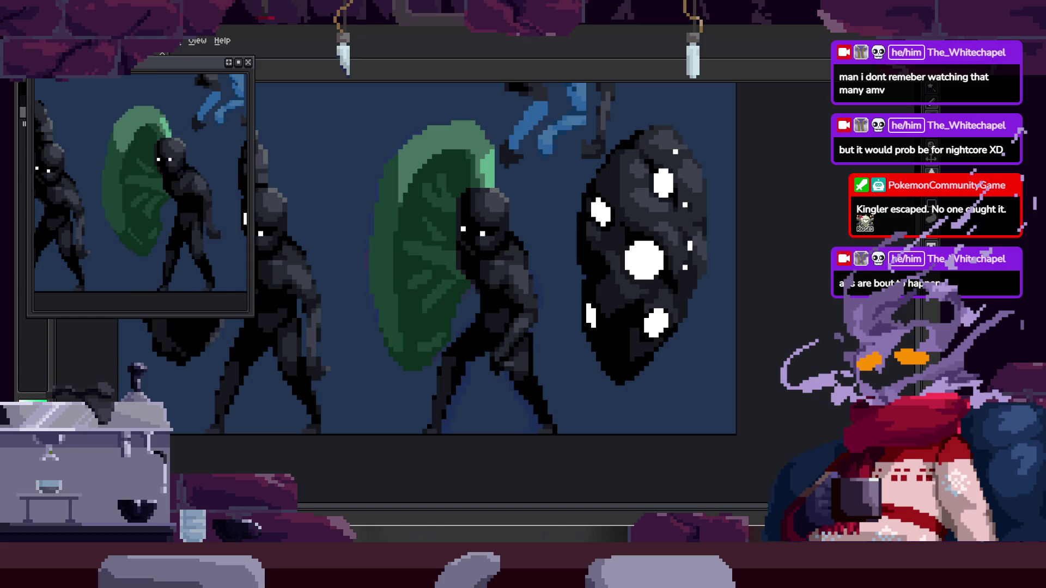
Check frame 31's properties from the timeline without changing anything, then hide the timeline.
key(Tab)
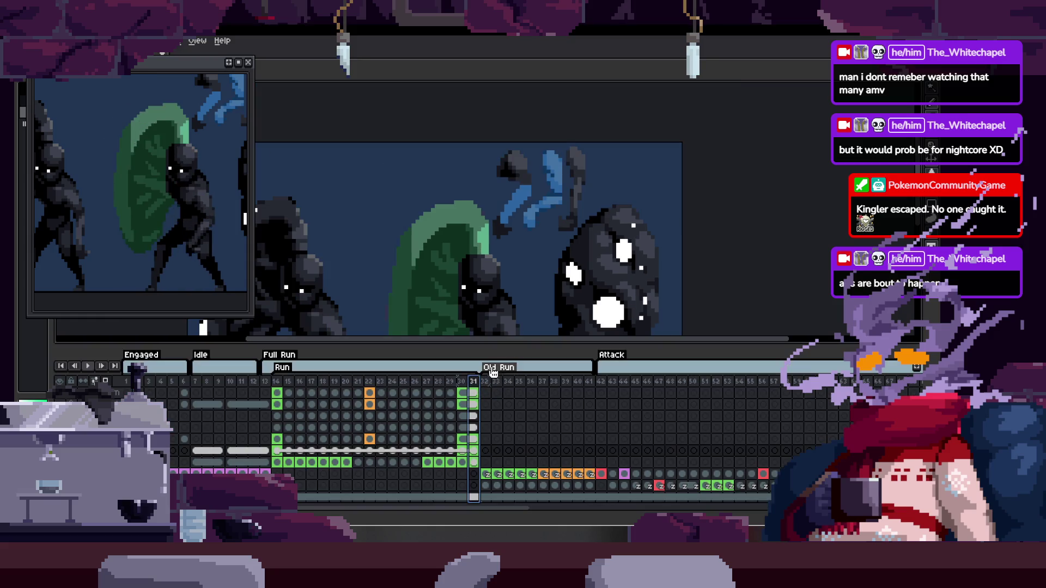
right_click(473, 381)
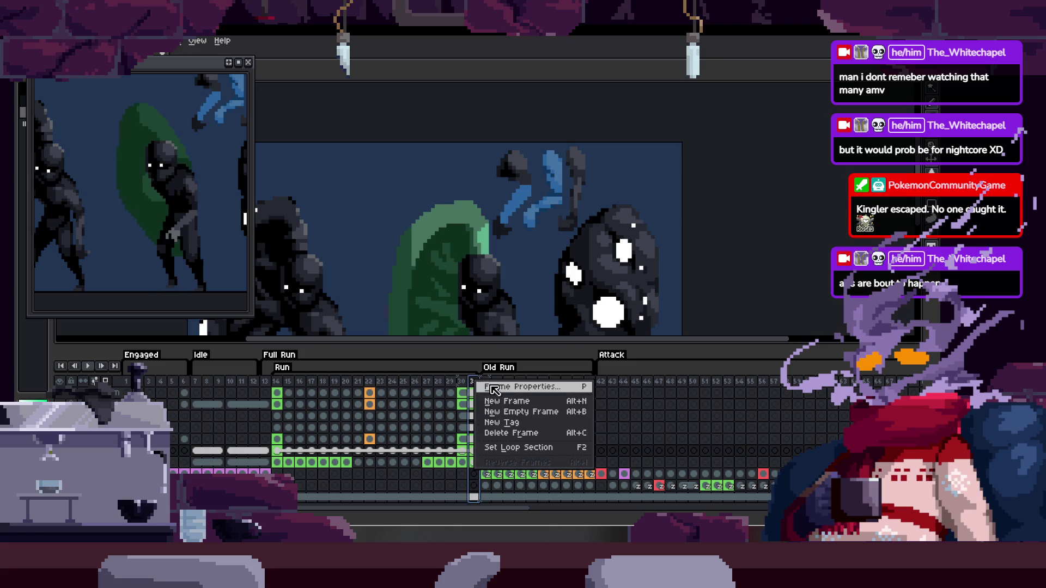
click(496, 389)
click(520, 304)
key(Tab)
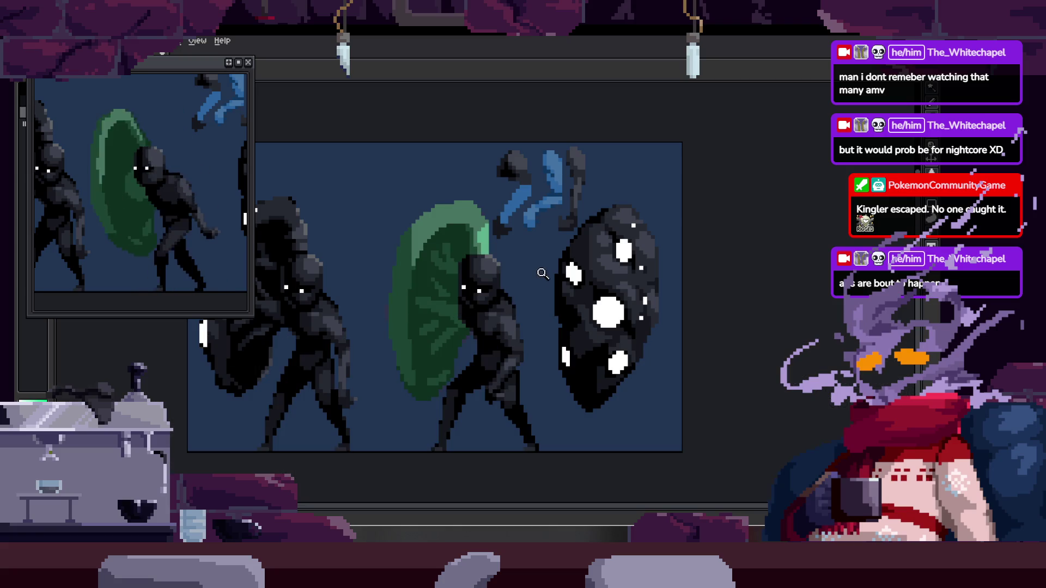
Zoom in on the middle figure's green shield and step to another frame with the Pencil ready.
click(532, 274)
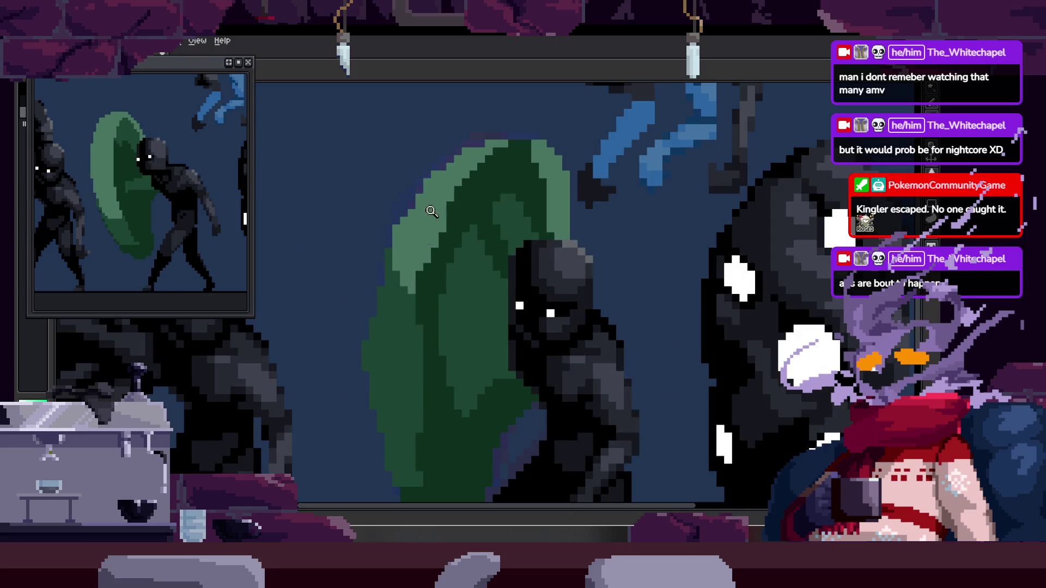
click(501, 162)
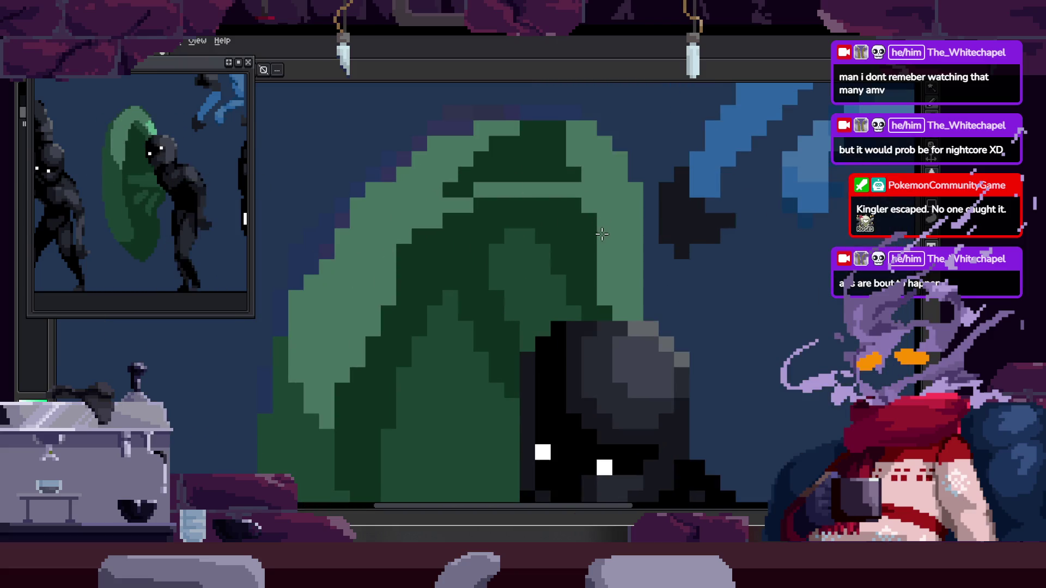
scroll(585, 213, down, 2)
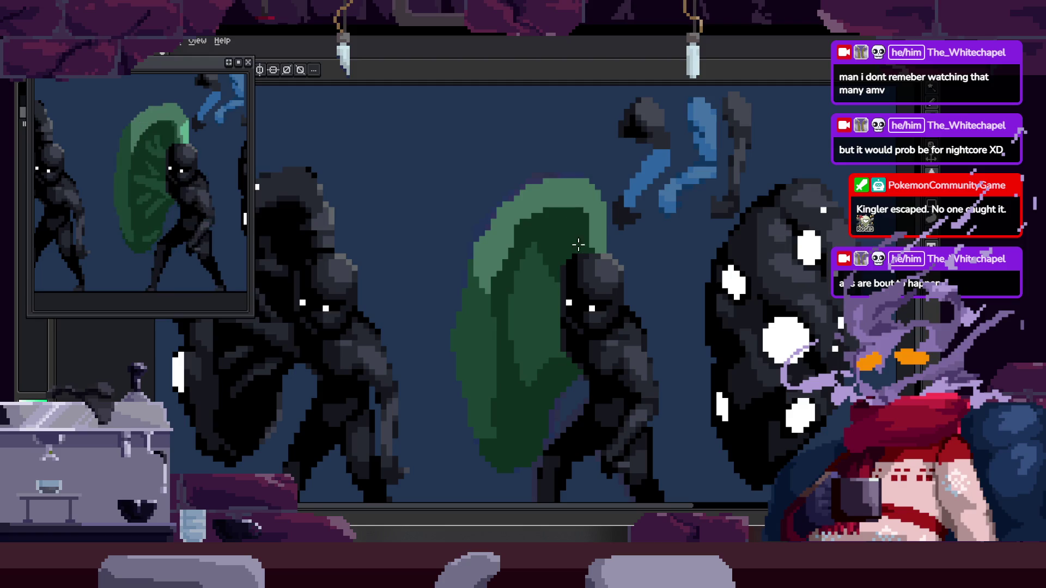
click(515, 294)
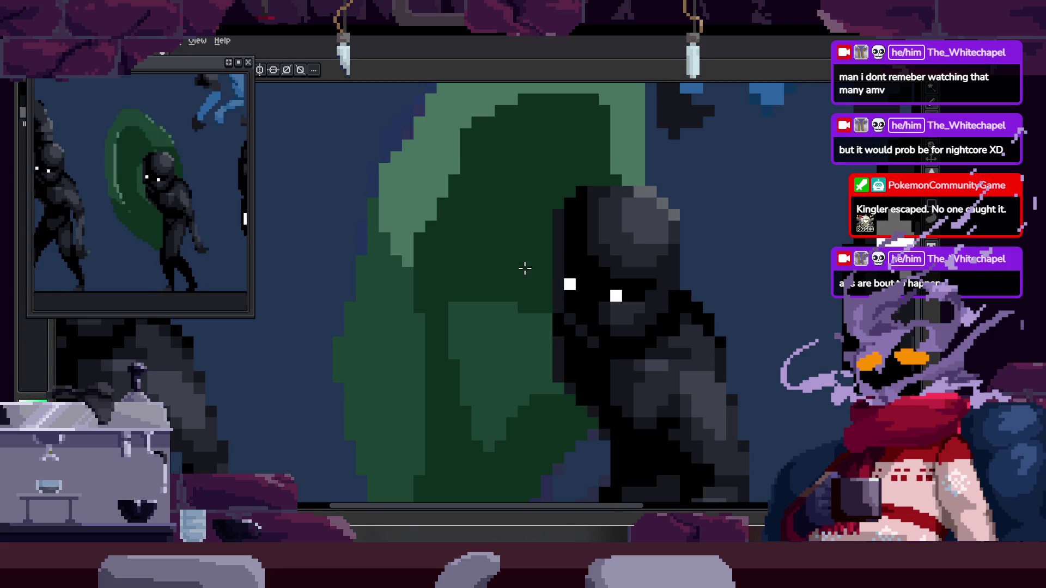
scroll(560, 274, down, 2)
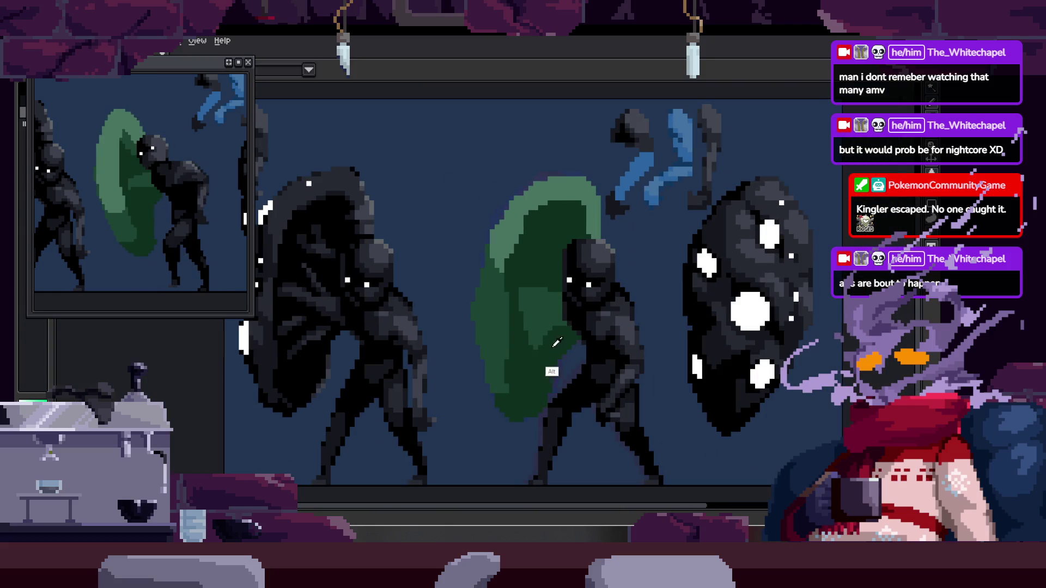
scroll(517, 301, up, 2)
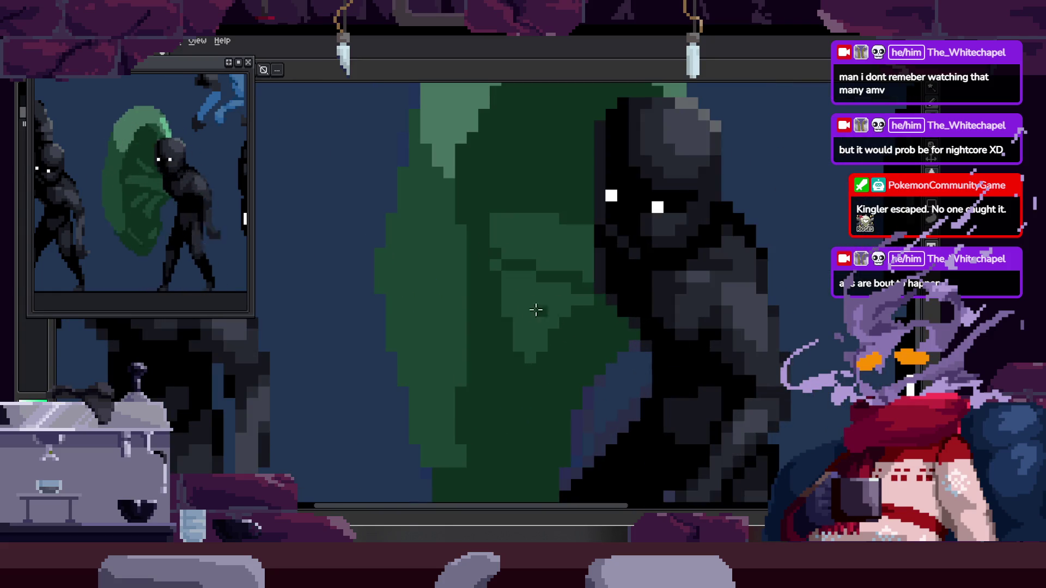
scroll(572, 282, down, 2)
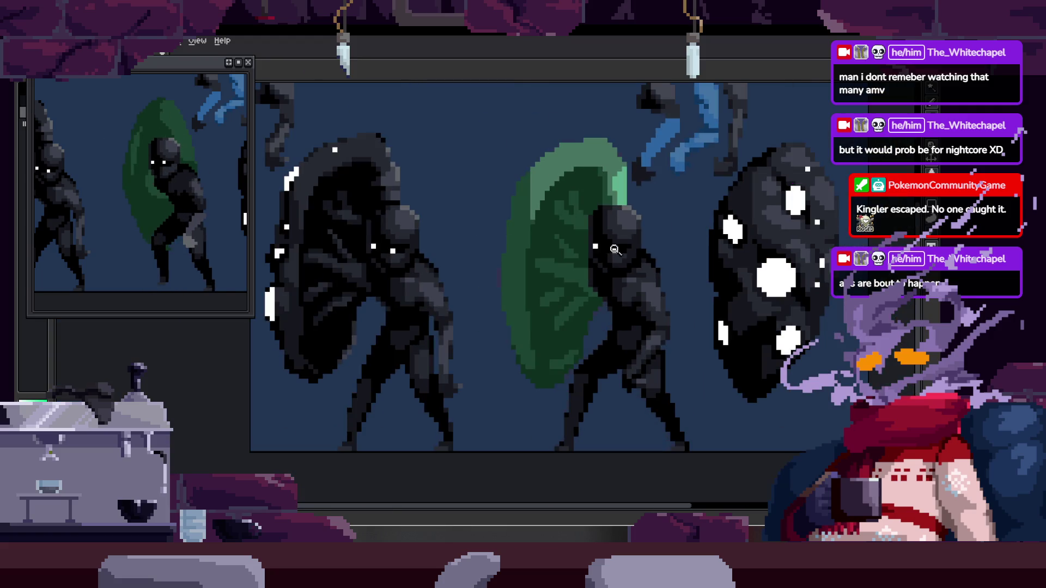
click(561, 315)
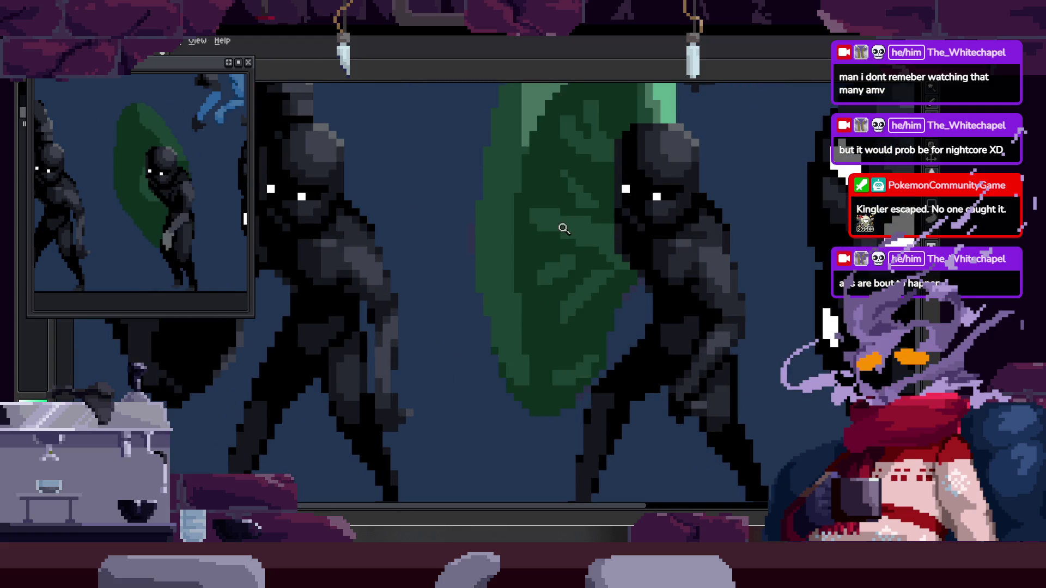
click(553, 317)
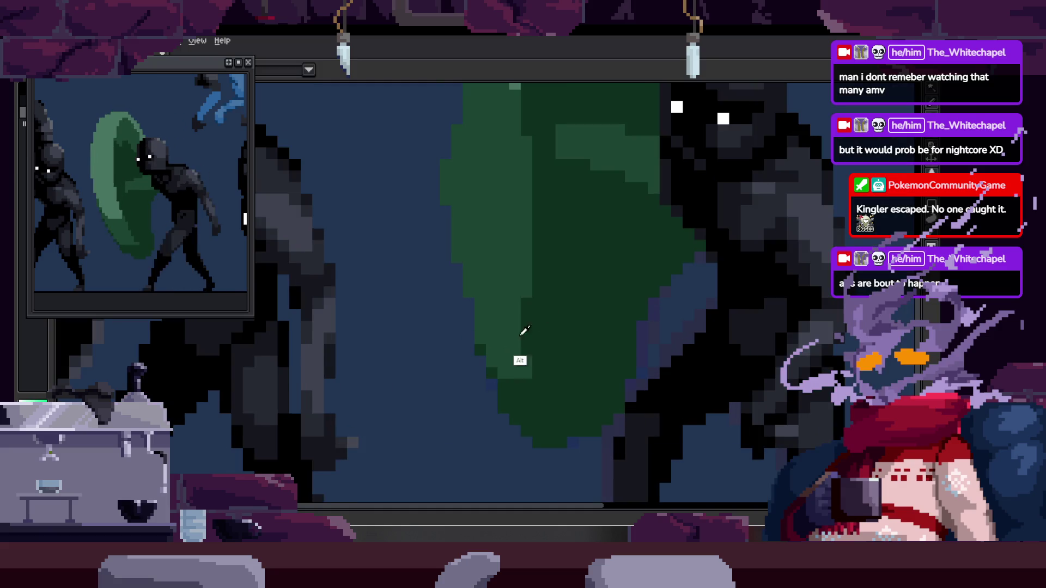
key(b)
key(Return)
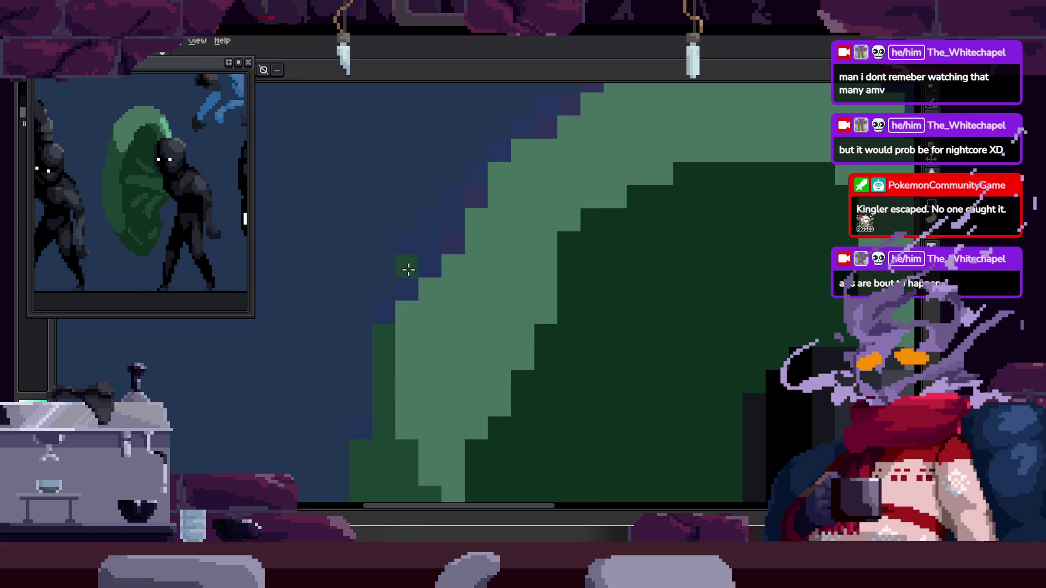
Pick a canvas green and paint a light rim with mid-green shading along the shield's edges.
key(alt)
scroll(476, 310, down, 1)
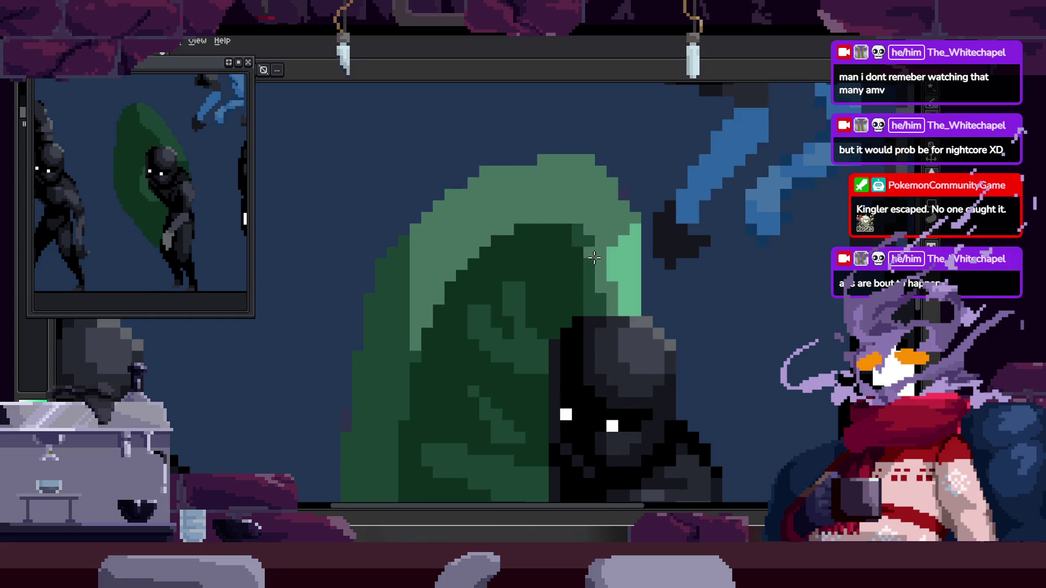
scroll(604, 253, up, 1)
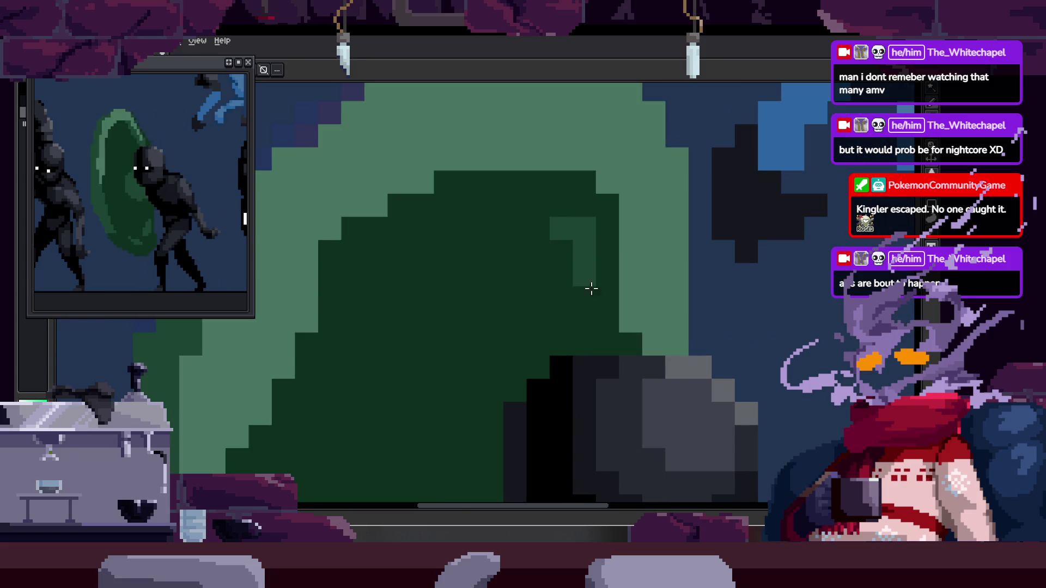
mouse_move(611, 303)
mouse_down()
mouse_move(579, 205)
mouse_move(610, 218)
mouse_up()
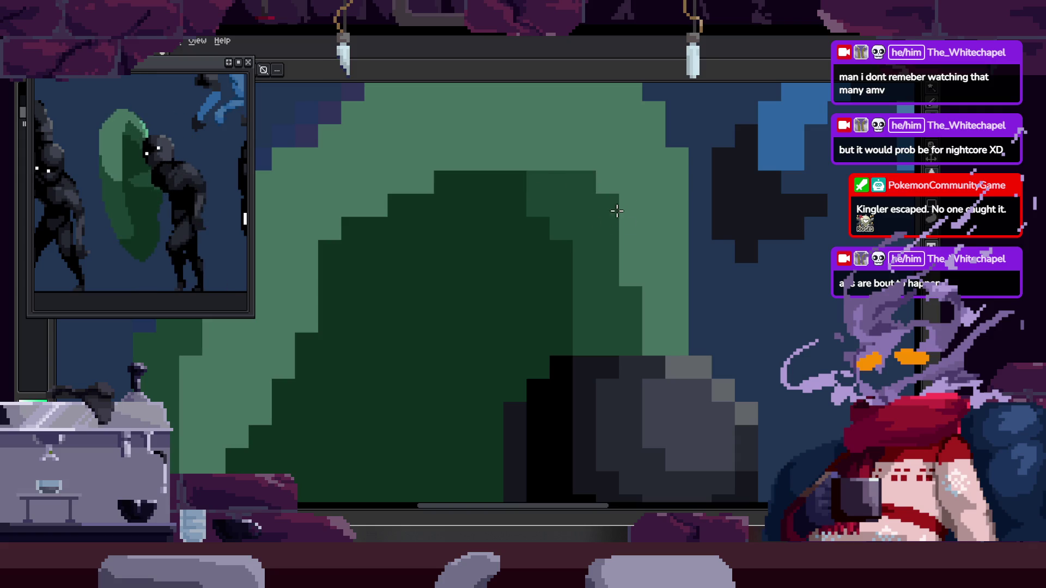
scroll(625, 205, down, 1)
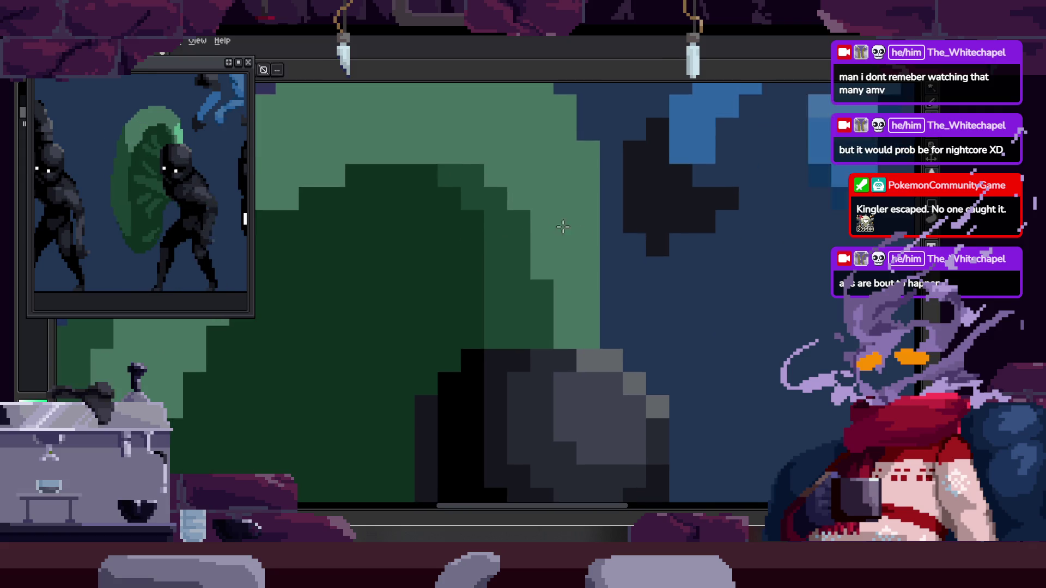
scroll(625, 203, down, 1)
scroll(629, 192, up, 1)
scroll(571, 235, up, 1)
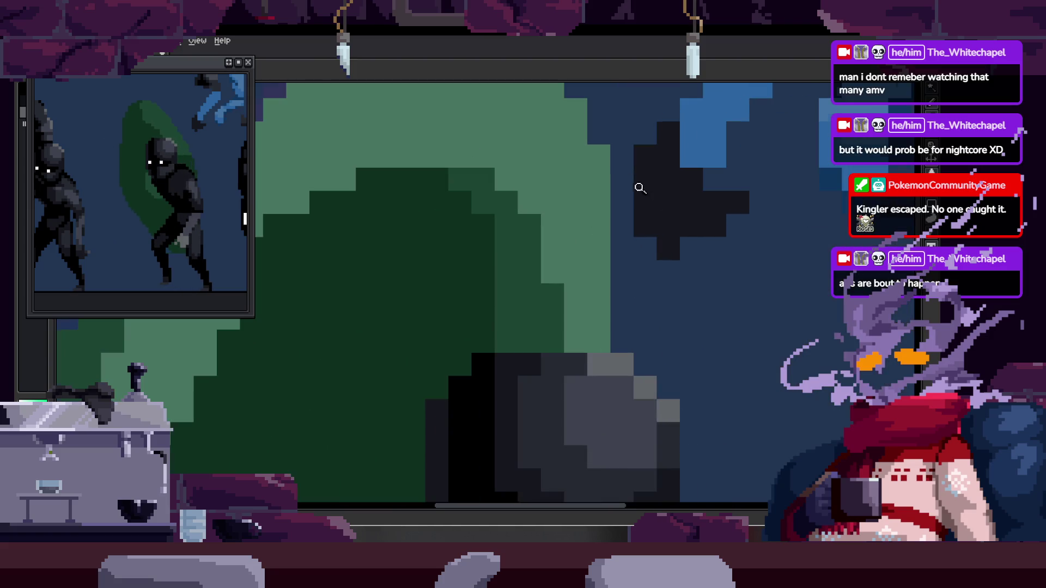
mouse_move(553, 227)
mouse_down()
mouse_move(596, 208)
mouse_move(577, 344)
mouse_up()
drag(547, 263, 558, 309)
mouse_move(566, 240)
mouse_down()
mouse_move(556, 283)
mouse_move(577, 343)
mouse_up()
scroll(628, 239, down, 2)
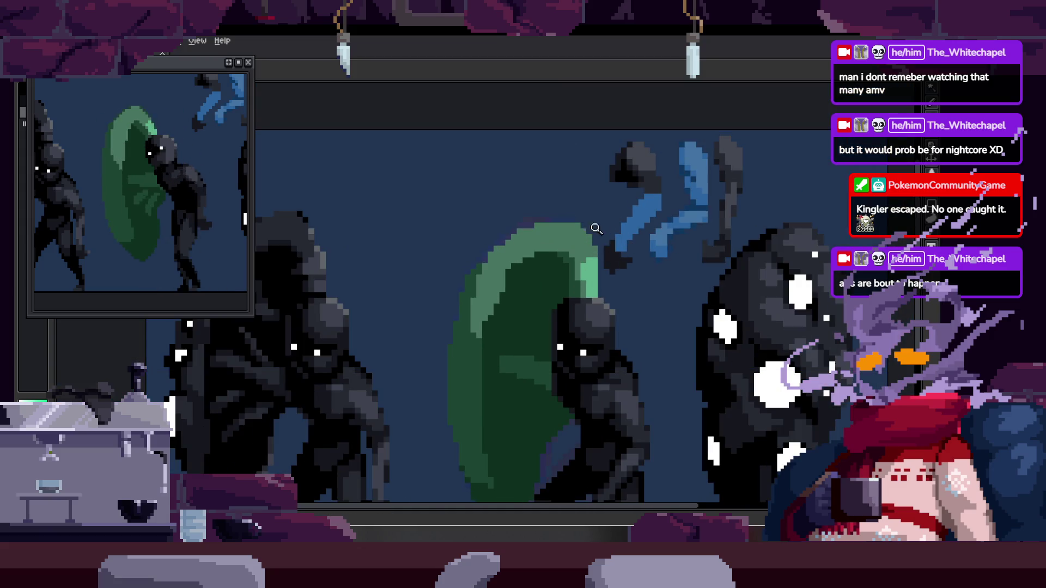
scroll(605, 230, up, 1)
scroll(589, 217, up, 1)
scroll(529, 187, up, 1)
Fill the shield's top rows and interior with green, darkening over the light edge.
drag(528, 186, 646, 197)
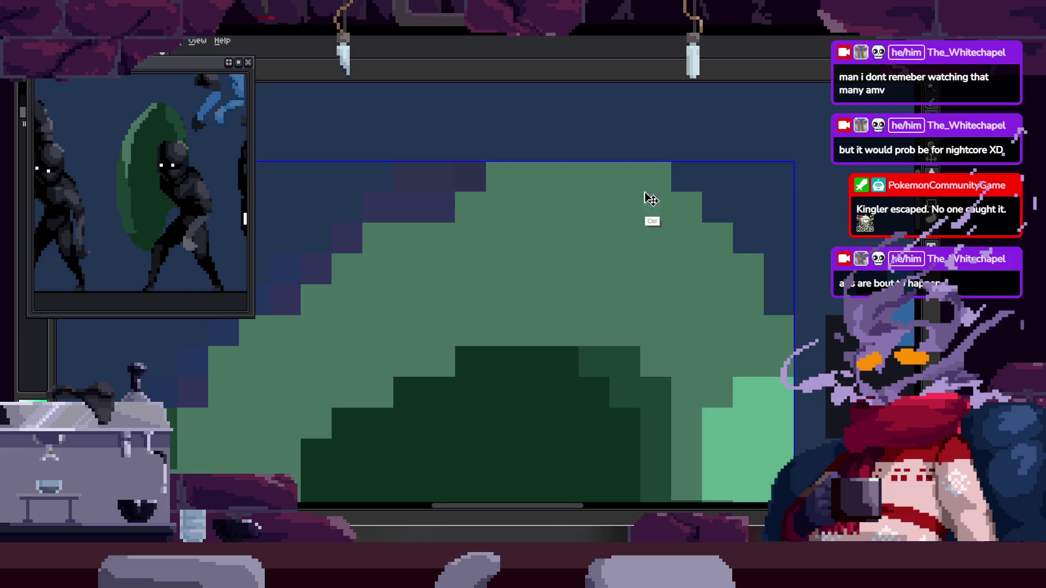
key(ctrl+z)
drag(409, 208, 442, 208)
drag(531, 177, 641, 180)
scroll(641, 181, down, 2)
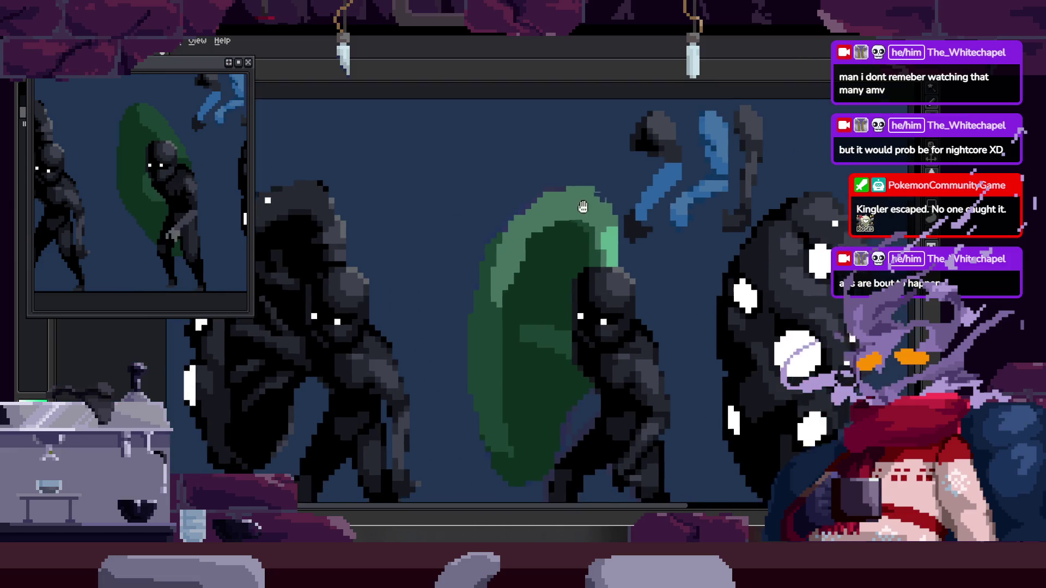
scroll(521, 214, up, 1)
scroll(521, 214, up, 1)
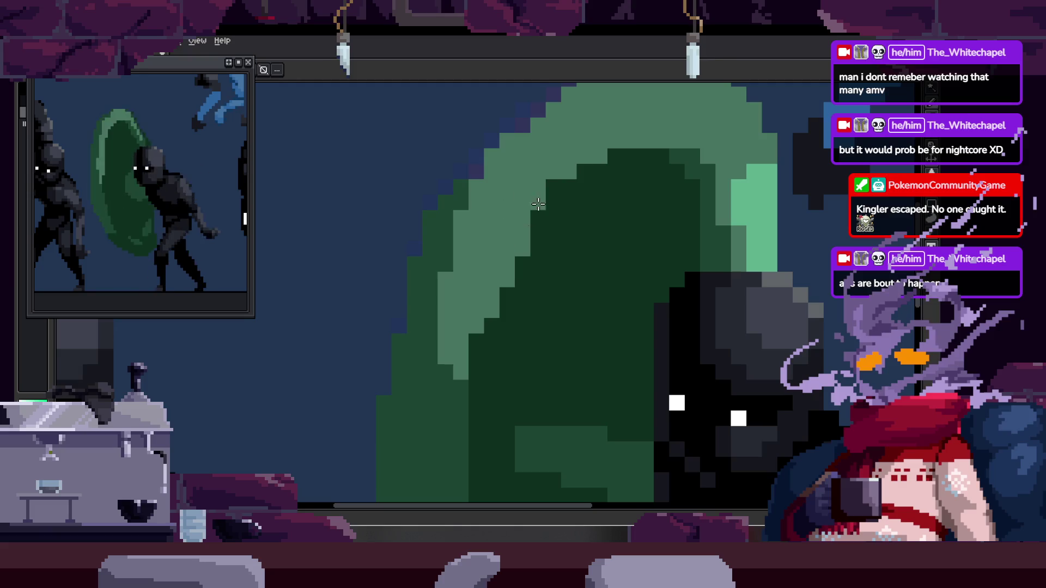
scroll(540, 145, up, 1)
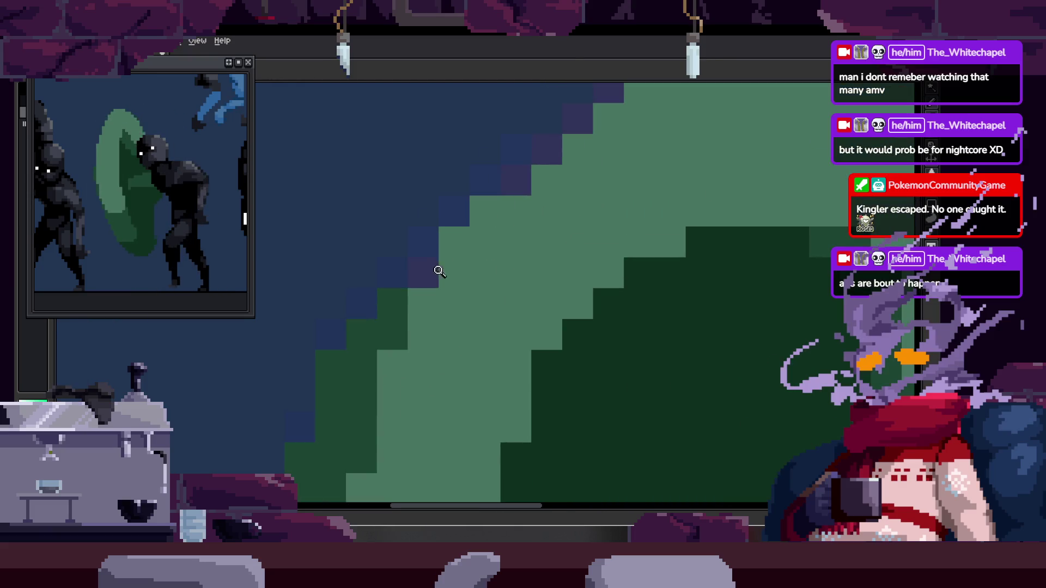
scroll(479, 264, down, 2)
scroll(479, 263, up, 1)
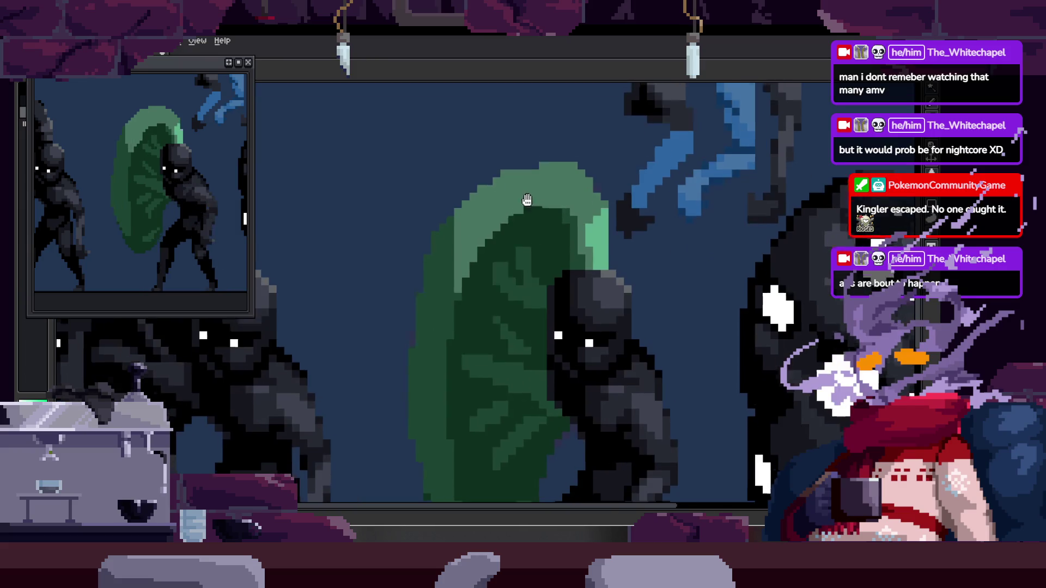
scroll(479, 264, up, 1)
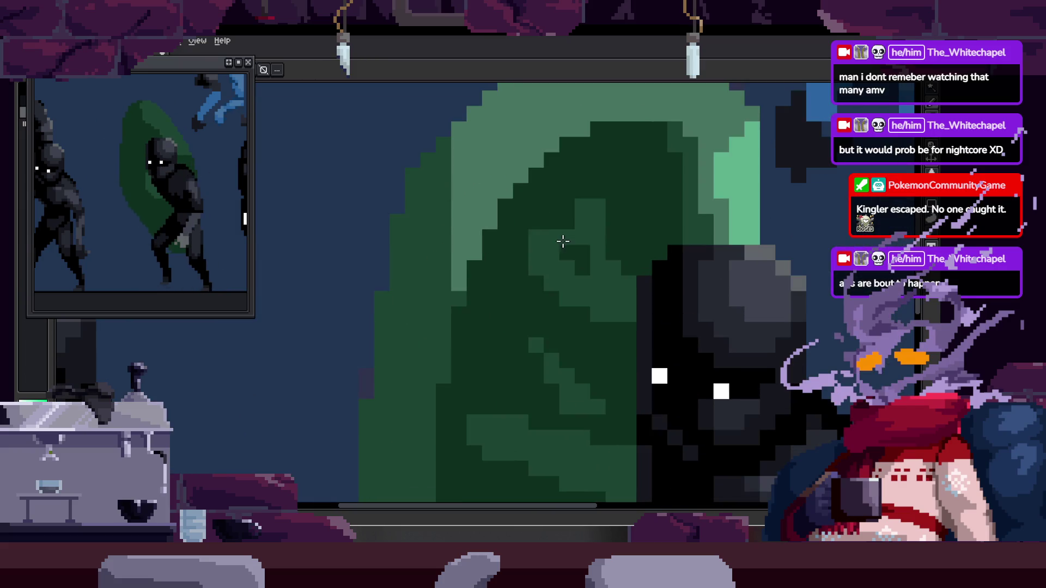
drag(474, 284, 505, 221)
Flip between frames to compare shading, then select and fill a shield area dark green.
key(Right)
key(Right)
key(Left)
key(Right)
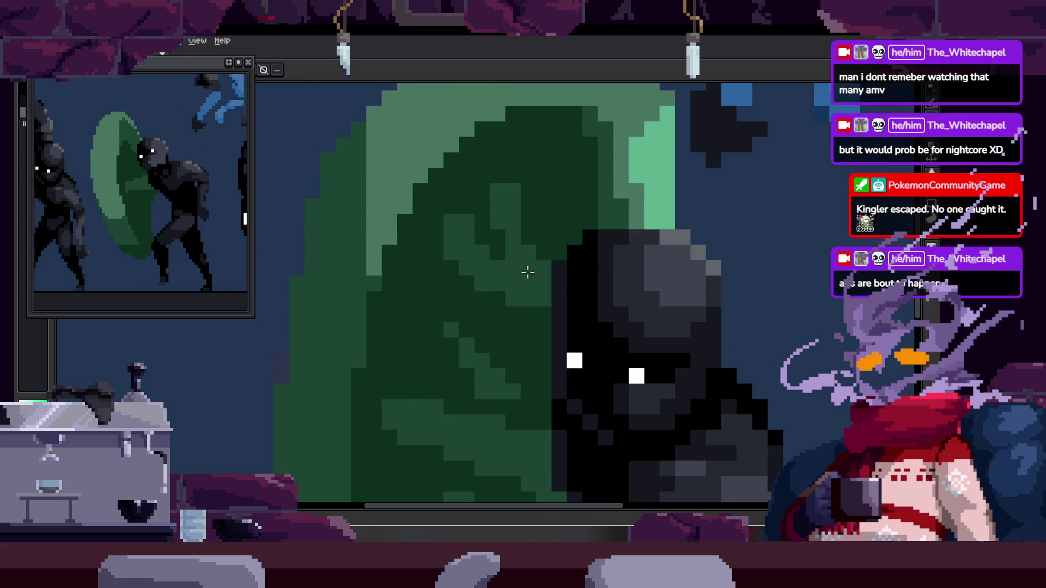
scroll(525, 269, up, 1)
key(b)
mouse_move(556, 123)
mouse_down()
mouse_move(408, 285)
mouse_move(580, 188)
mouse_up()
key(Delete)
key(Right)
key(Left)
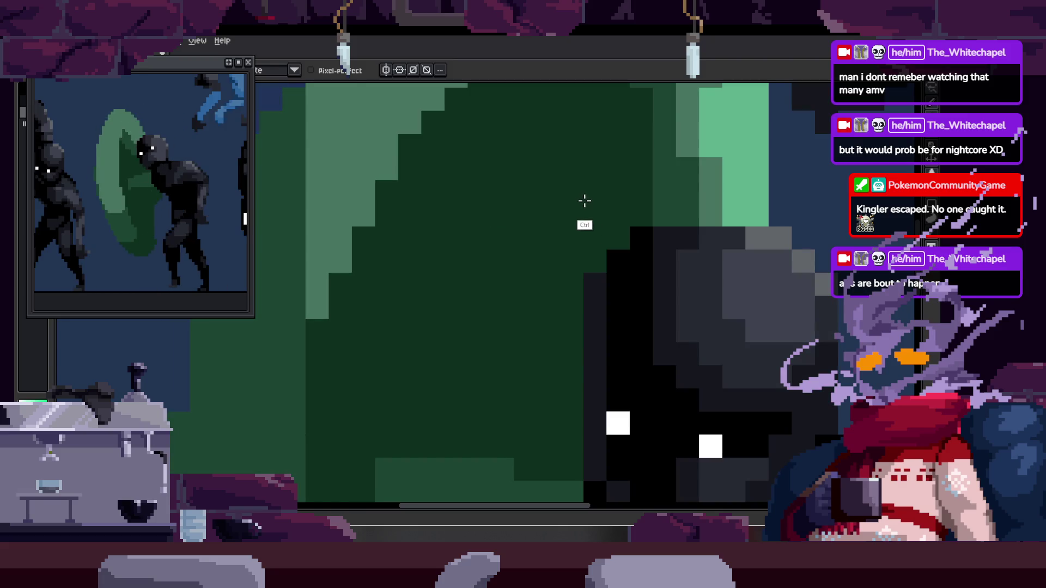
Zoom on the shield while flipping frames to compare, then bring up the timeline.
key(z)
scroll(594, 199, down, 2)
key(Right)
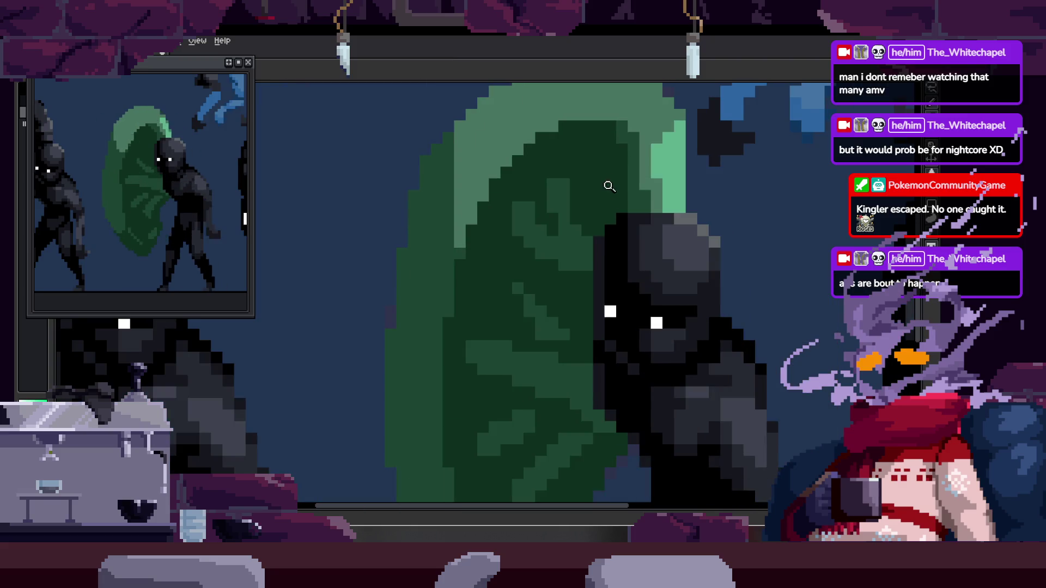
key(Left)
key(Right)
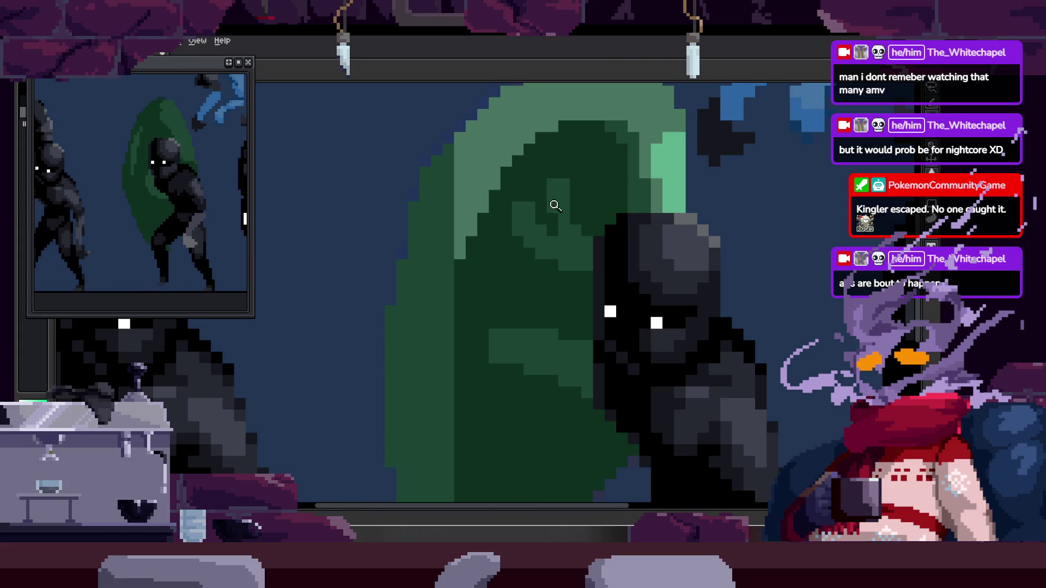
scroll(556, 203, up, 2)
key(b)
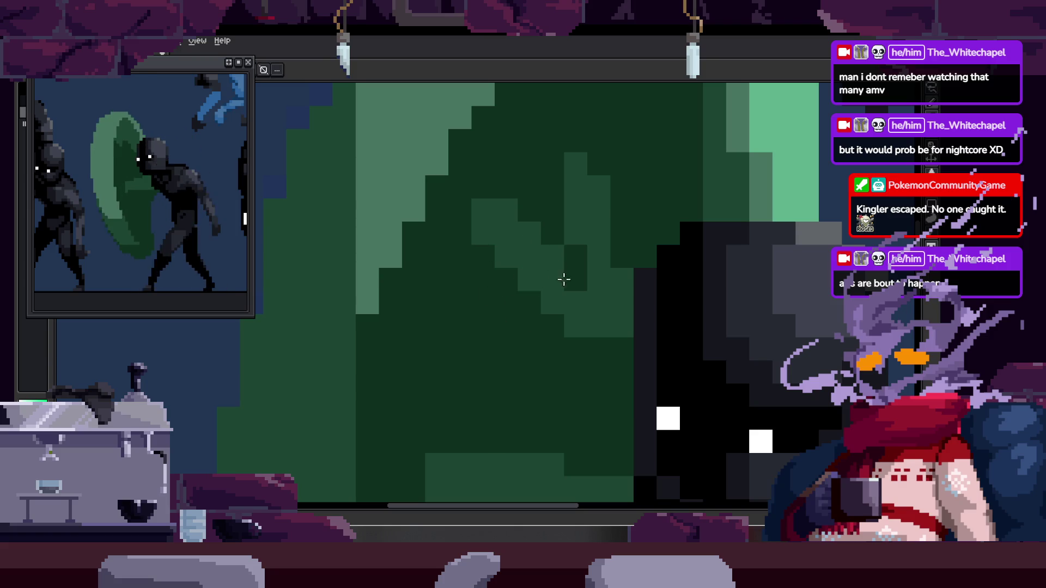
scroll(579, 285, down, 3)
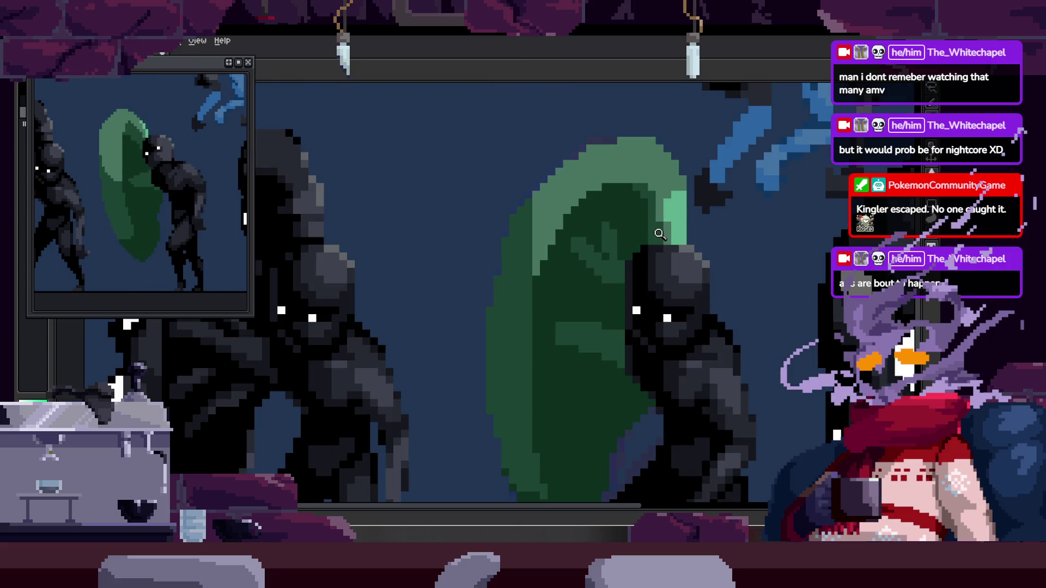
scroll(539, 211, down, 2)
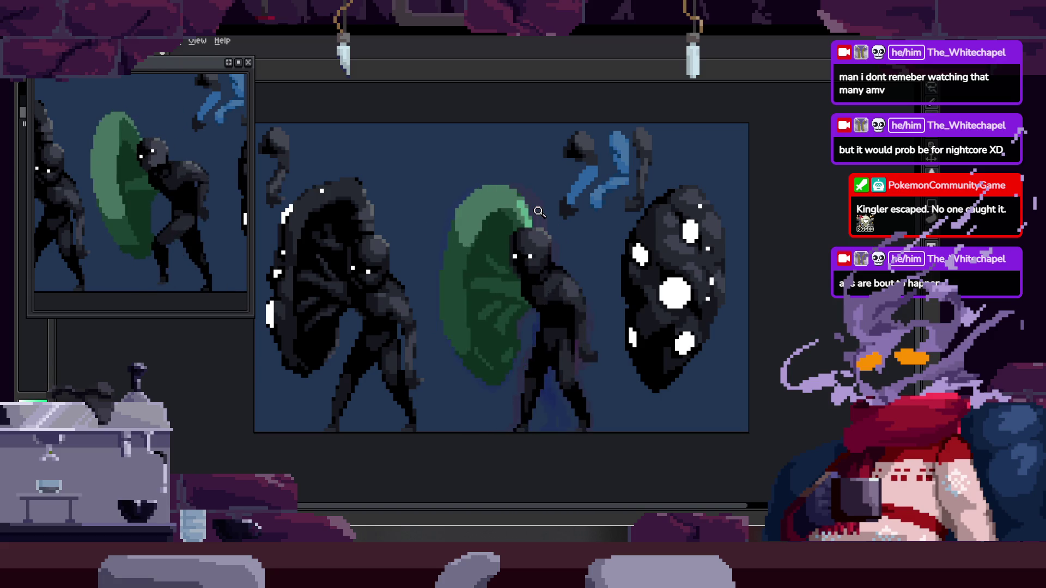
key(Tab)
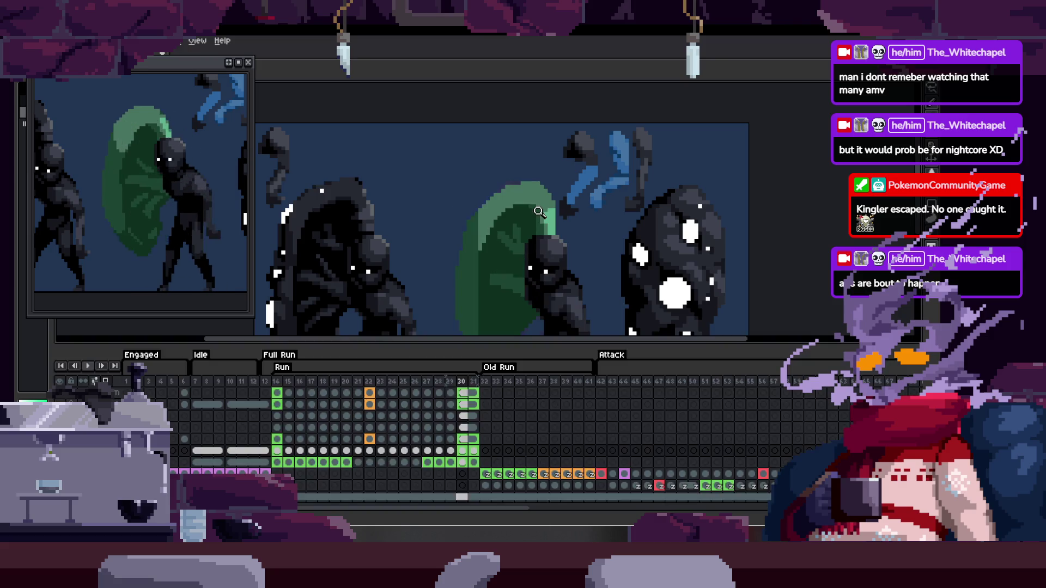
Zoom to the middle figure and probe the shield's dark green area with the Magic Wand.
key(Tab)
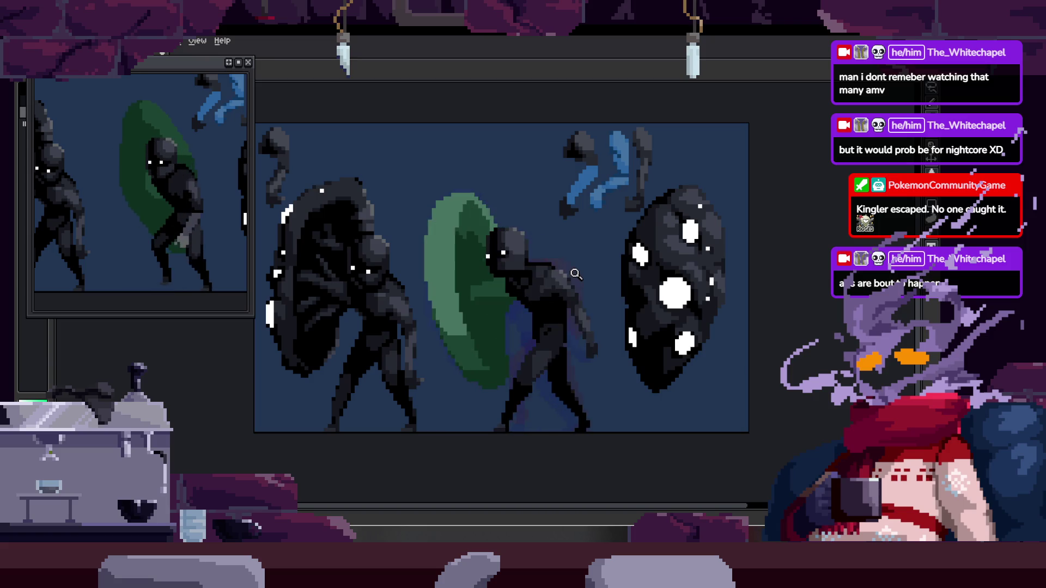
click(547, 274)
scroll(547, 274, up, 1)
scroll(576, 315, up, 1)
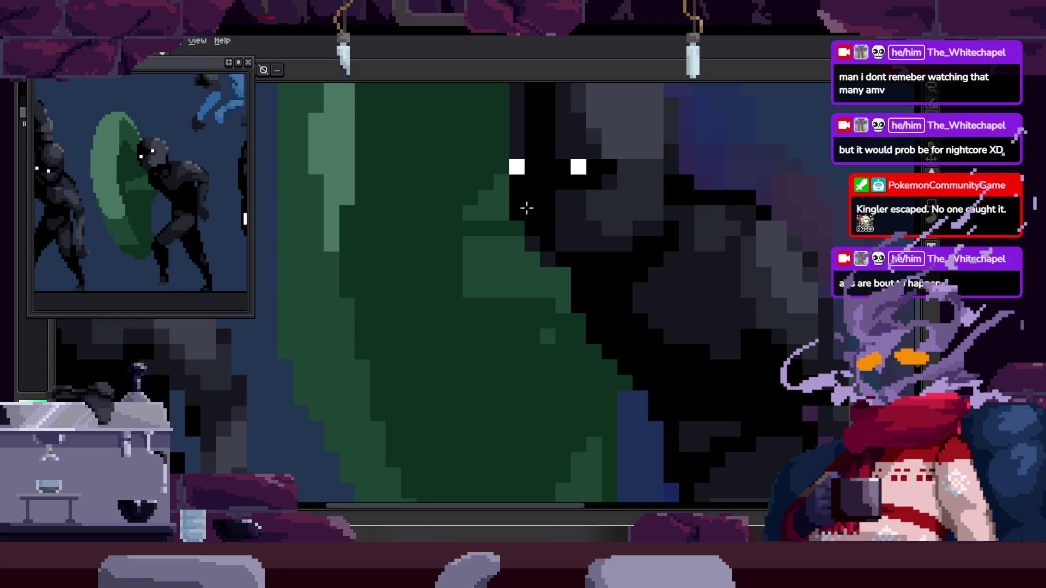
key(w)
click(576, 218)
key(ctrl+d)
key(m)
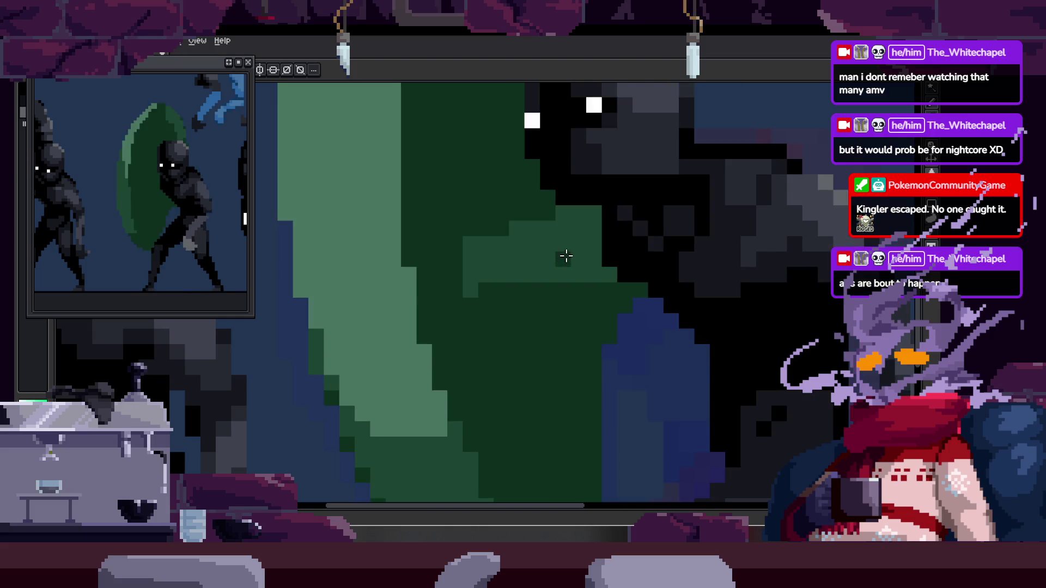
scroll(506, 253, up, 2)
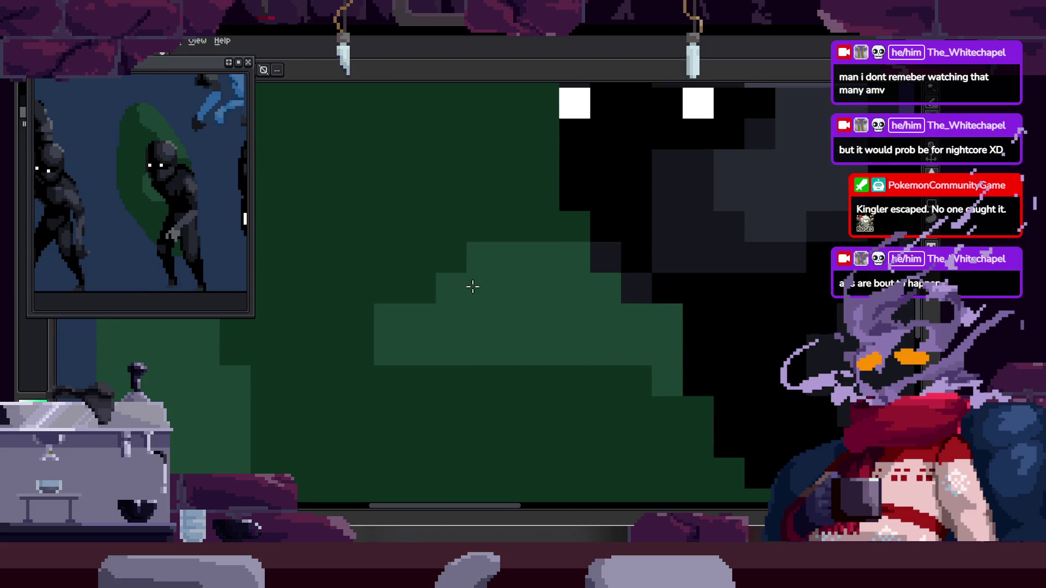
scroll(496, 261, down, 2)
scroll(523, 254, down, 1)
scroll(506, 257, down, 1)
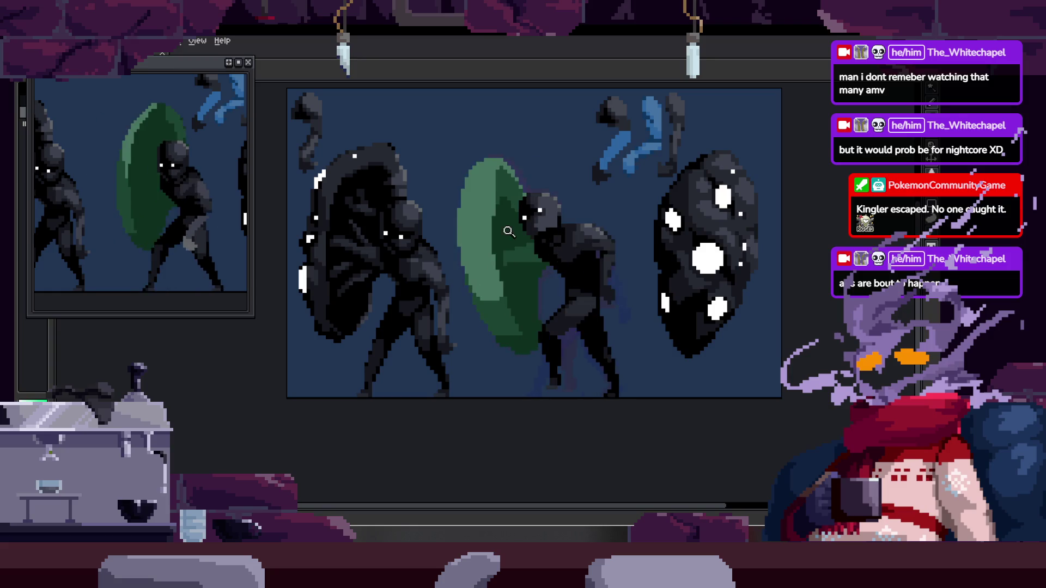
Zoom closer on the shield edge to adjust pixels and save the sprite file.
click(554, 298)
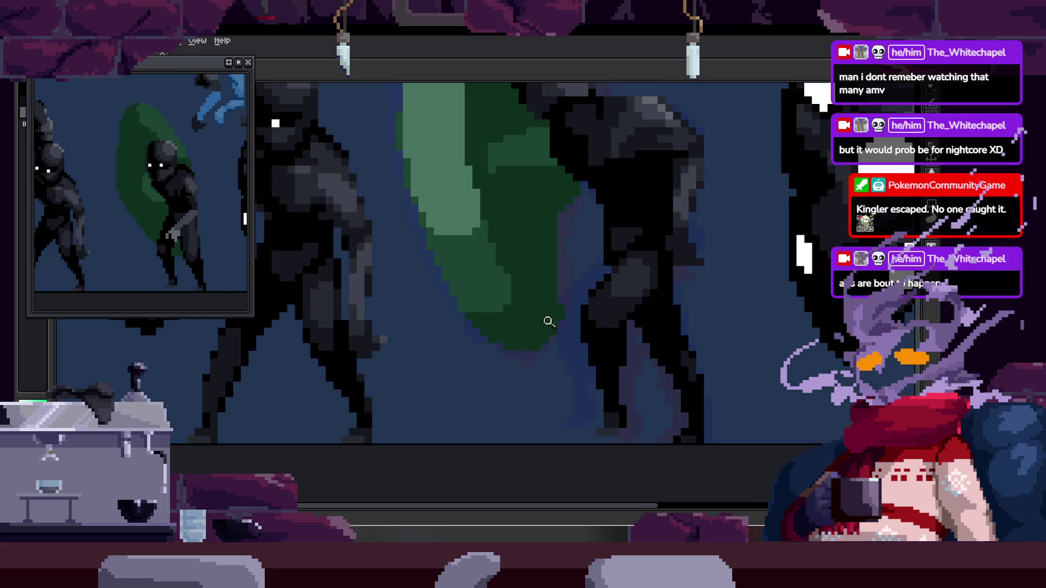
click(567, 316)
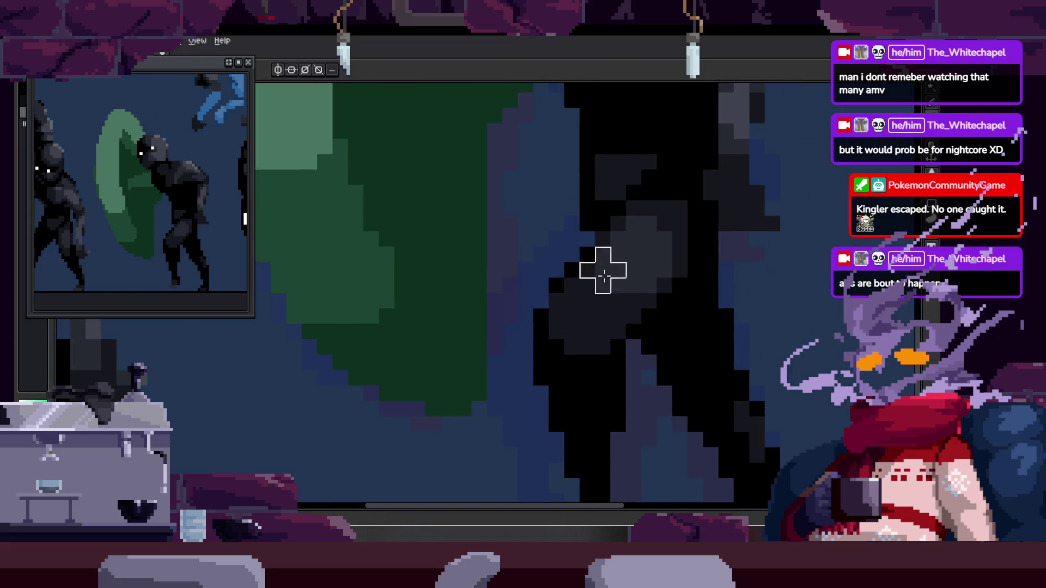
scroll(597, 277, down, 2)
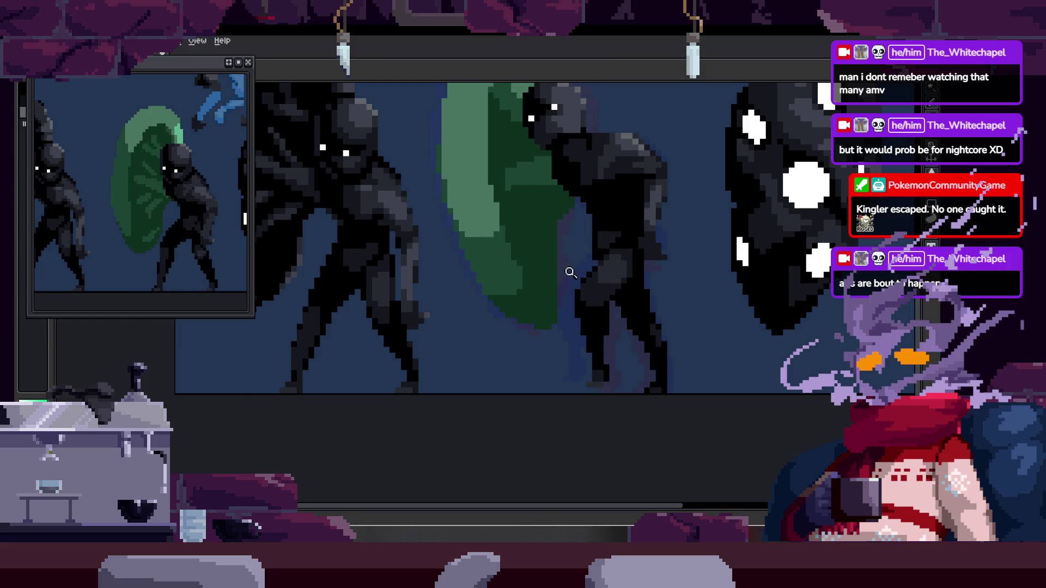
scroll(567, 271, up, 2)
scroll(570, 273, down, 2)
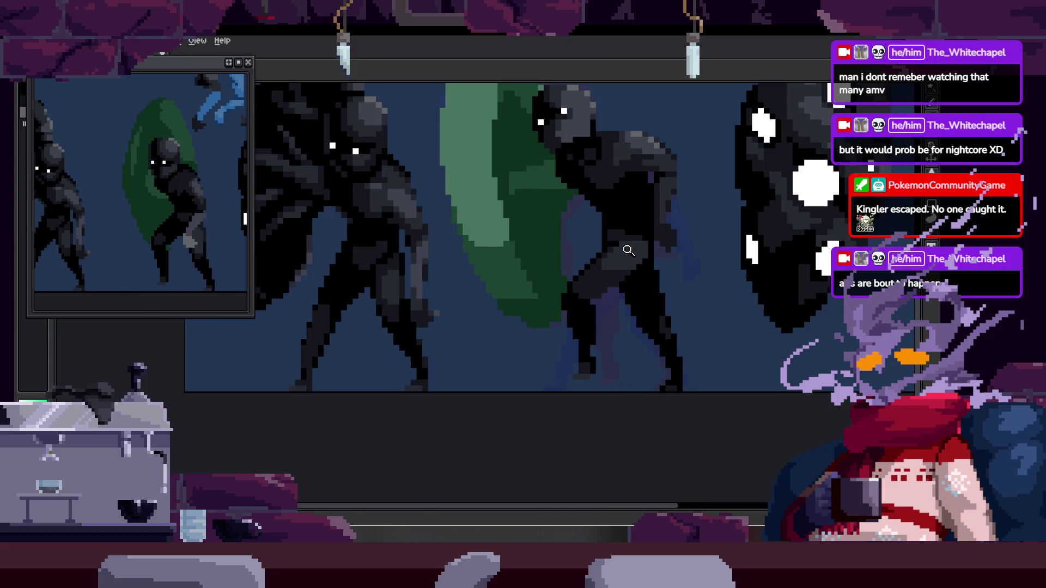
scroll(564, 299, up, 2)
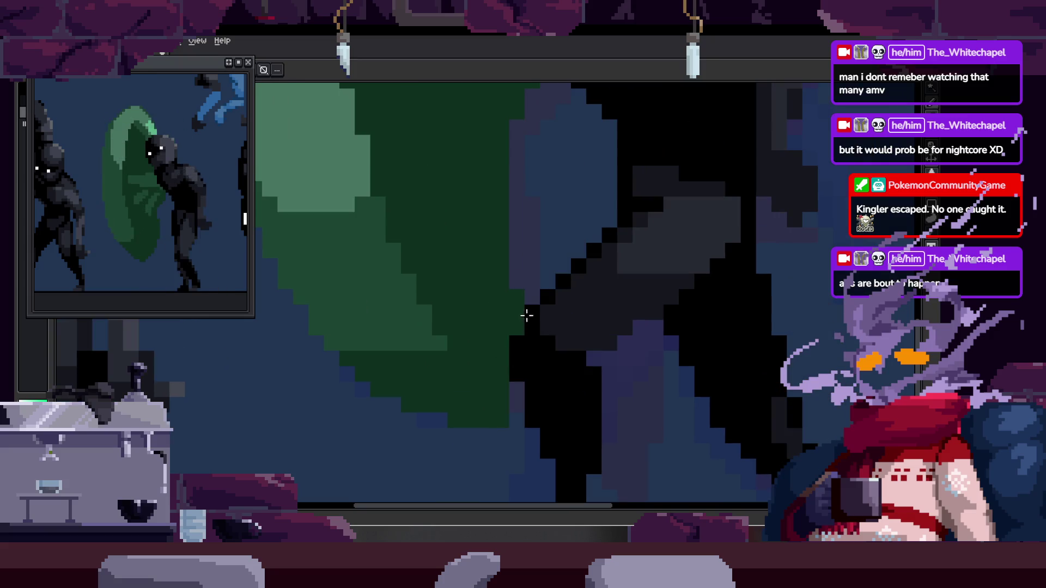
scroll(574, 283, down, 1)
scroll(585, 236, up, 1)
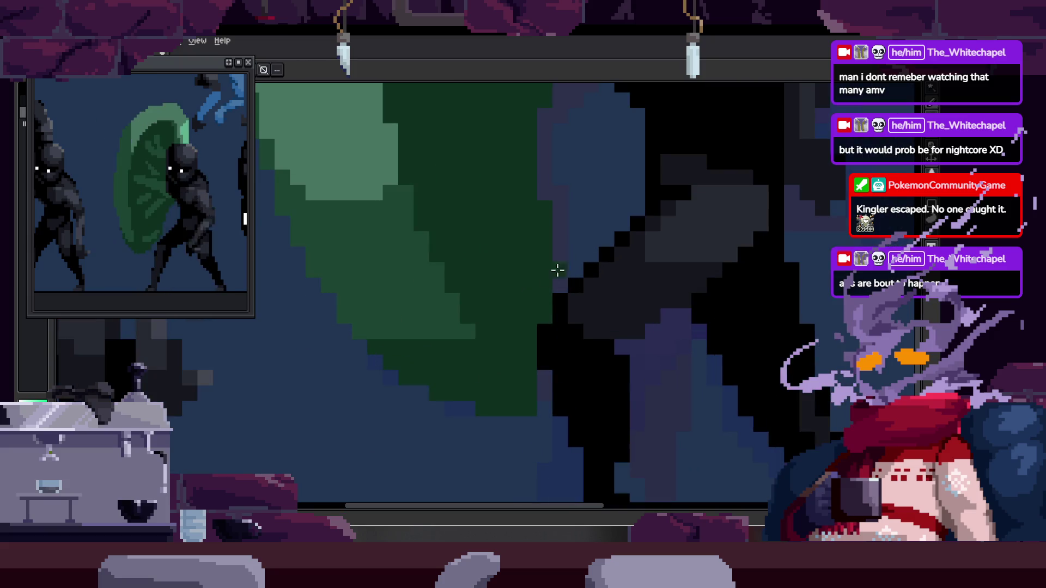
scroll(621, 226, down, 1)
scroll(592, 227, up, 1)
scroll(572, 253, up, 1)
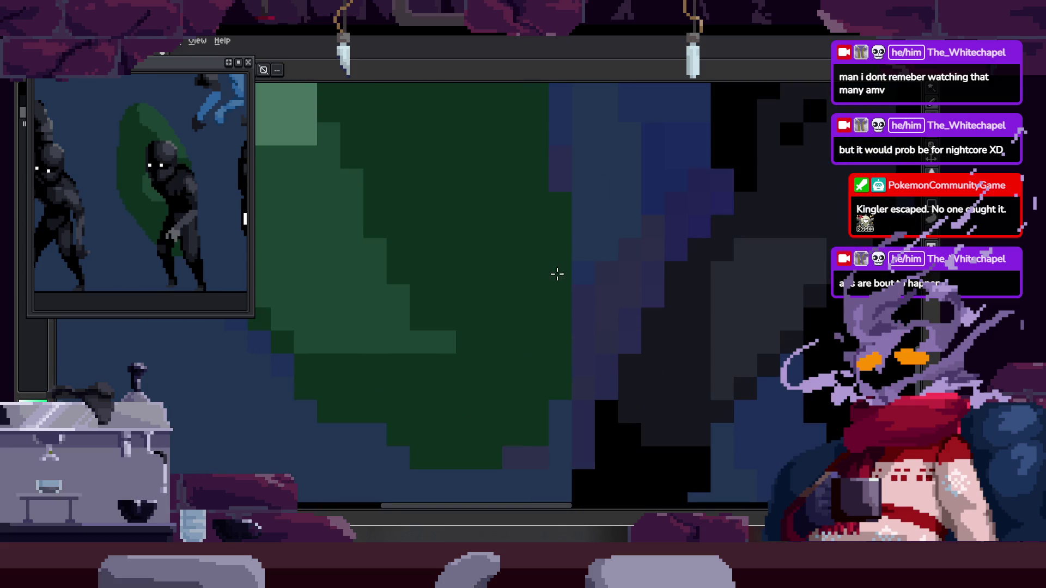
scroll(532, 290, down, 2)
scroll(523, 298, up, 2)
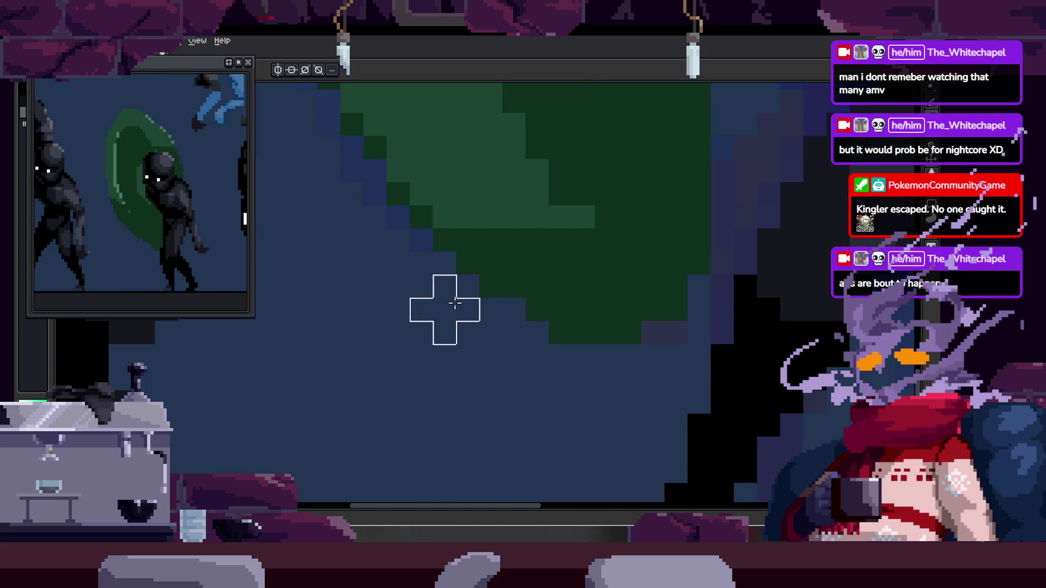
scroll(631, 346, down, 2)
scroll(611, 285, up, 1)
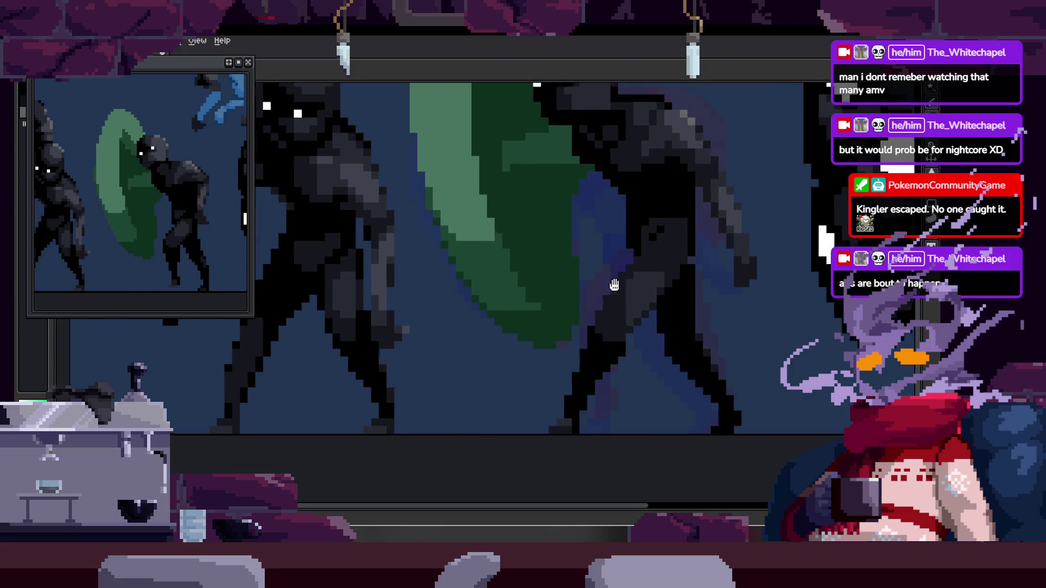
scroll(556, 345, up, 1)
scroll(598, 304, up, 1)
scroll(653, 245, down, 2)
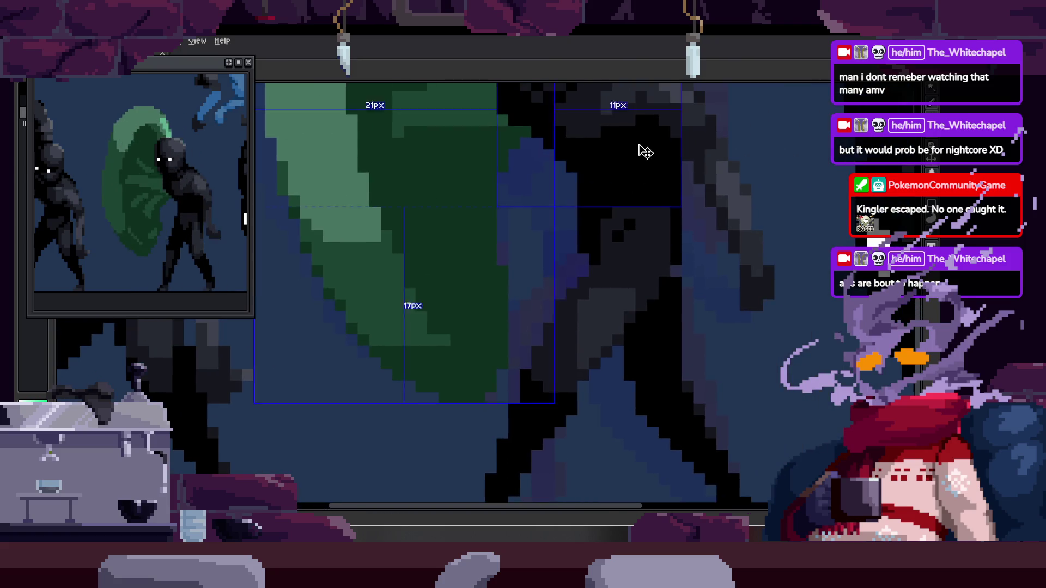
scroll(637, 147, up, 2)
key(Tab)
key(Tab)
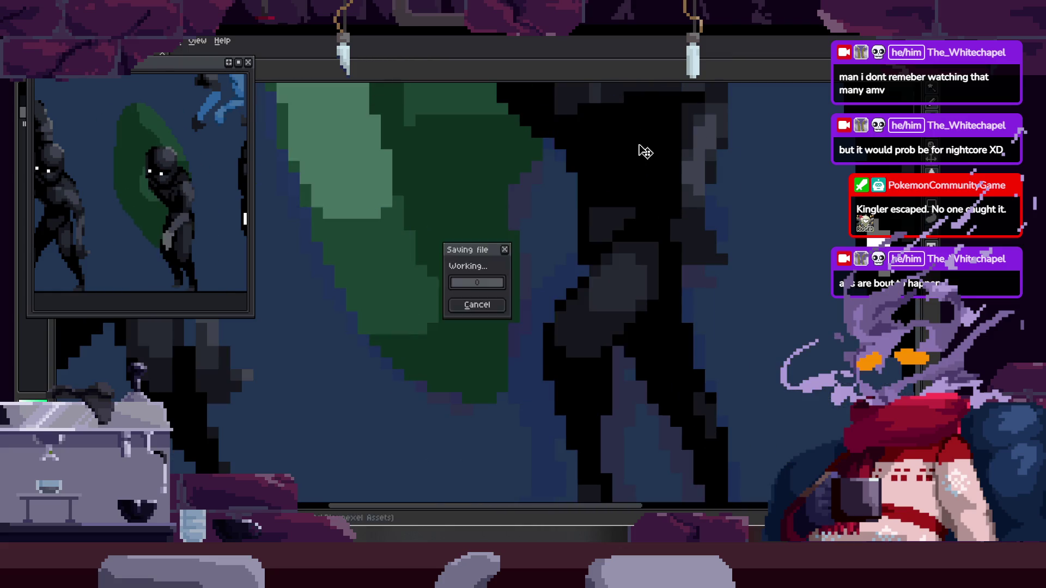
scroll(556, 258, down, 3)
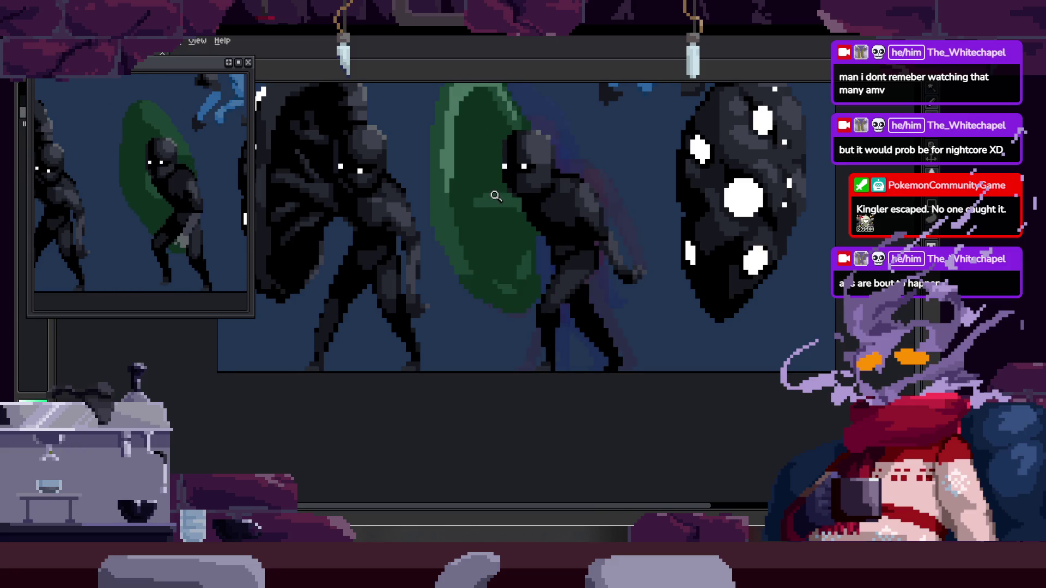
scroll(491, 253, up, 2)
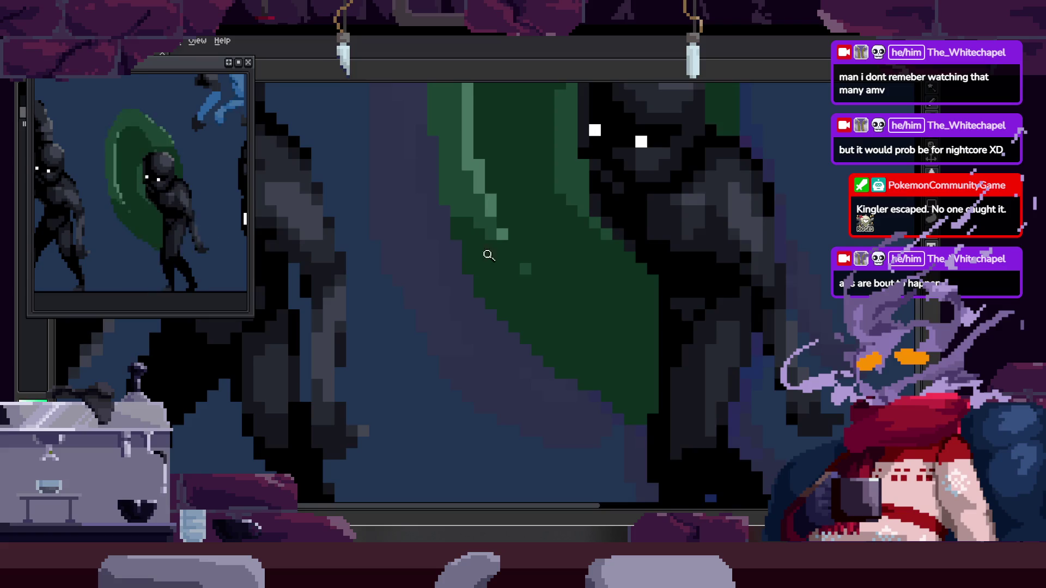
scroll(455, 257, up, 1)
scroll(462, 271, up, 1)
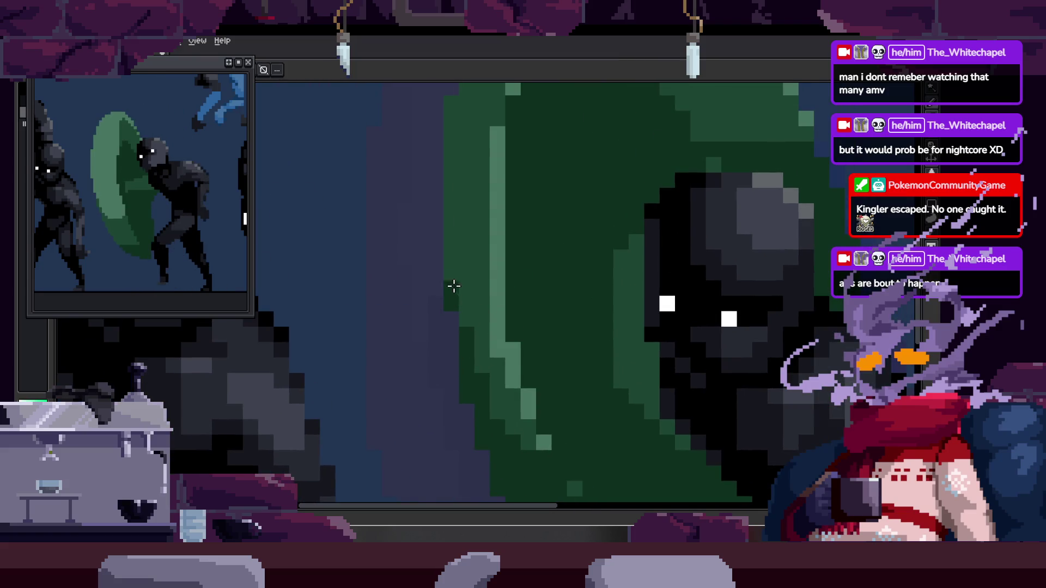
scroll(487, 254, down, 3)
scroll(495, 271, up, 4)
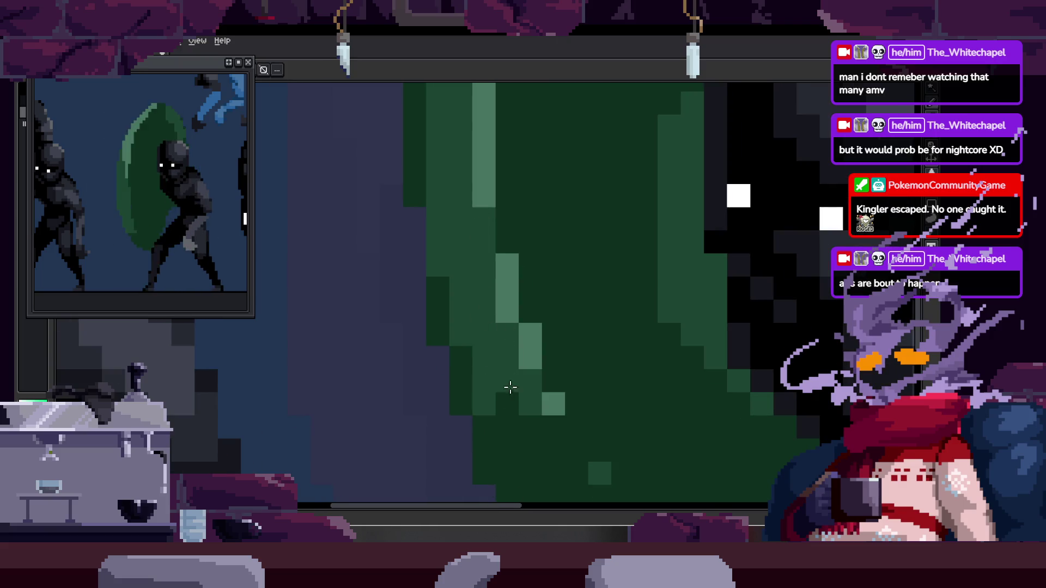
scroll(539, 327, down, 3)
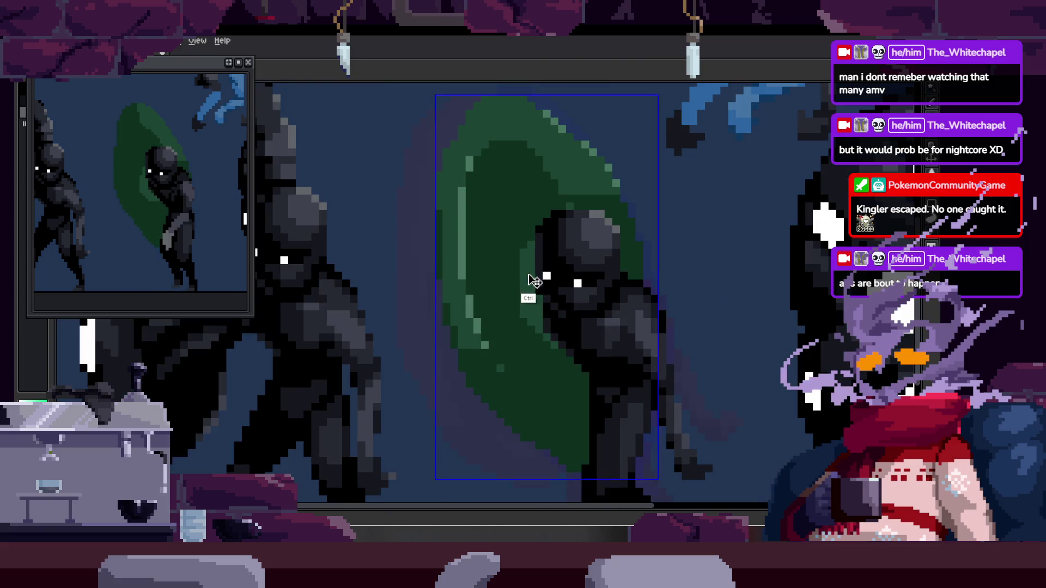
scroll(544, 269, up, 3)
scroll(411, 362, down, 1)
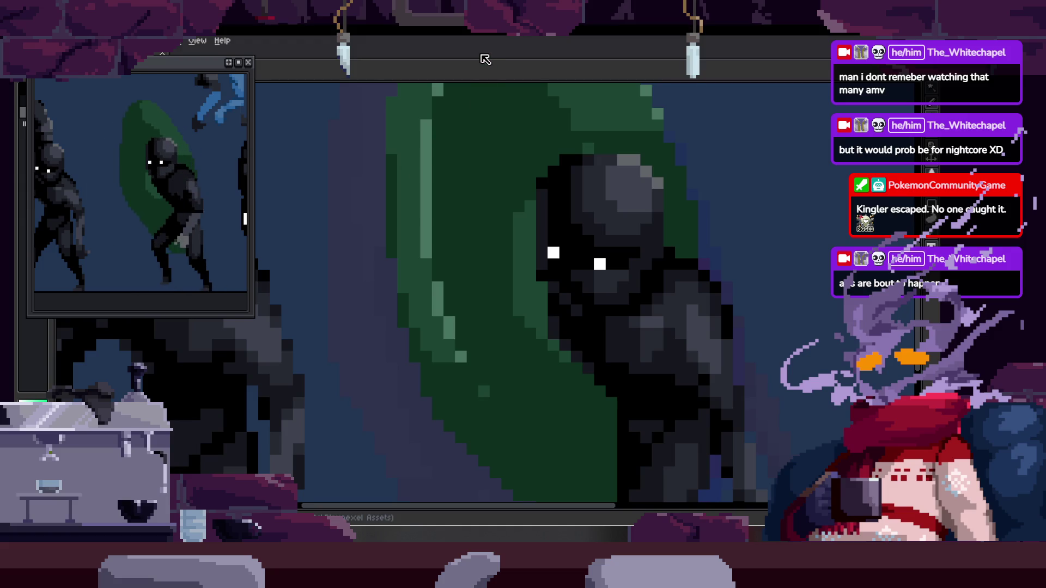
scroll(561, 243, down, 1)
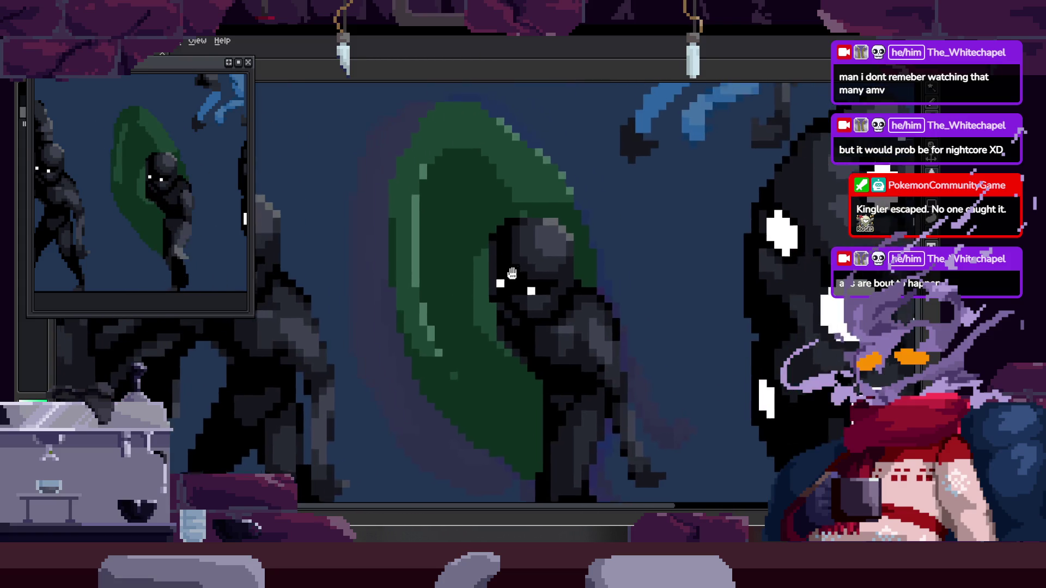
scroll(523, 230, up, 2)
scroll(504, 217, up, 1)
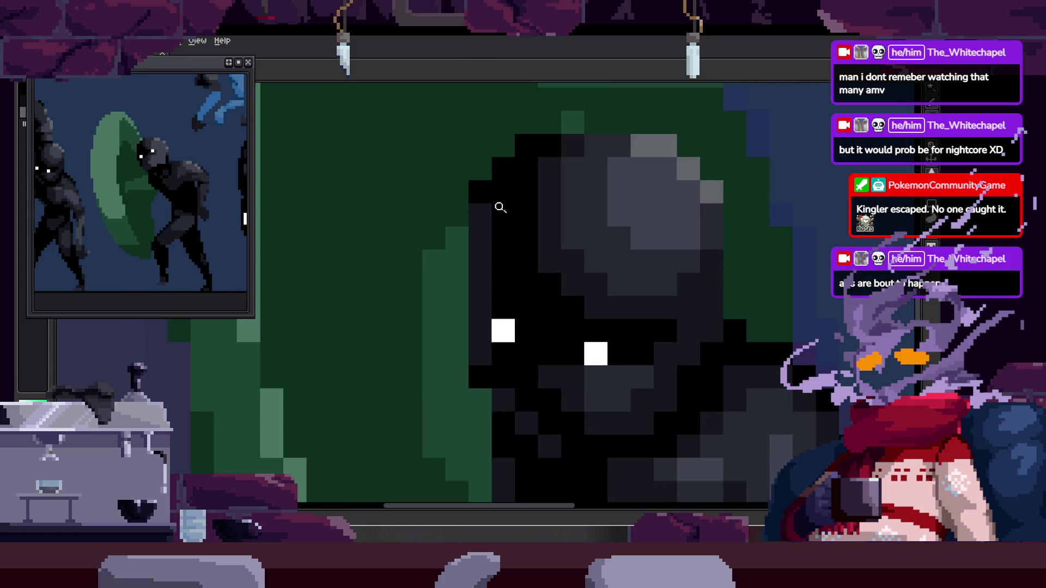
scroll(497, 205, down, 1)
scroll(469, 269, down, 1)
scroll(461, 239, down, 1)
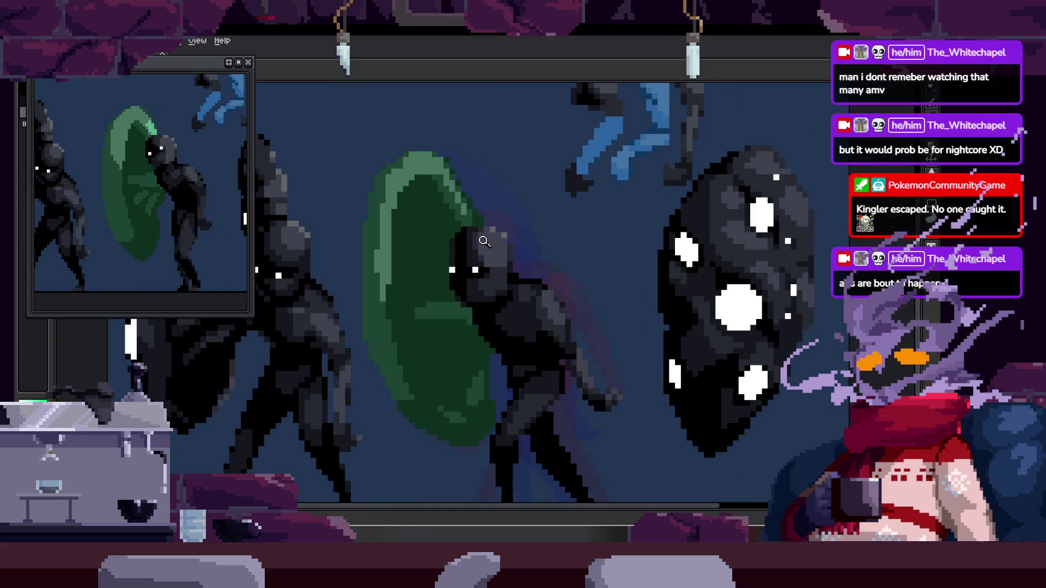
scroll(494, 196, up, 2)
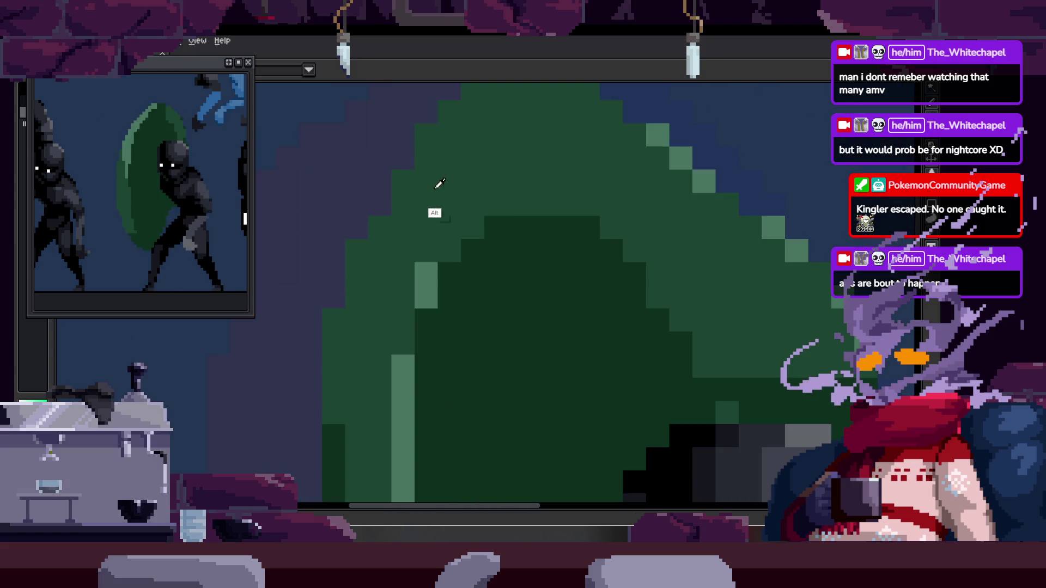
scroll(501, 217, down, 2)
scroll(487, 211, up, 1)
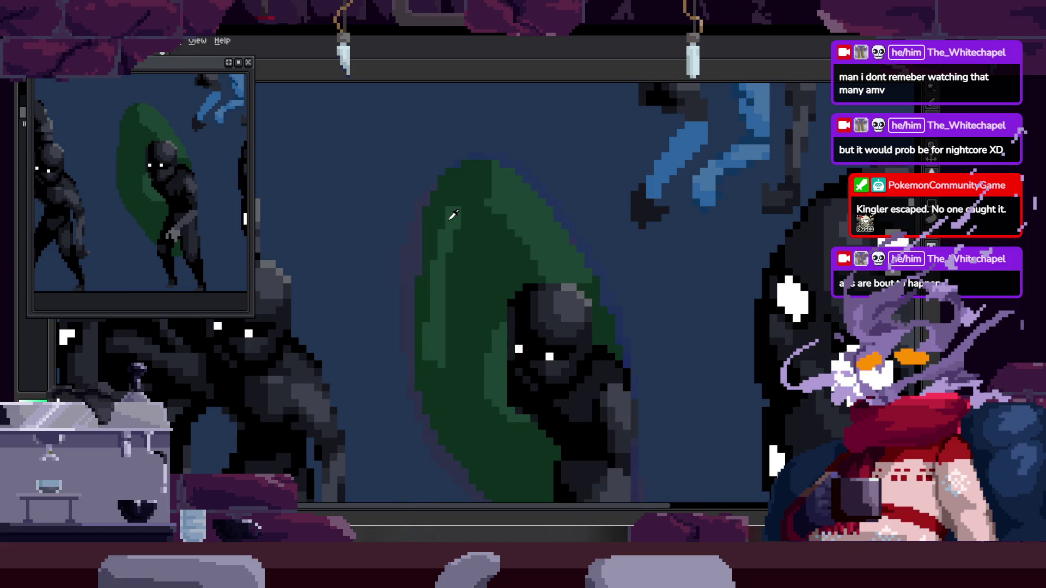
scroll(425, 246, up, 2)
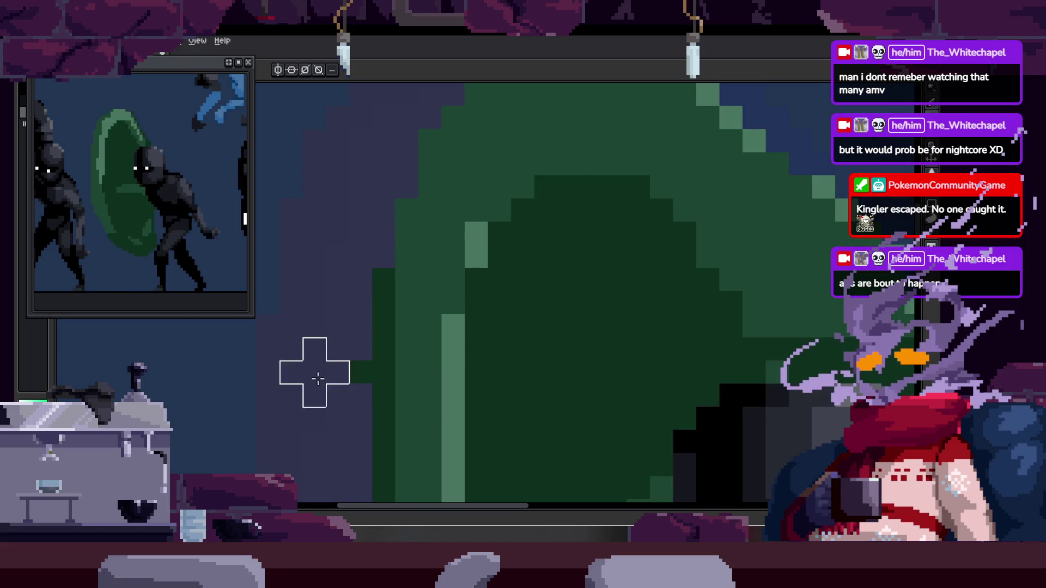
scroll(393, 269, down, 1)
Paint a dark green vertical shading stroke on the hunched figure's shield.
drag(413, 254, 418, 218)
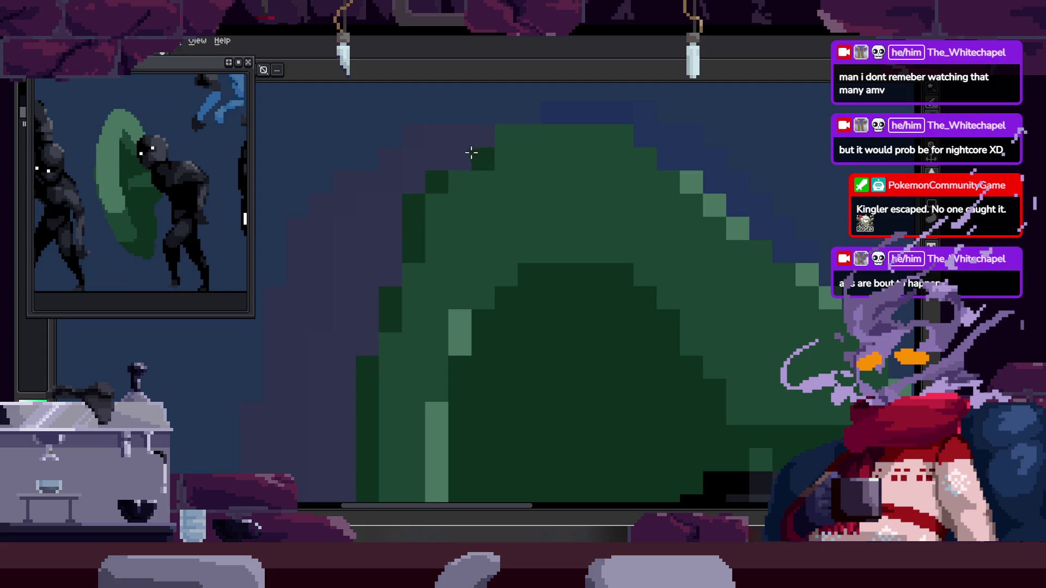
scroll(528, 156, down, 3)
scroll(528, 213, down, 1)
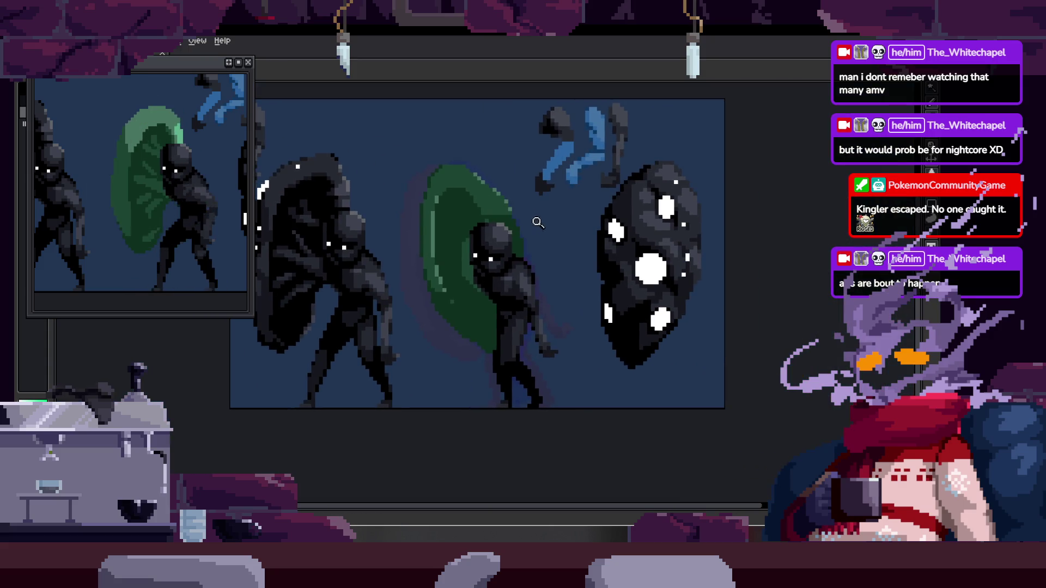
scroll(538, 222, up, 1)
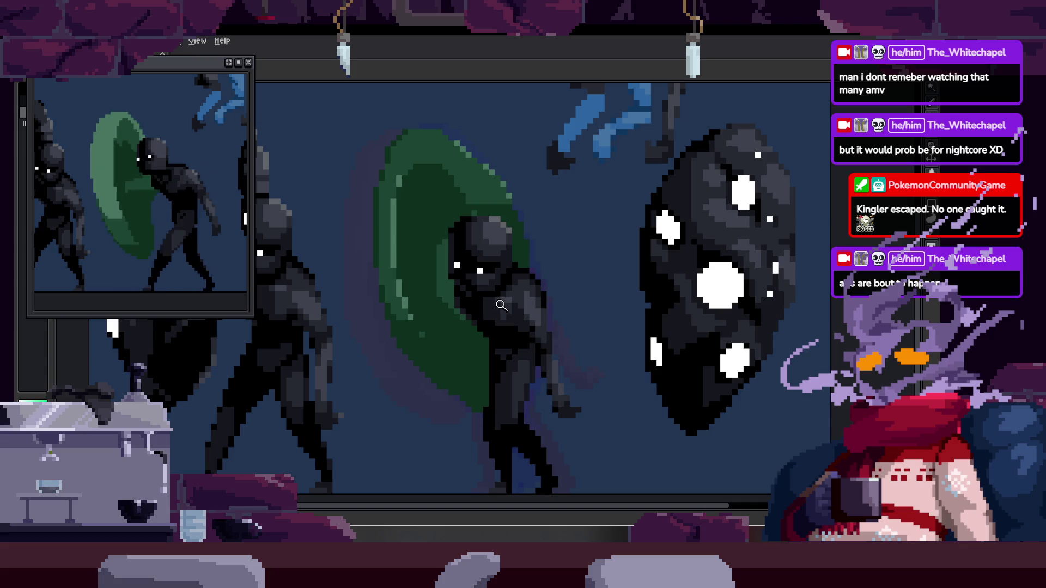
scroll(519, 230, up, 1)
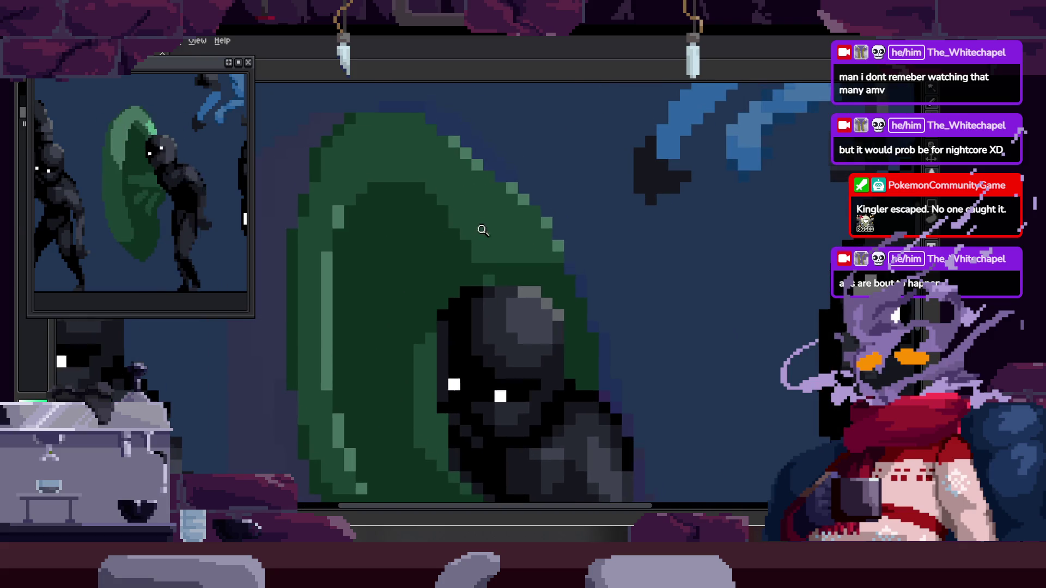
scroll(495, 228, up, 1)
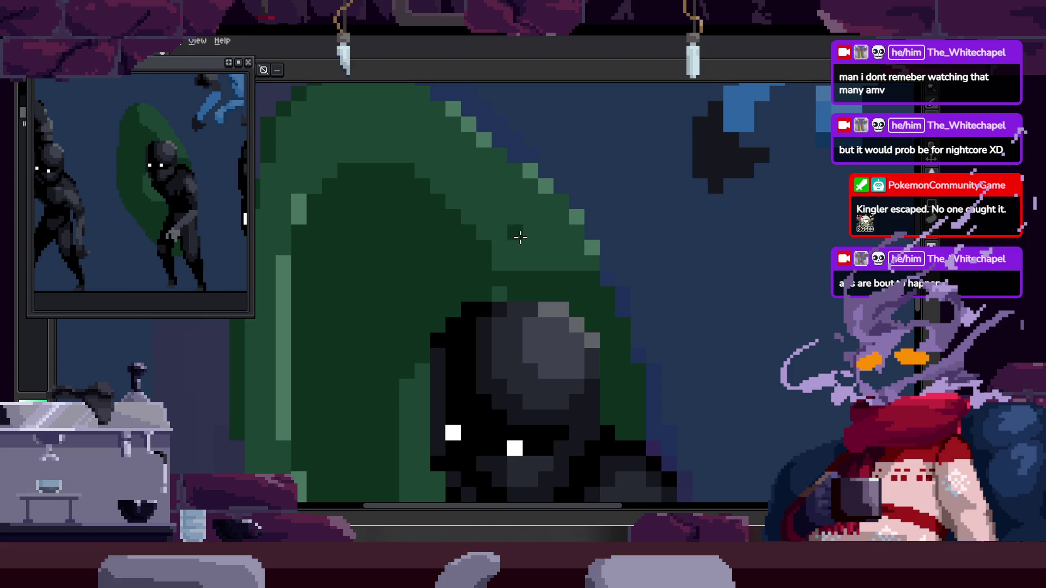
scroll(518, 237, down, 1)
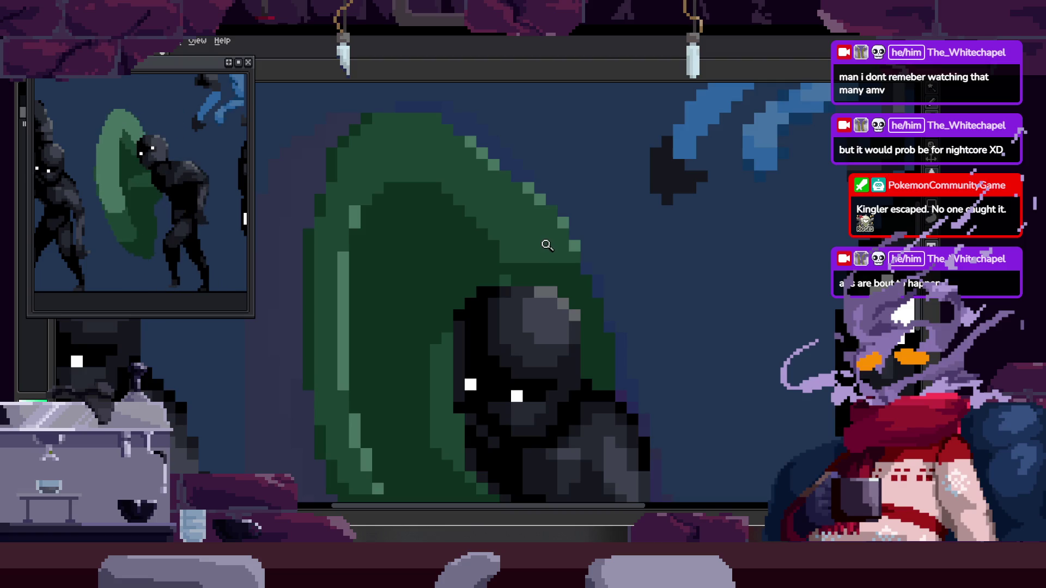
scroll(532, 229, up, 1)
scroll(490, 224, up, 1)
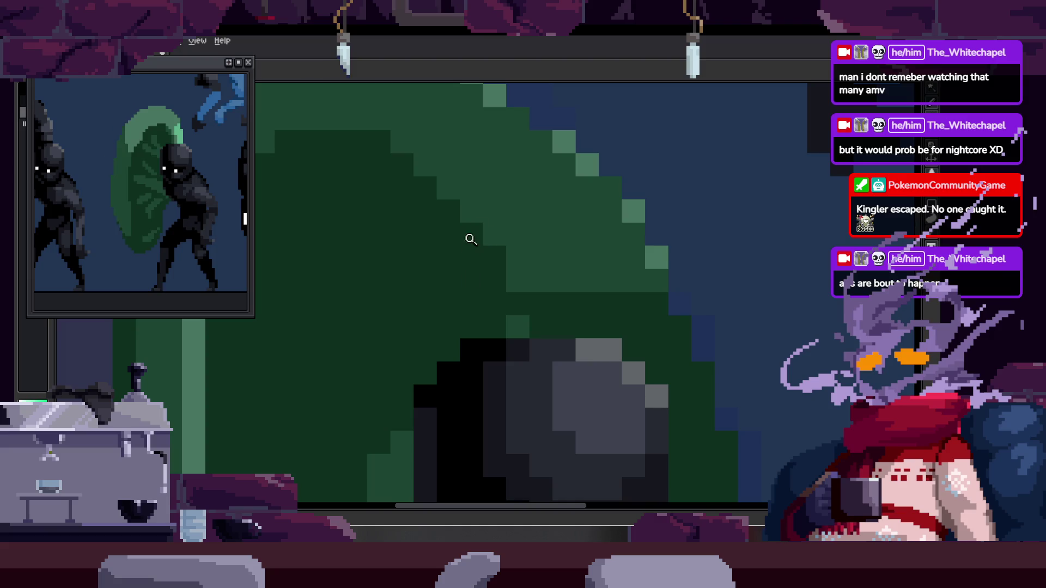
scroll(487, 233, up, 1)
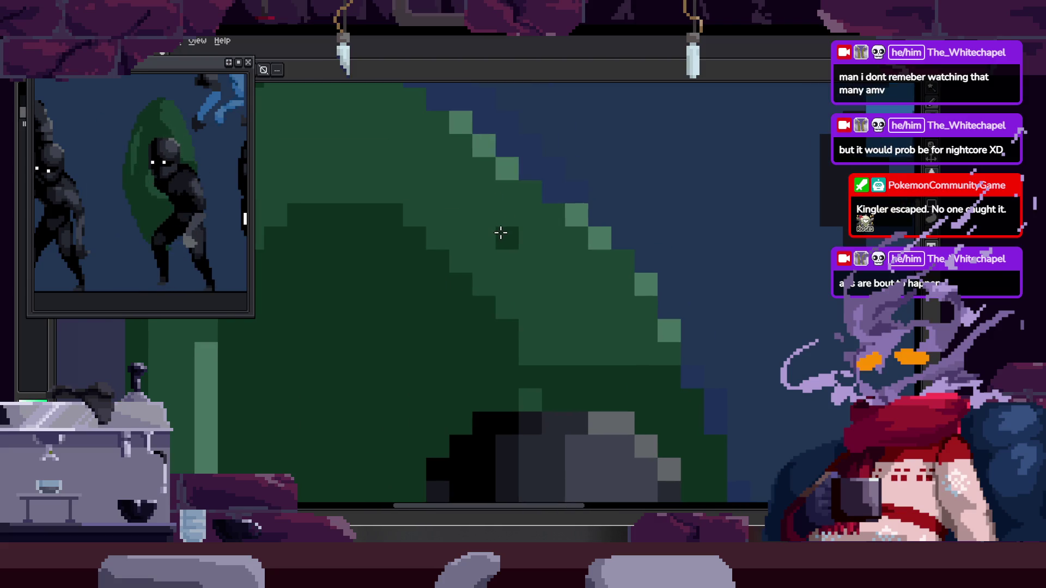
scroll(483, 285, down, 1)
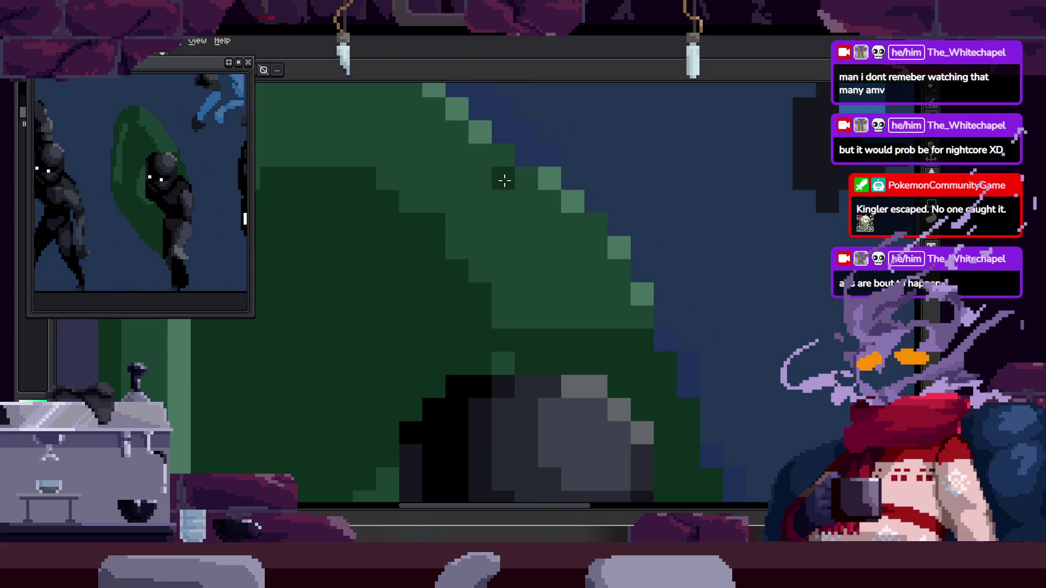
scroll(497, 197, up, 1)
scroll(483, 237, up, 1)
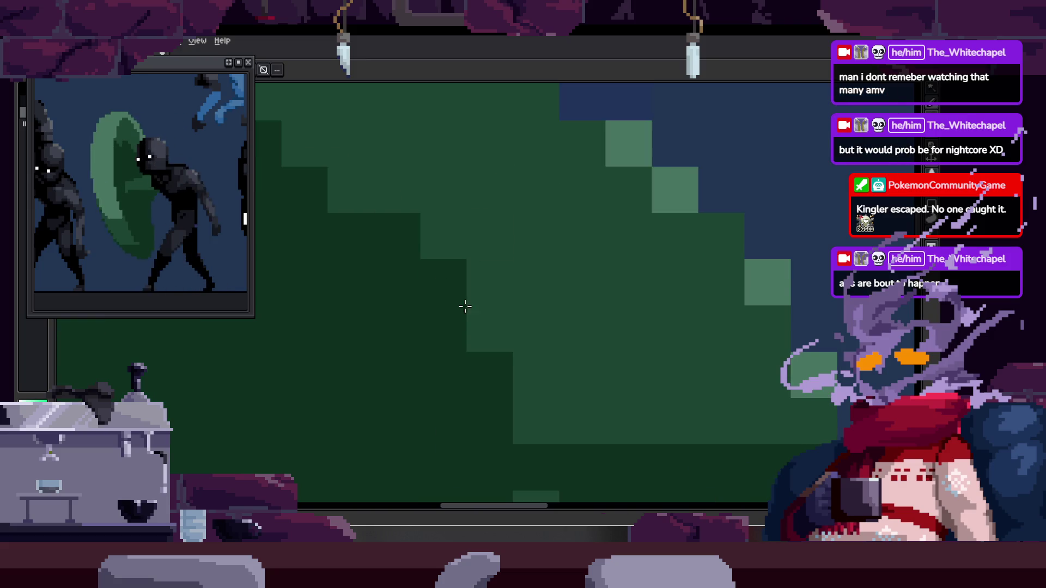
scroll(374, 215, down, 3)
scroll(531, 279, up, 1)
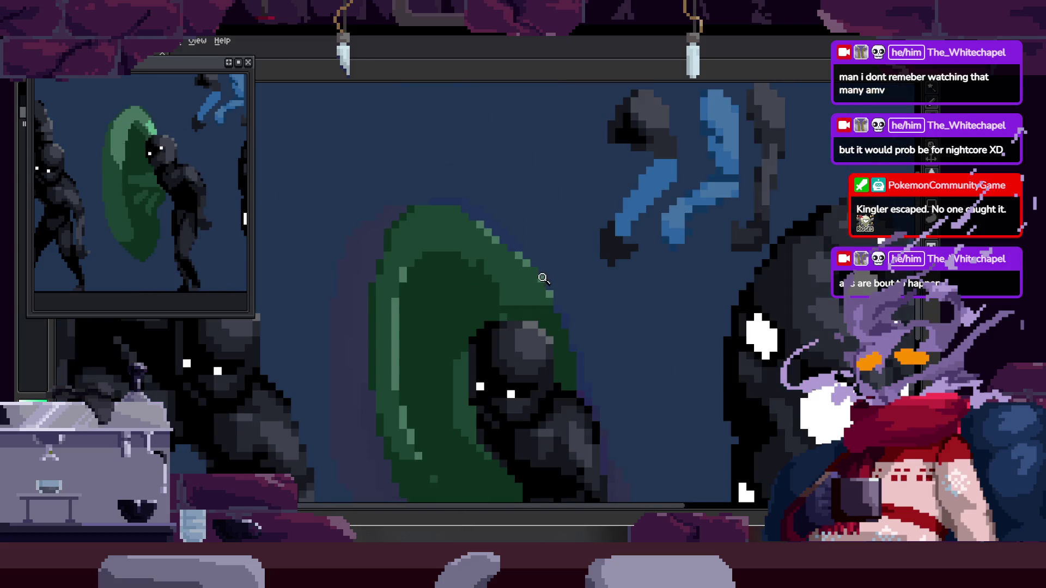
scroll(548, 276, up, 1)
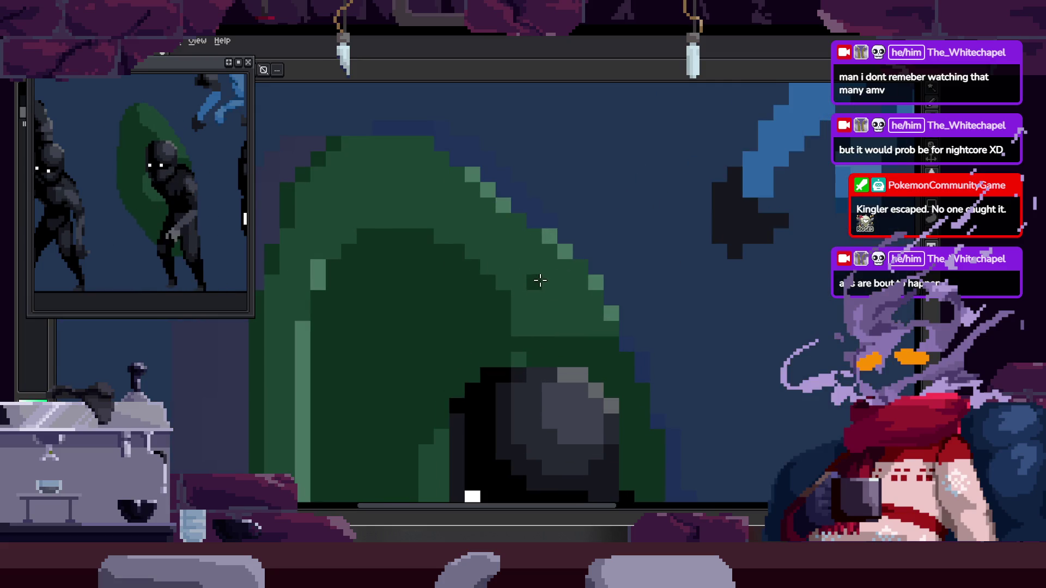
scroll(541, 283, up, 1)
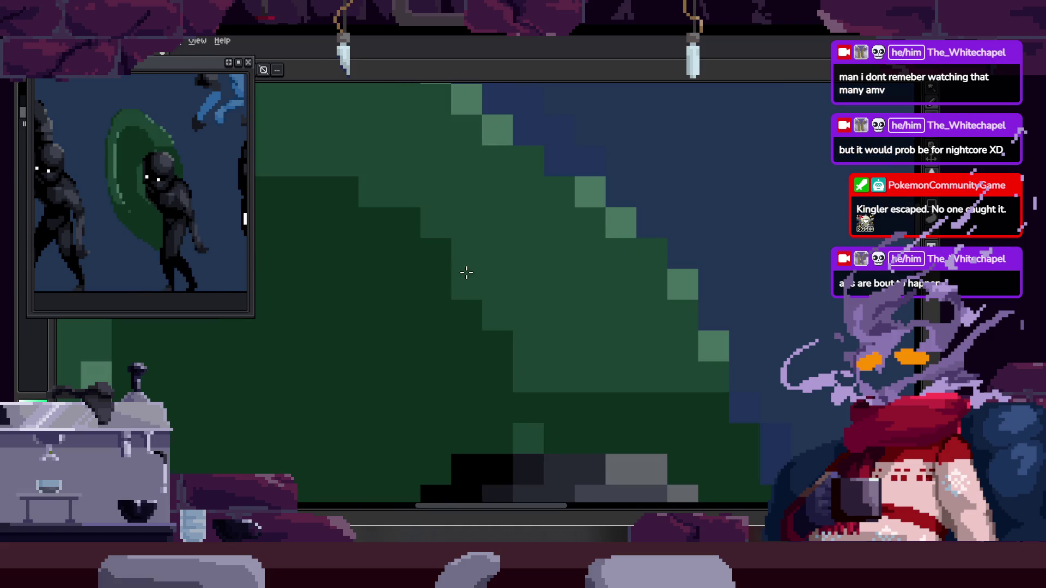
scroll(490, 249, down, 2)
scroll(511, 233, up, 2)
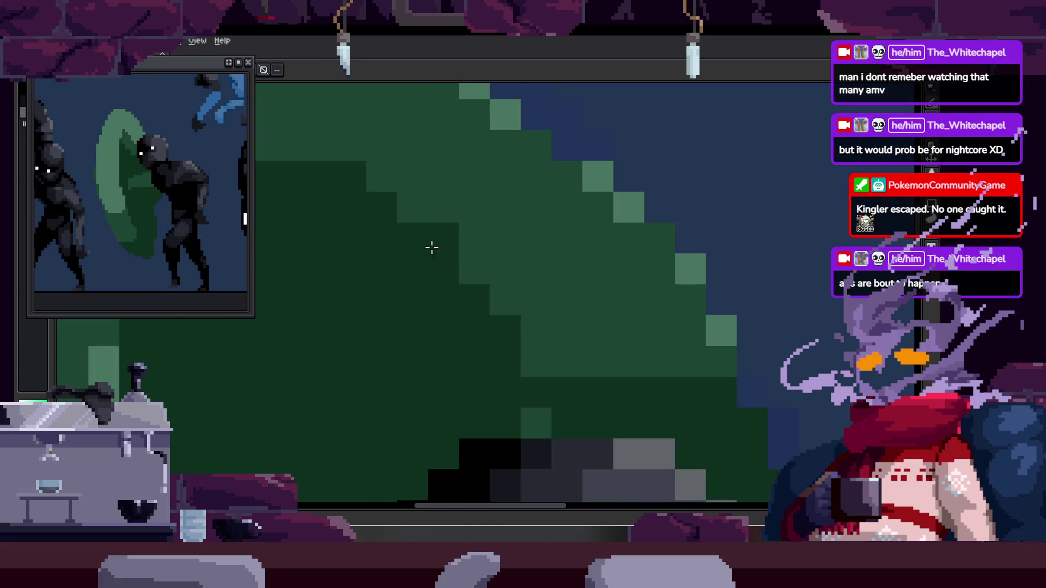
scroll(435, 248, down, 1)
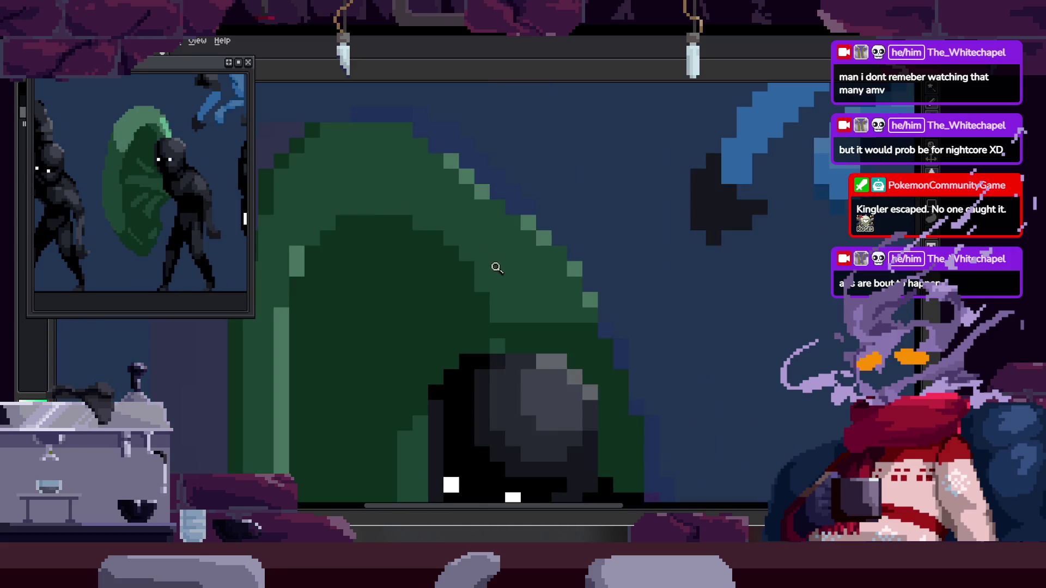
scroll(521, 276, down, 1)
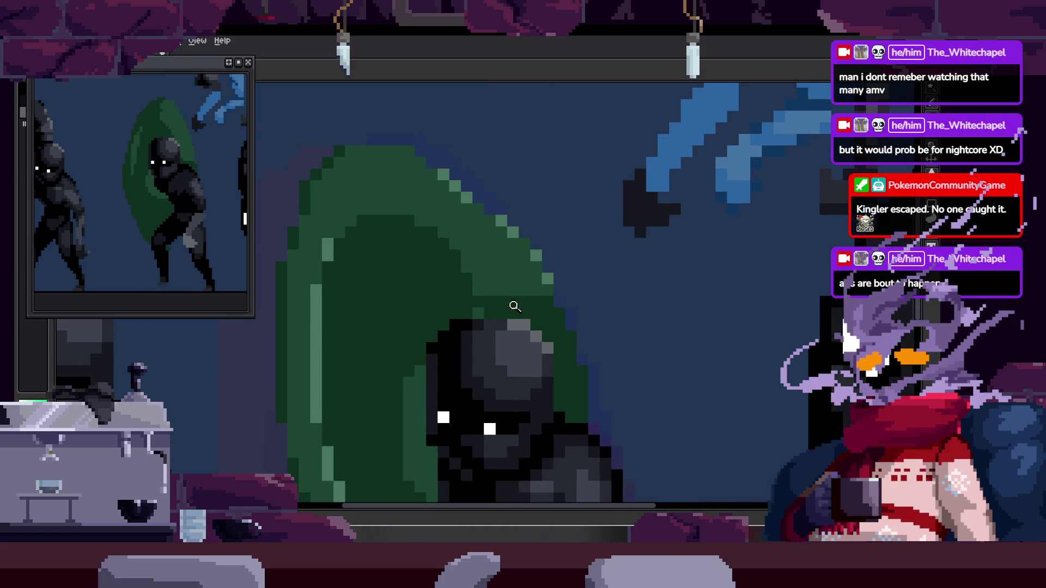
scroll(516, 305, up, 1)
scroll(537, 276, up, 1)
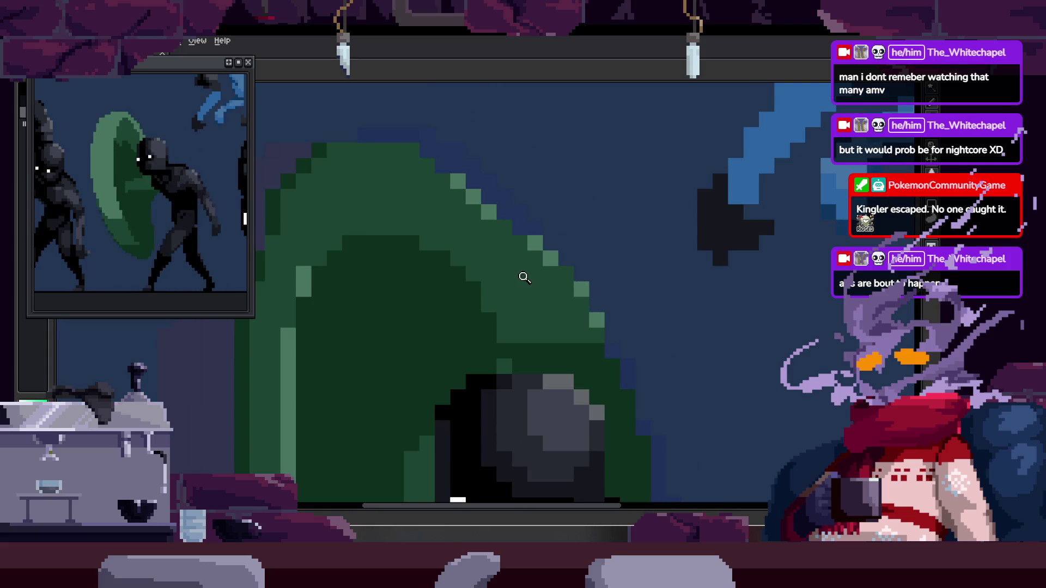
scroll(524, 278, up, 1)
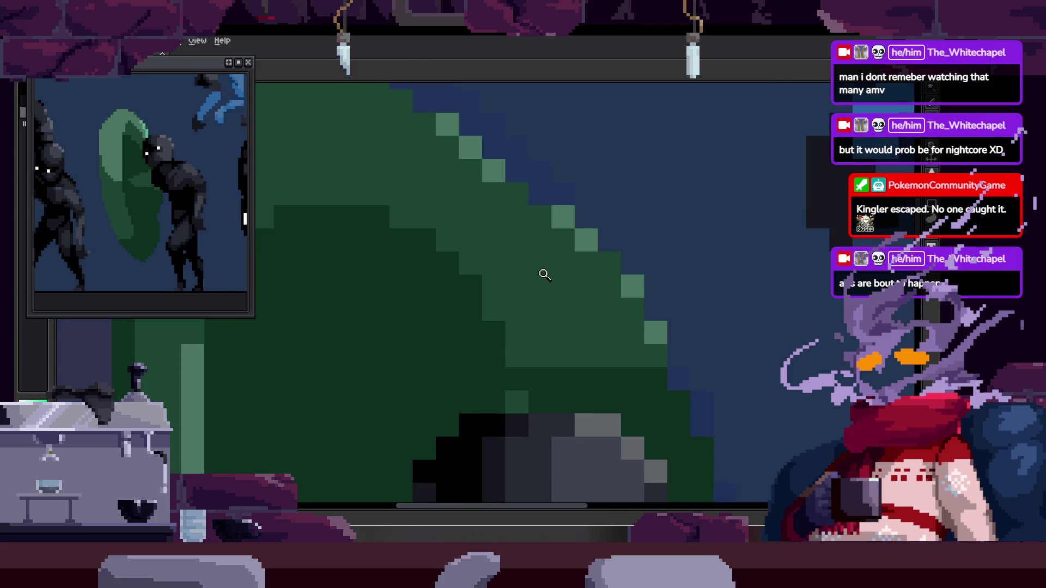
scroll(539, 257, down, 1)
drag(561, 245, 523, 272)
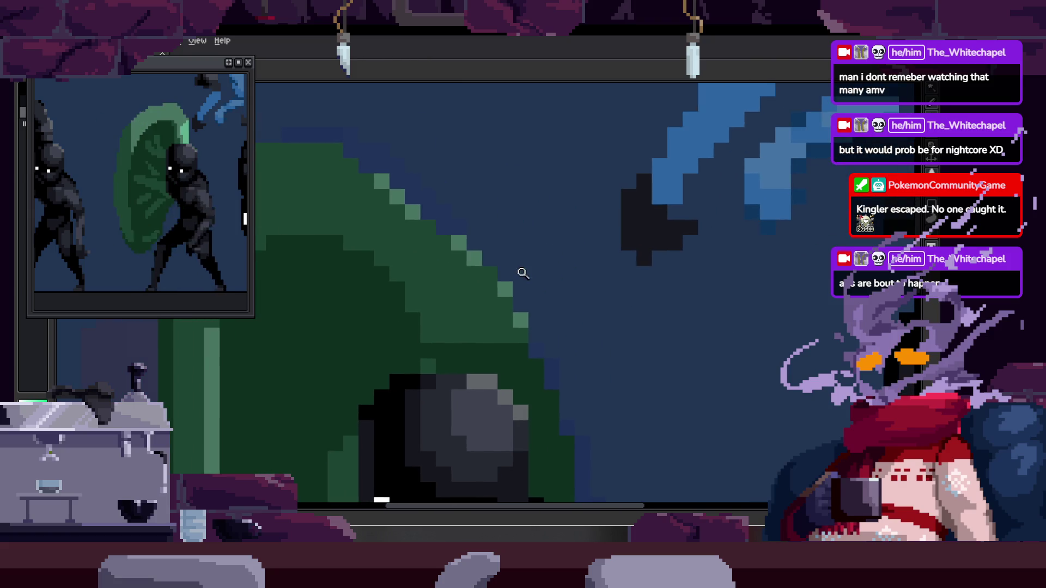
scroll(541, 275, down, 1)
key(Tab)
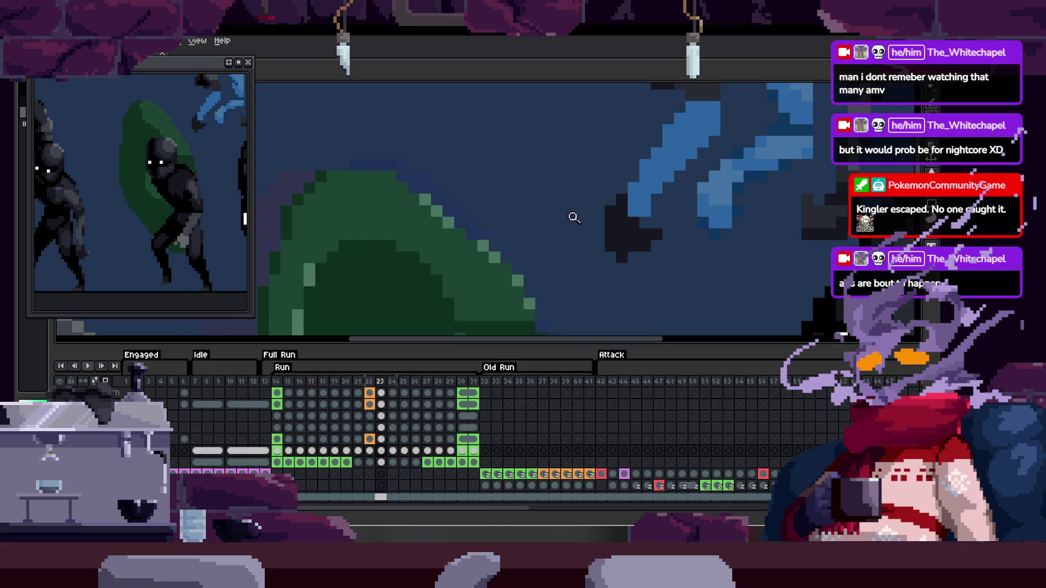
key(Tab)
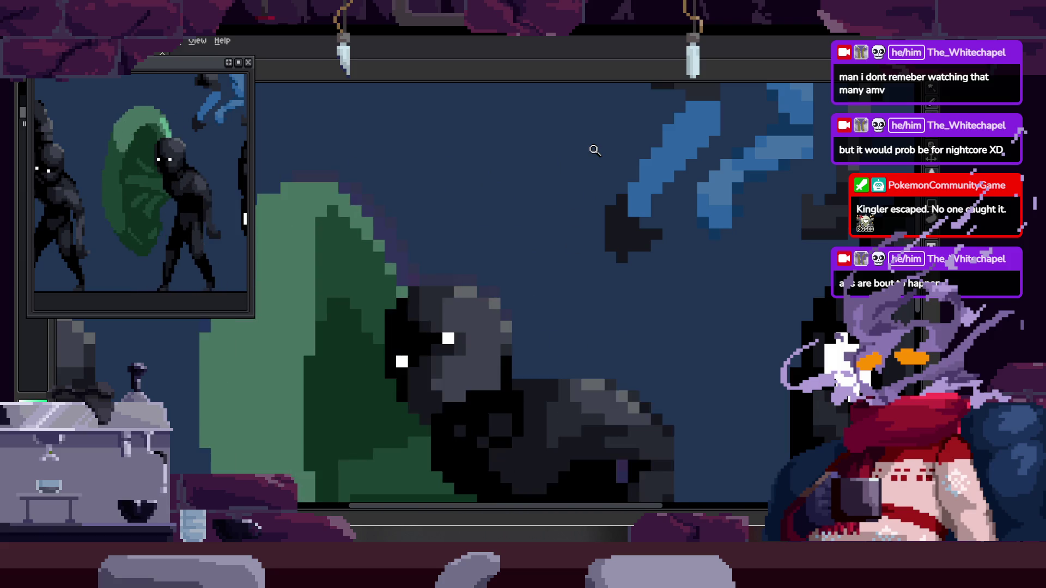
key(alt)
scroll(425, 253, down, 2)
scroll(460, 213, up, 3)
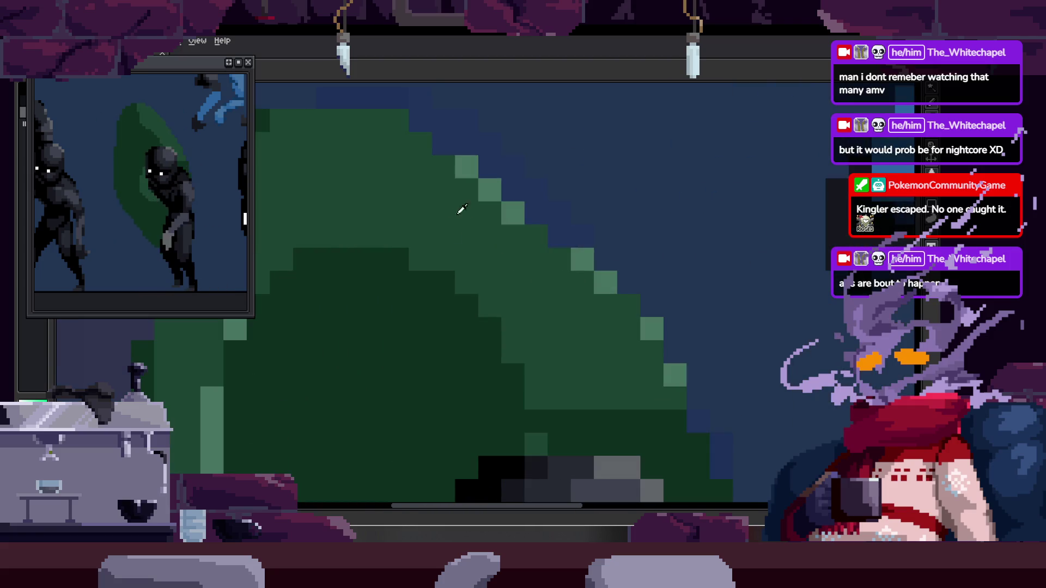
mouse_move(454, 184)
mouse_down()
mouse_move(590, 340)
mouse_move(623, 305)
mouse_move(651, 397)
mouse_move(587, 291)
mouse_up()
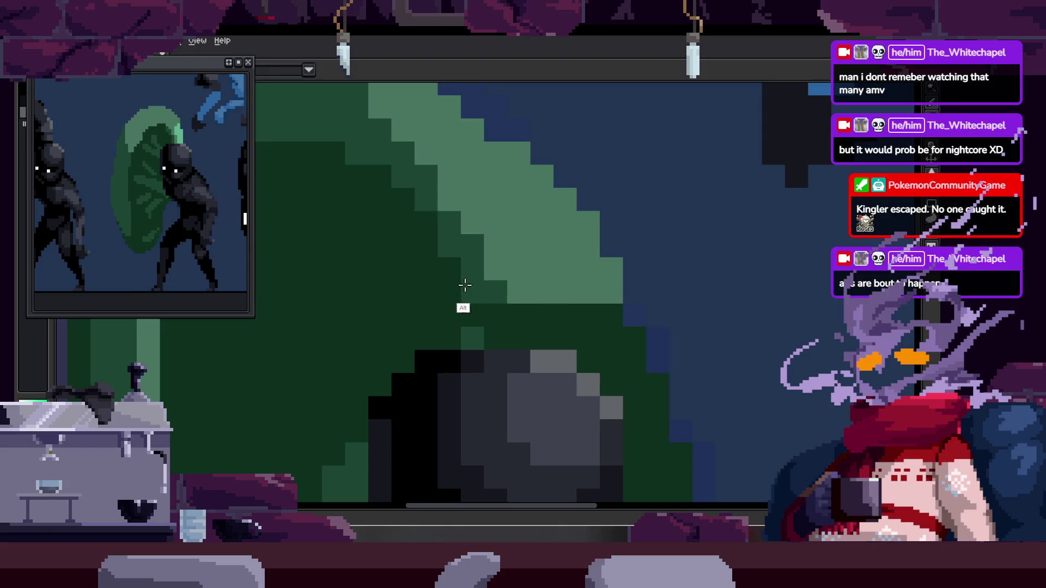
drag(504, 307, 597, 345)
key(alt)
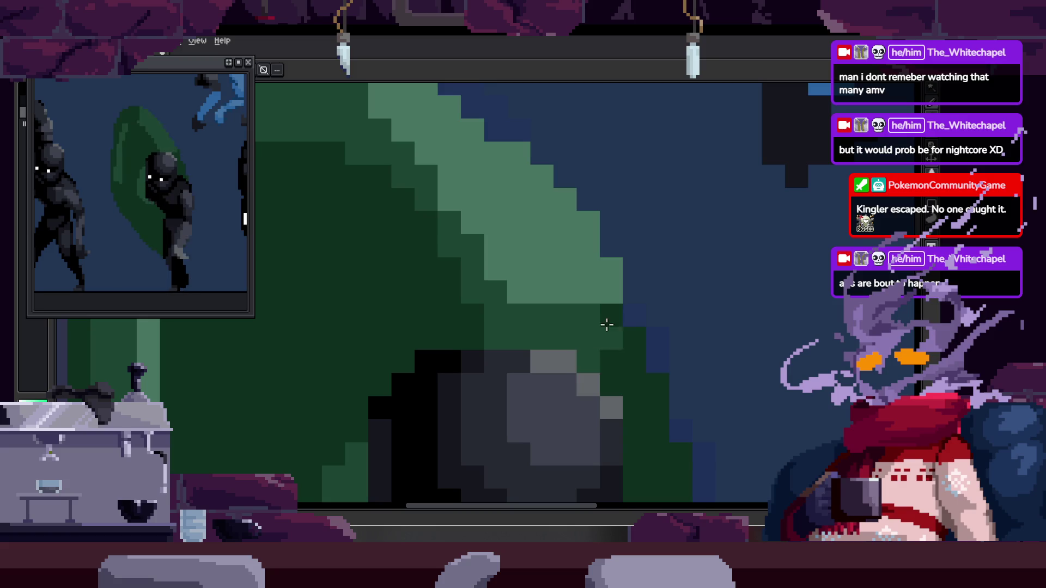
scroll(579, 355, down, 2)
scroll(579, 354, up, 2)
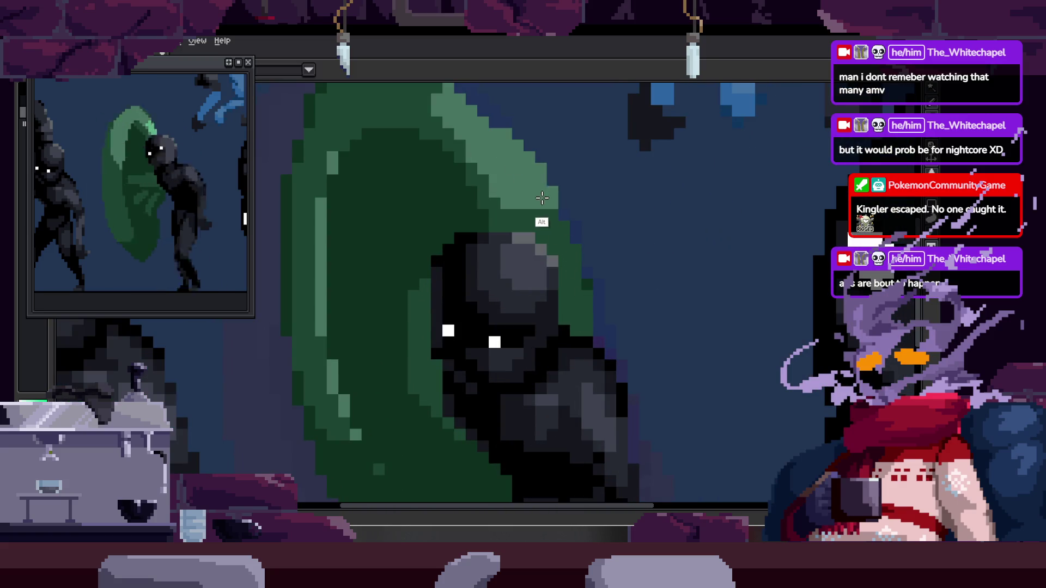
scroll(561, 300, down, 3)
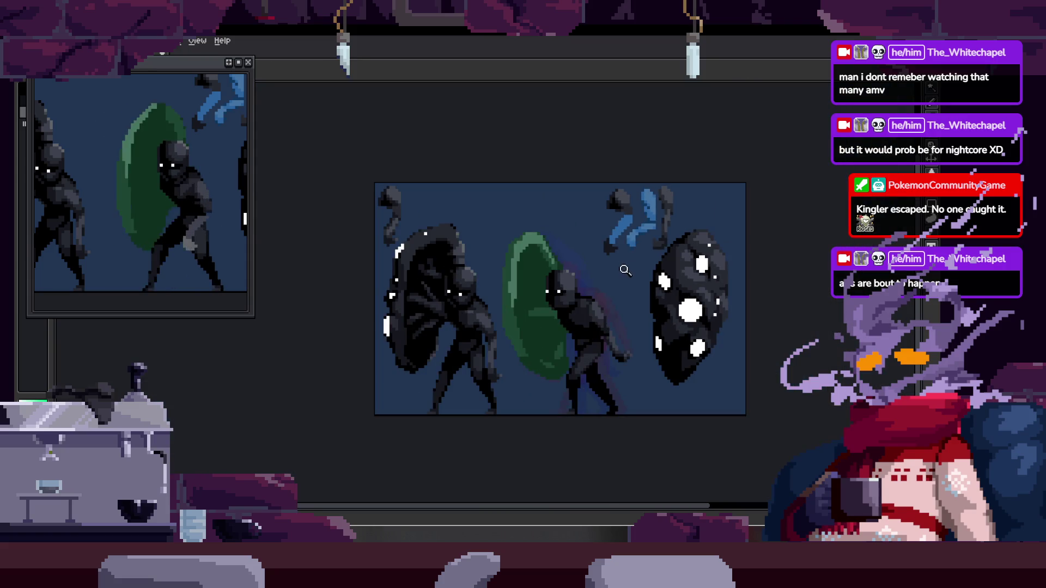
scroll(621, 254, up, 4)
scroll(649, 211, down, 1)
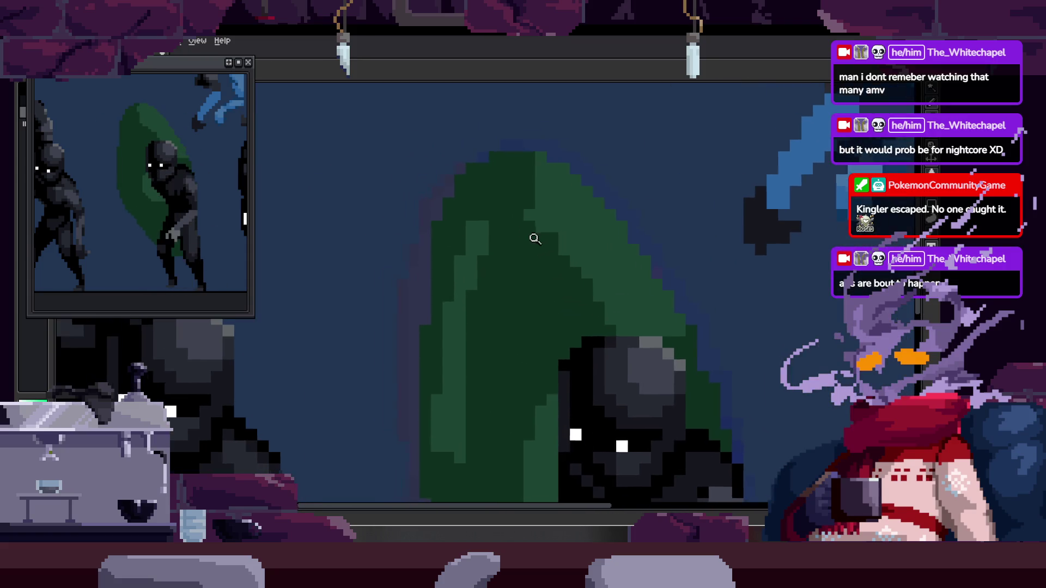
scroll(619, 252, up, 1)
Select the shield's dark-green area with the Magic Wand and sample a green from it.
key(w)
click(615, 258)
key(ctrl+d)
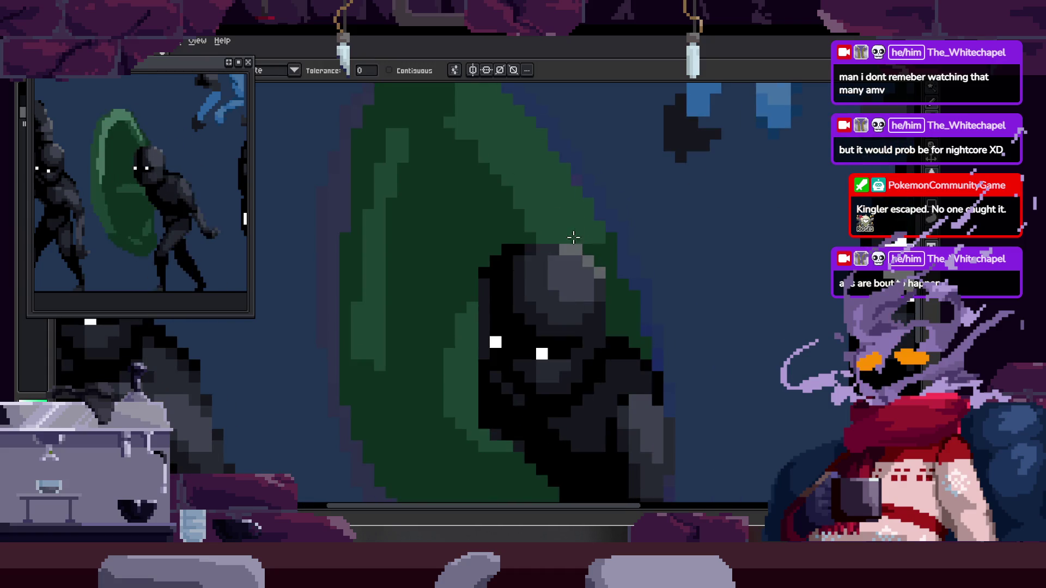
key(ctrl+z)
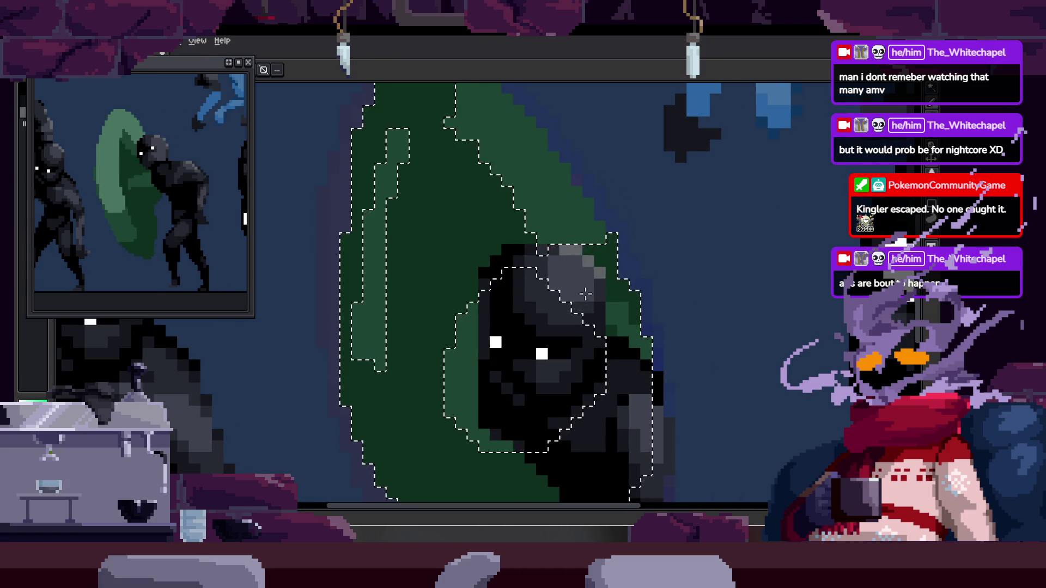
key(ctrl+d)
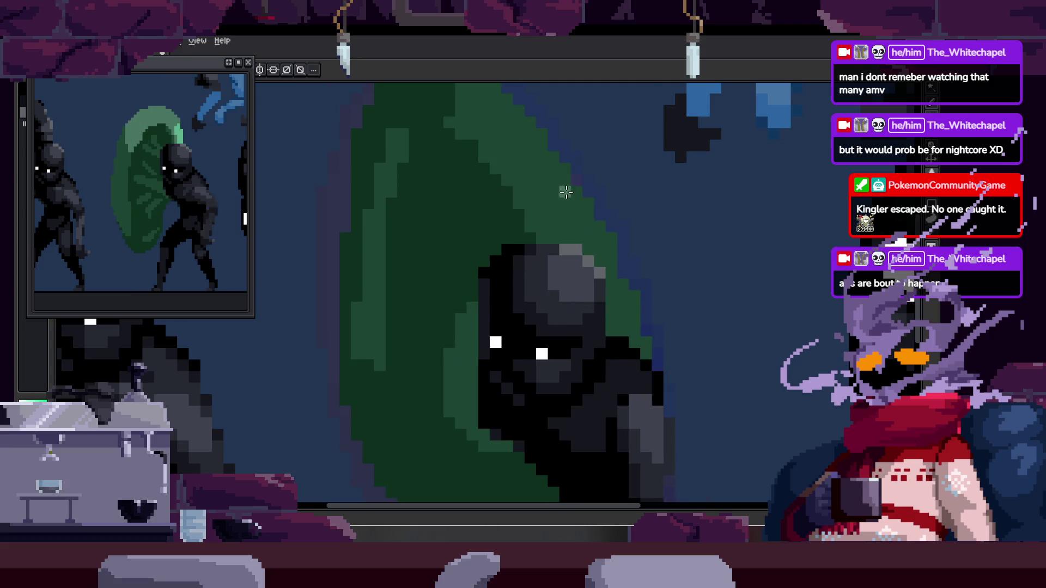
scroll(542, 215, up, 3)
Select the shield's medium-green band and paint it light green, then deselect.
click(542, 204)
mouse_move(532, 176)
mouse_down()
mouse_move(532, 333)
mouse_move(598, 346)
mouse_up()
key(ctrl+d)
scroll(569, 185, down, 3)
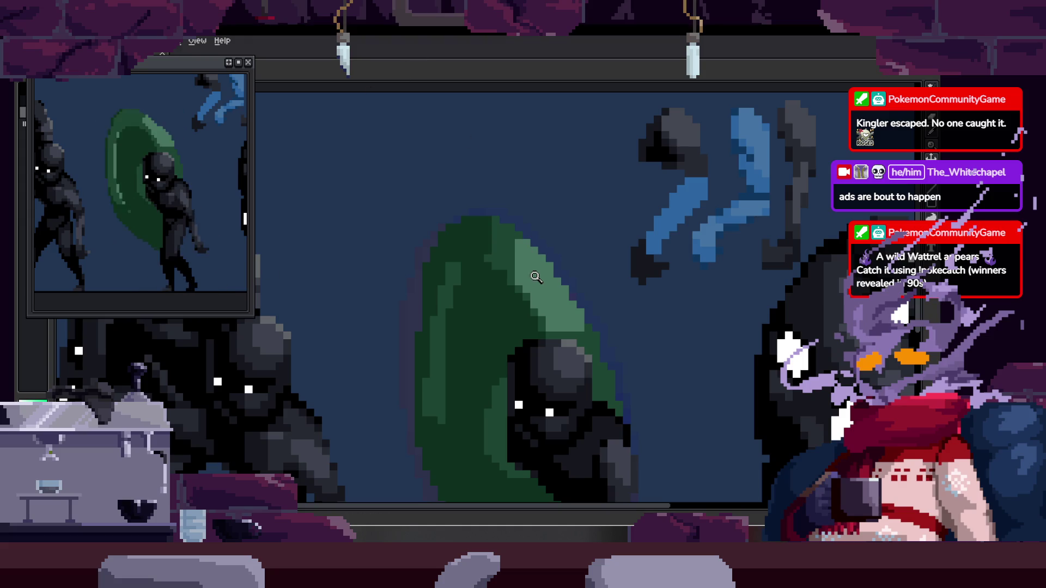
scroll(569, 227, up, 1)
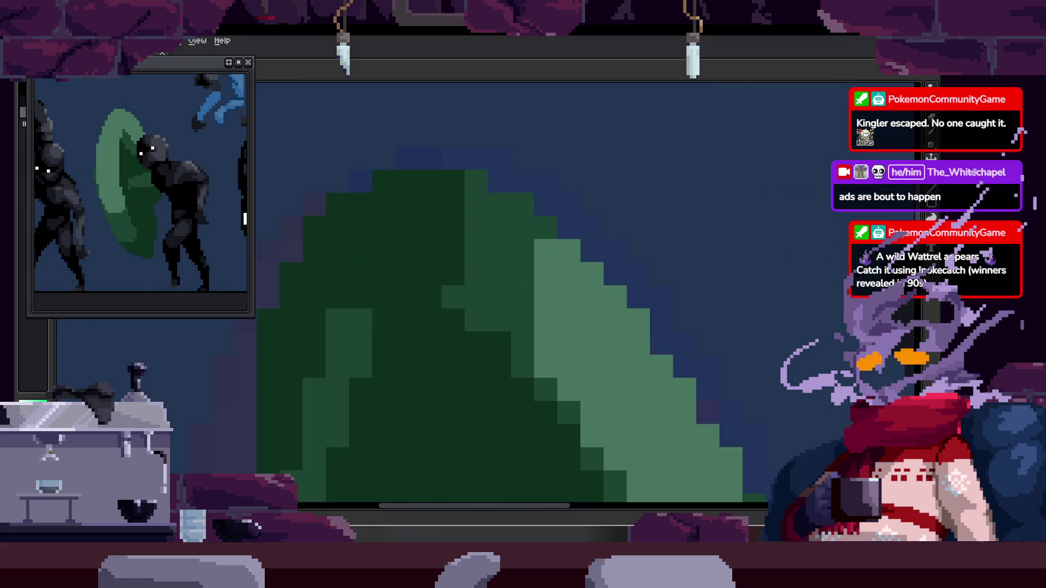
scroll(512, 272, down, 2)
scroll(564, 217, up, 2)
scroll(564, 216, up, 1)
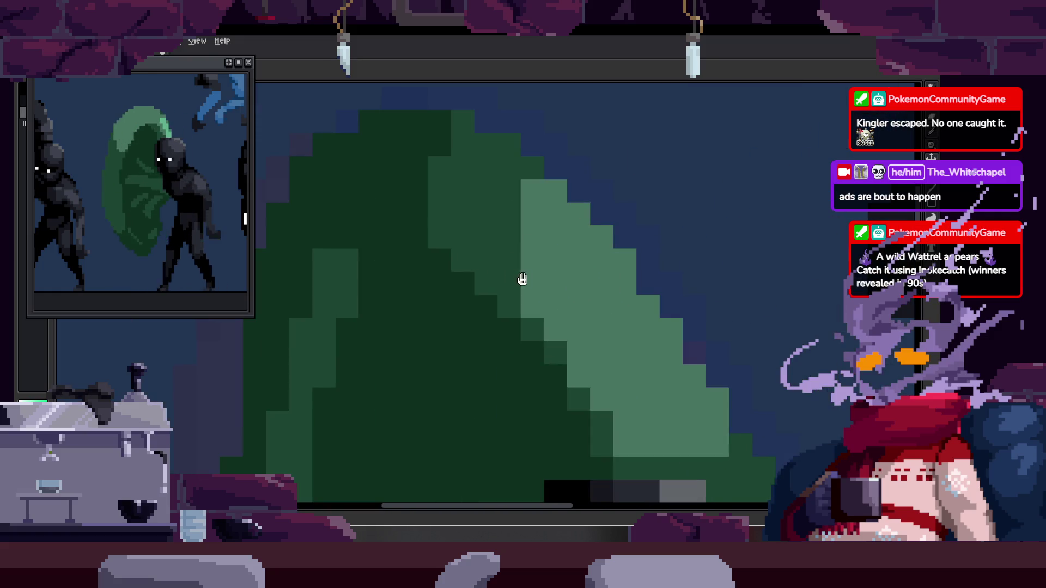
scroll(490, 278, down, 2)
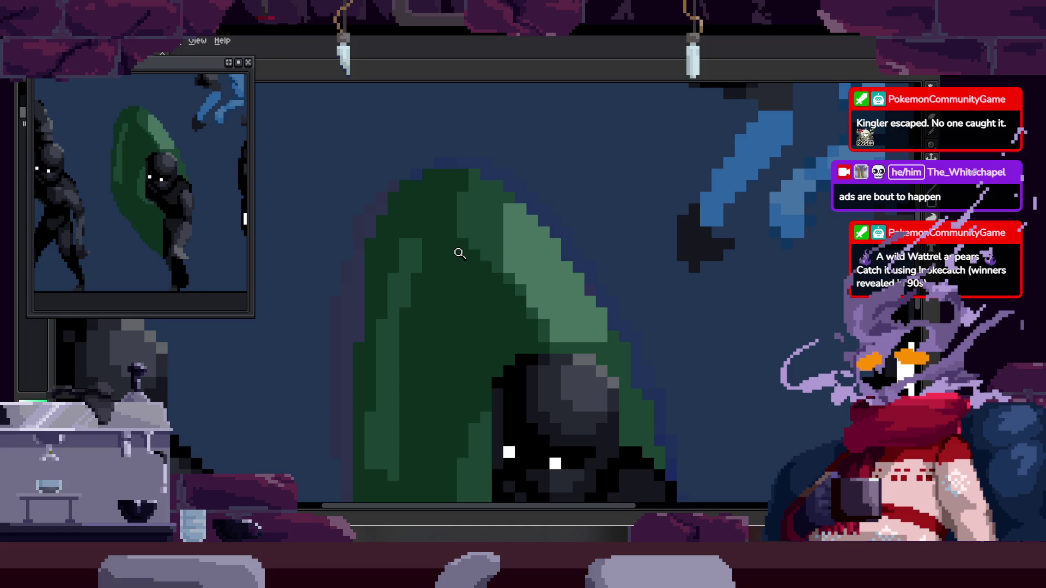
click(489, 205)
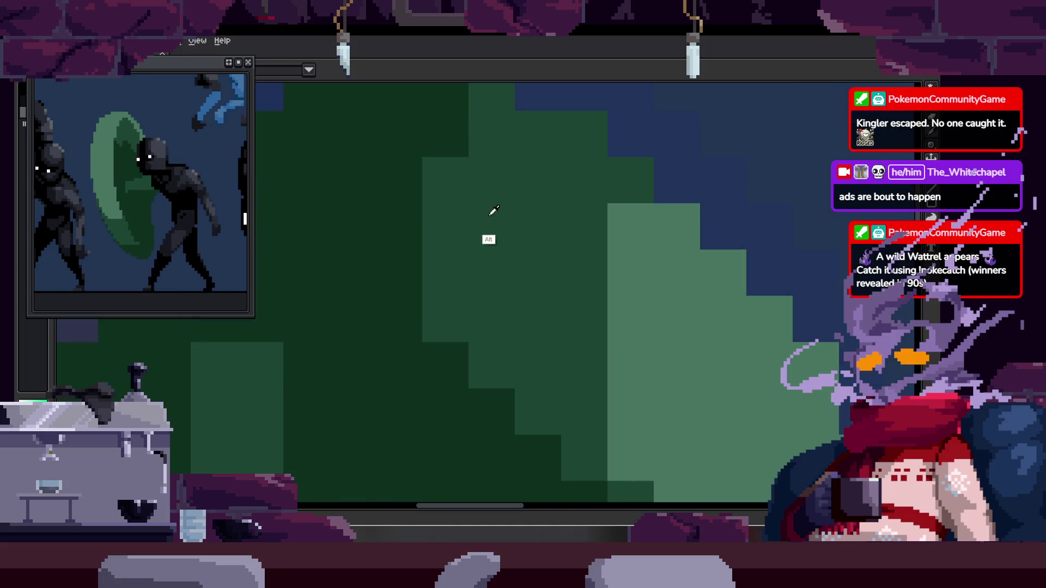
scroll(514, 274, down, 3)
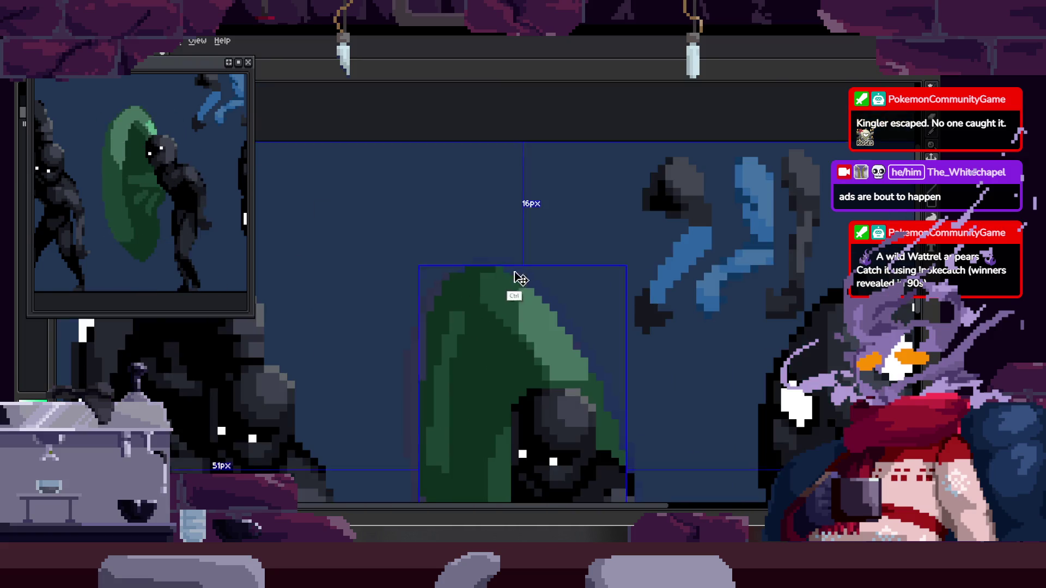
scroll(496, 280, up, 2)
scroll(469, 259, up, 1)
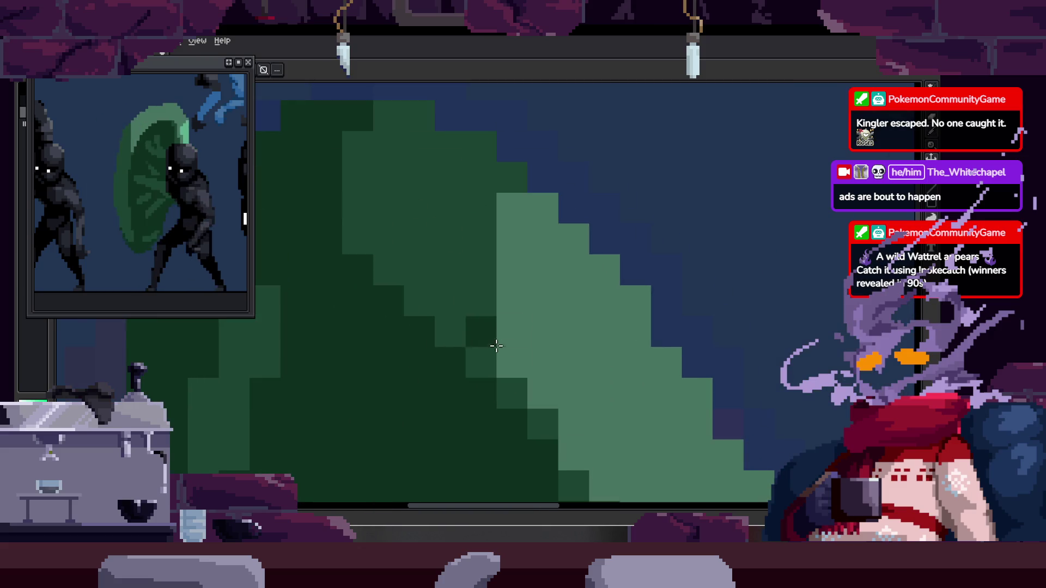
scroll(491, 326, down, 2)
scroll(506, 250, up, 1)
scroll(466, 200, up, 2)
Extend the light-green highlight along its edge and play the animation to preview it.
drag(433, 153, 450, 217)
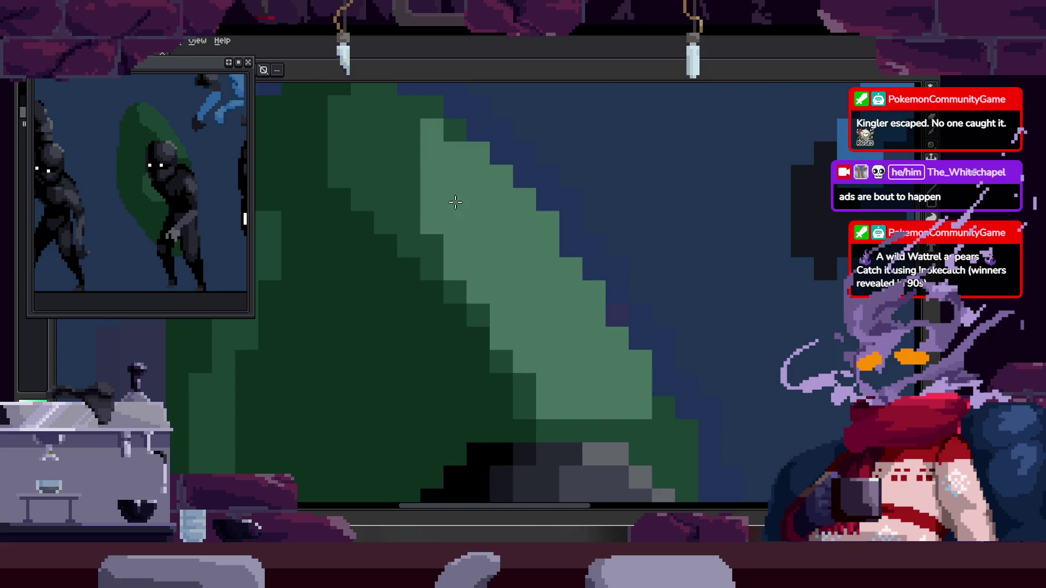
scroll(437, 212, down, 2)
scroll(584, 135, down, 2)
key(Tab)
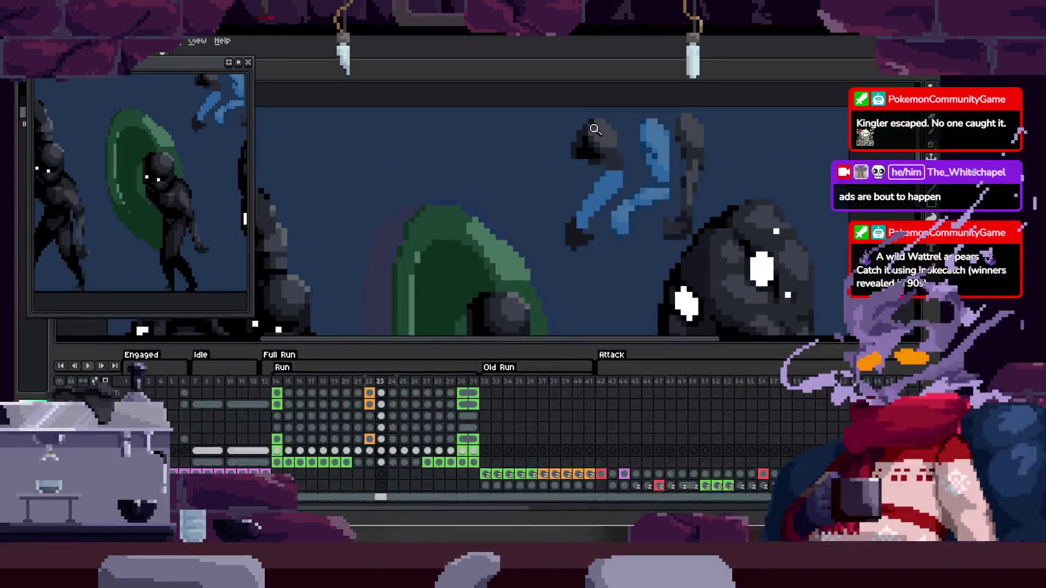
key(Tab)
key(Return)
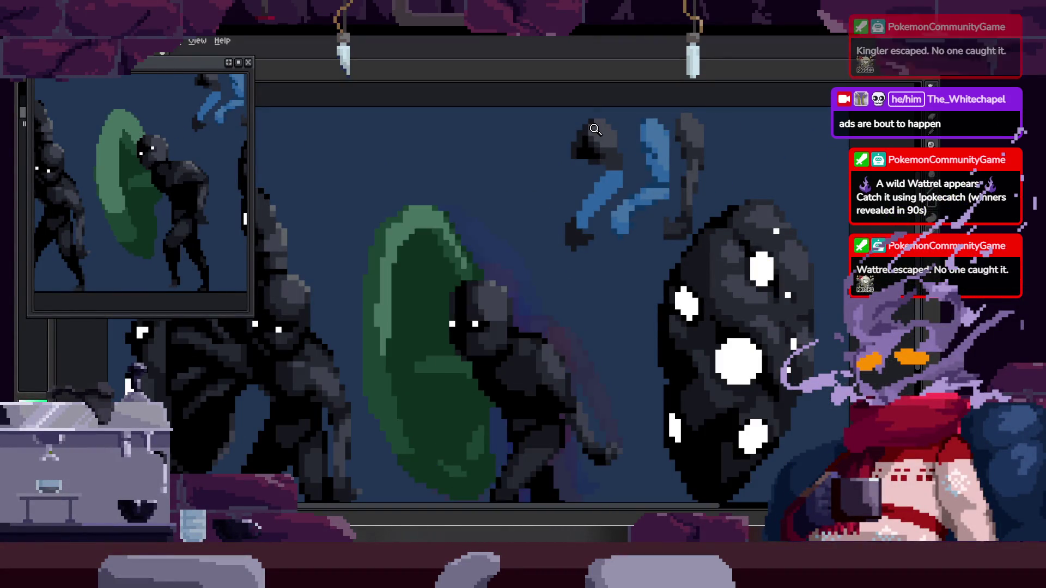
scroll(555, 236, up, 2)
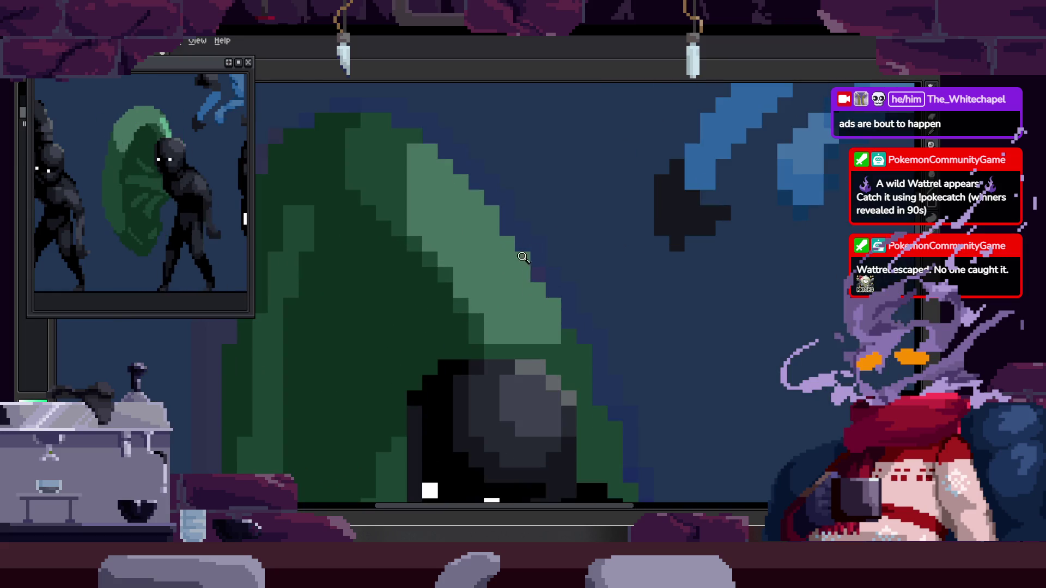
scroll(507, 232, down, 2)
scroll(556, 254, up, 2)
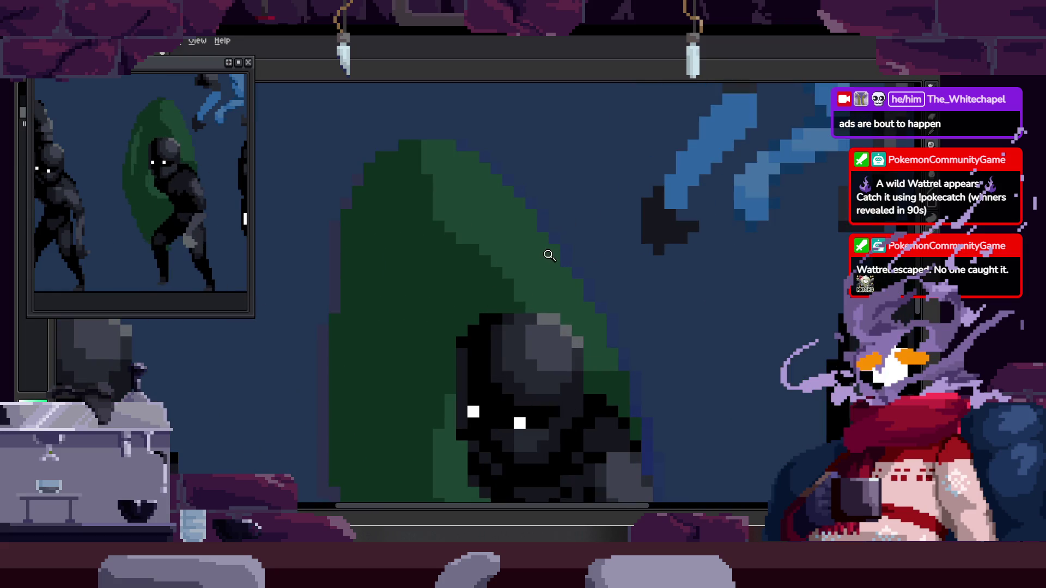
scroll(566, 246, down, 2)
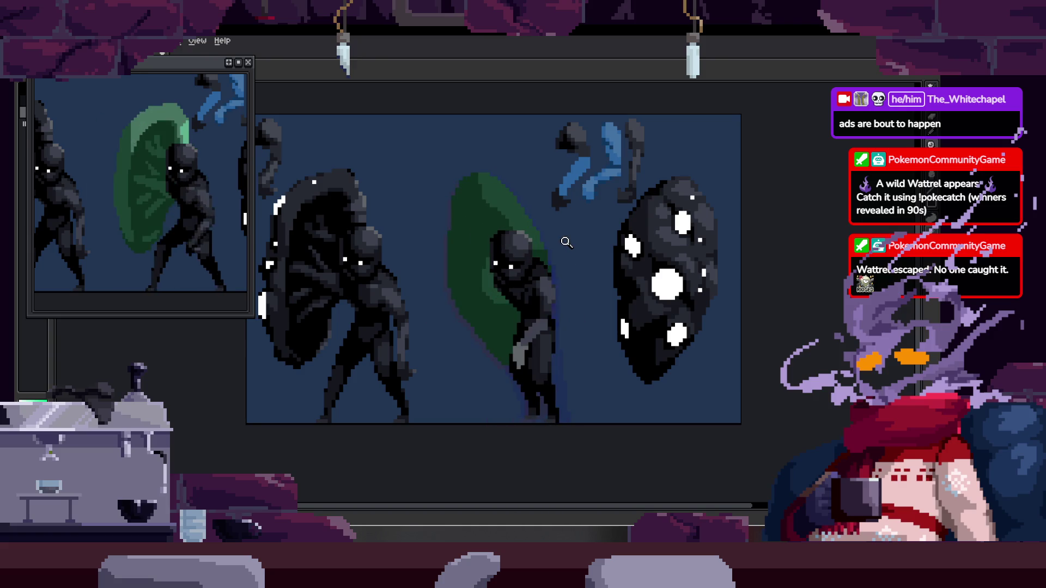
scroll(539, 197, up, 1)
scroll(526, 176, up, 1)
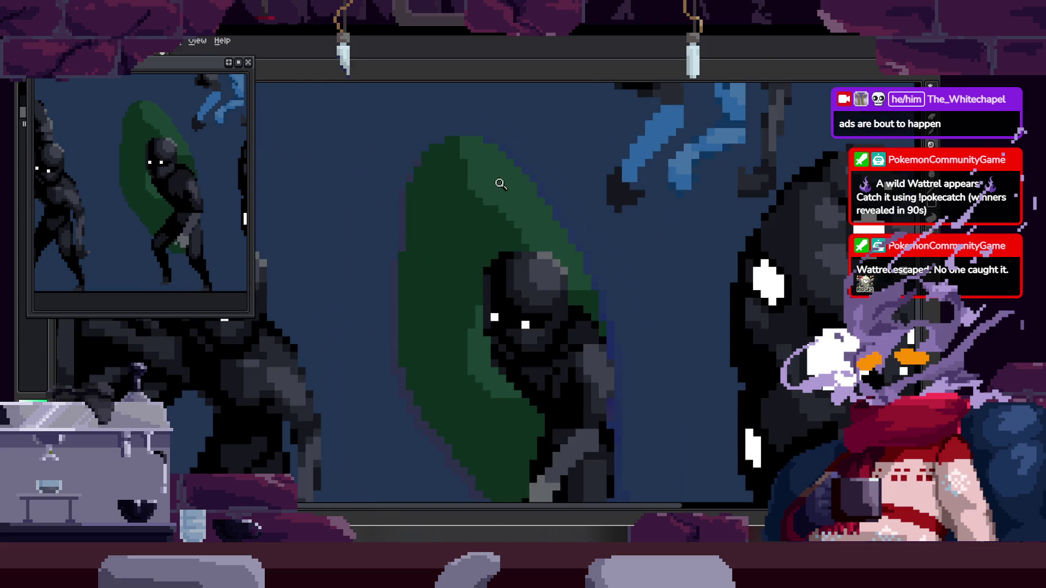
scroll(501, 196, up, 1)
scroll(504, 197, up, 1)
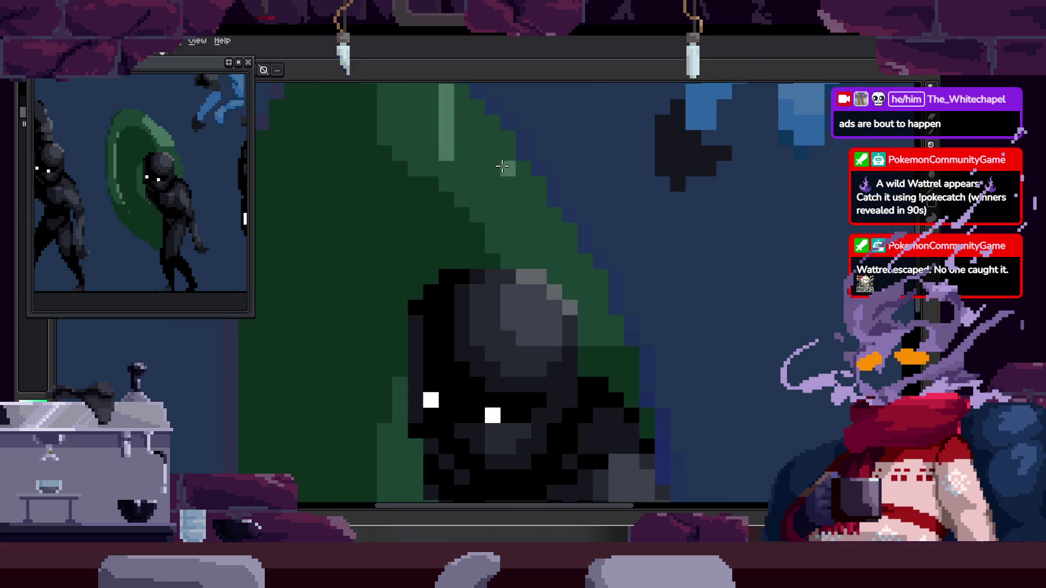
scroll(498, 172, up, 1)
Paint a long light-green diagonal streak across the shield.
key(b)
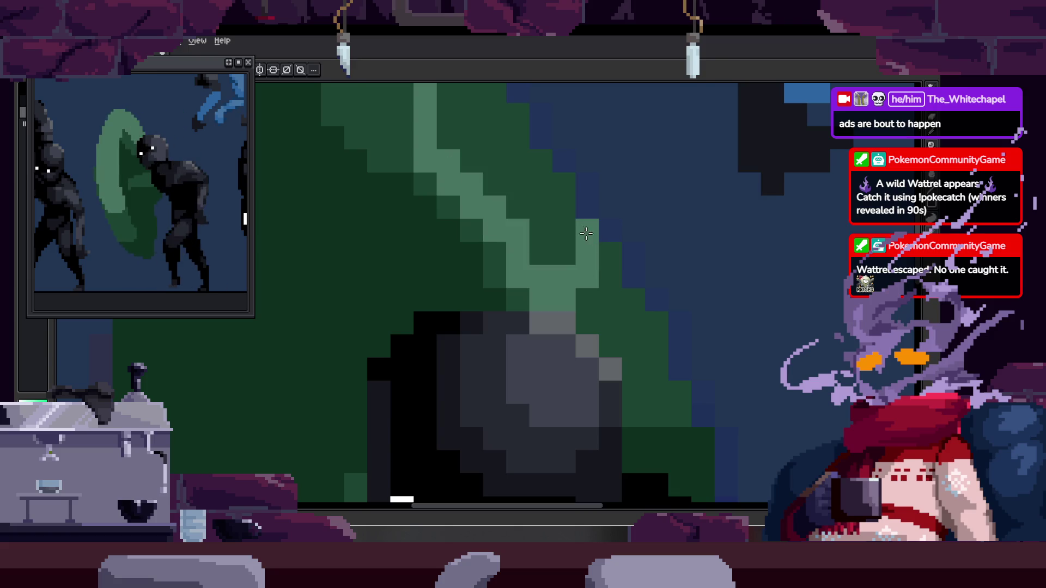
drag(425, 160, 600, 290)
key(z)
scroll(573, 278, down, 1)
scroll(523, 268, down, 1)
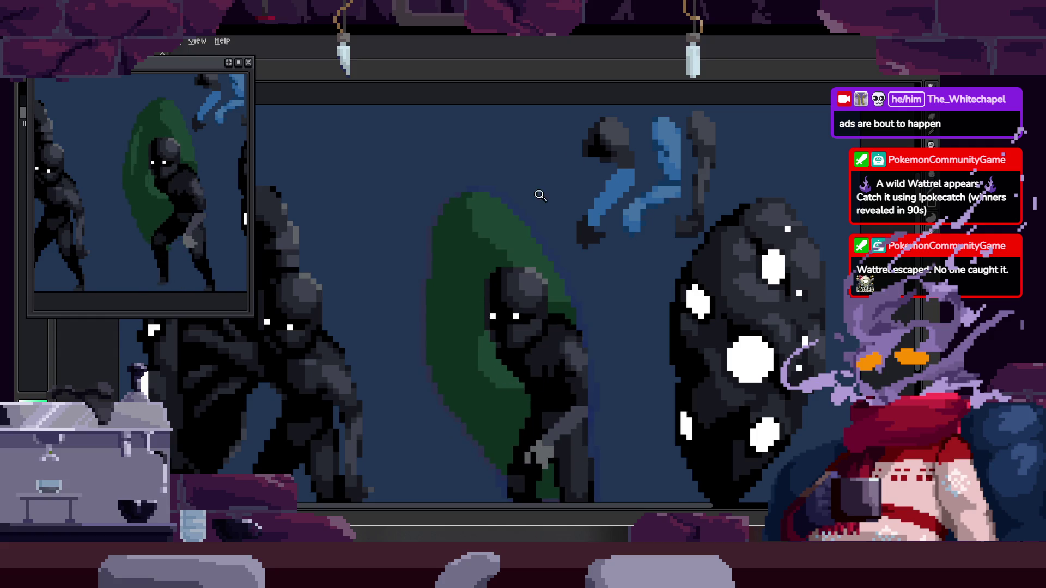
scroll(507, 191, up, 2)
key(b)
Lasso the hood's top highlight and nudge it slightly upward.
key(q)
mouse_move(508, 190)
mouse_down()
mouse_move(567, 273)
mouse_move(561, 246)
mouse_up()
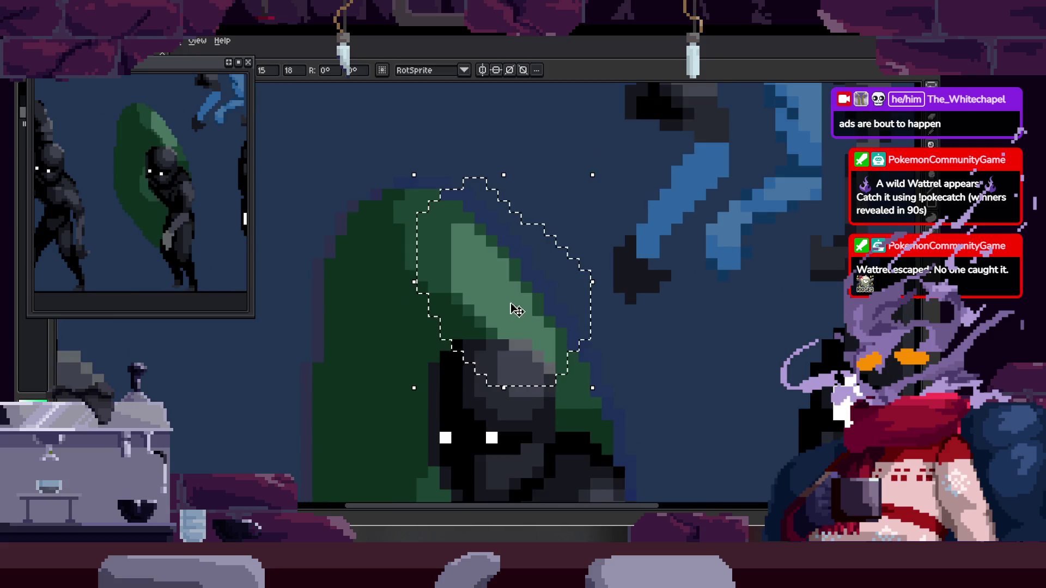
key(z)
scroll(576, 254, down, 1)
scroll(584, 248, down, 1)
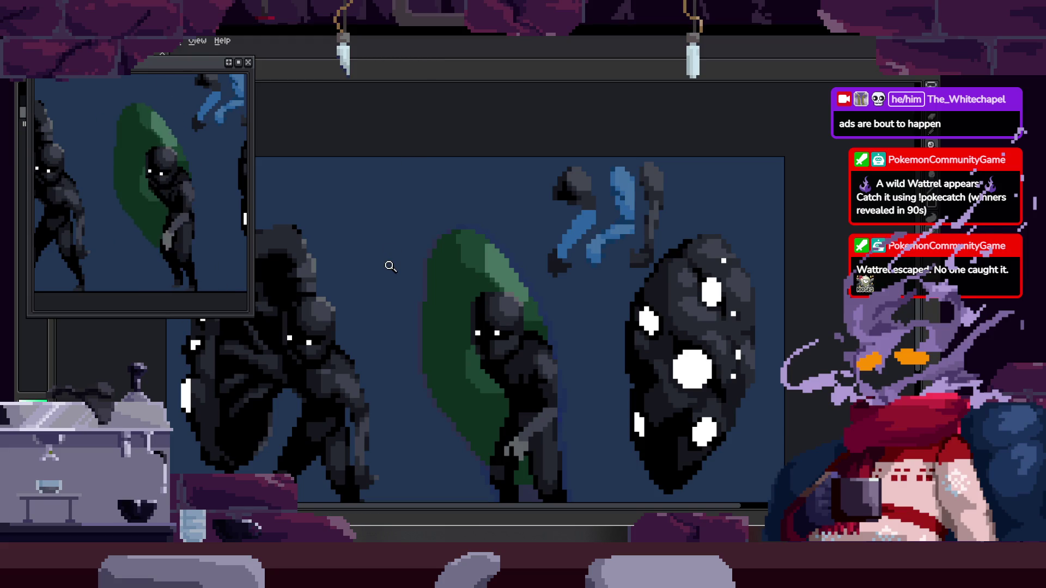
scroll(507, 270, down, 1)
scroll(502, 229, up, 1)
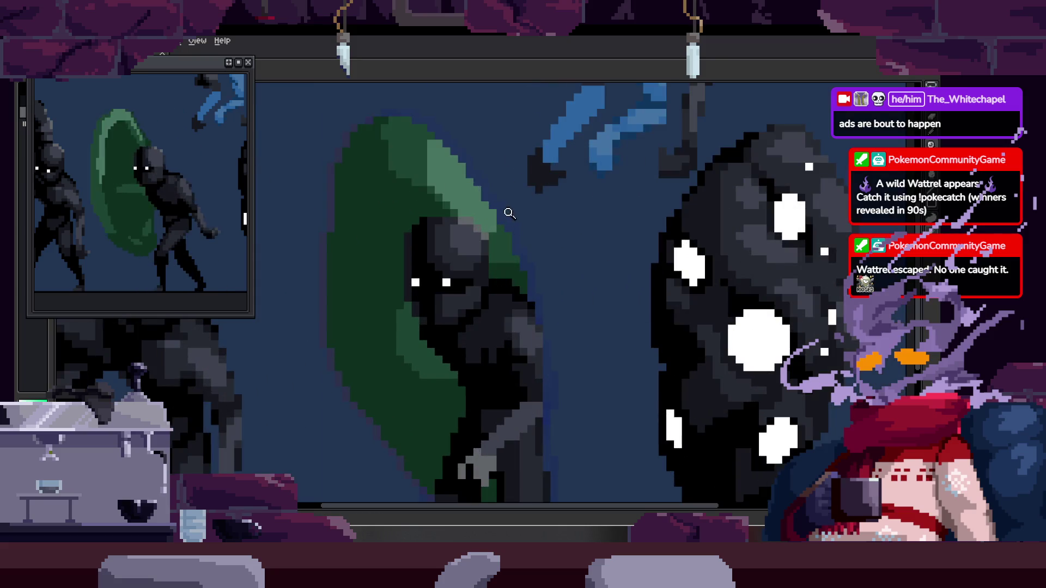
scroll(498, 208, up, 1)
scroll(474, 183, up, 2)
scroll(432, 182, up, 1)
scroll(463, 203, up, 1)
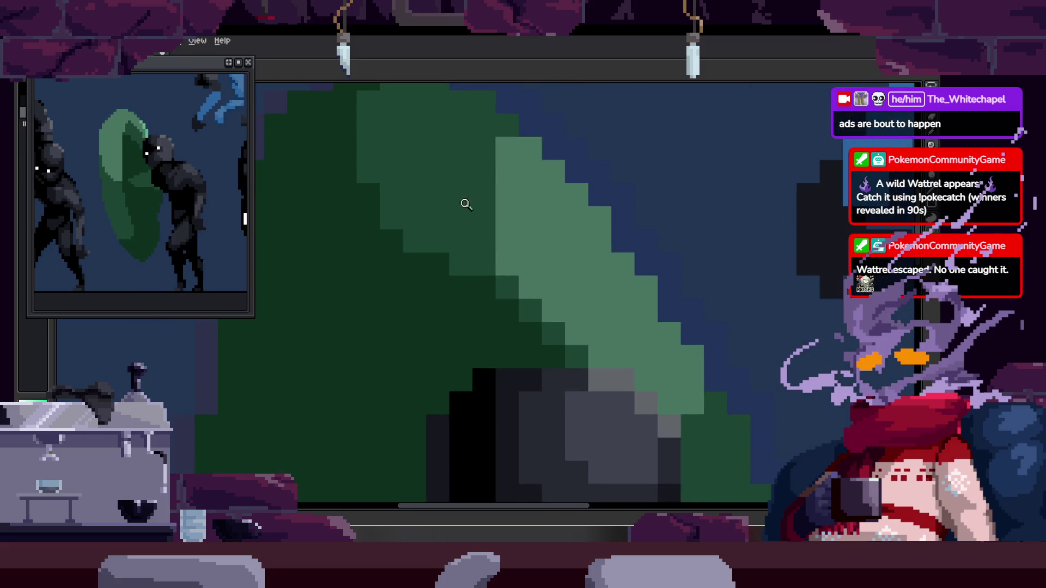
scroll(402, 191, down, 3)
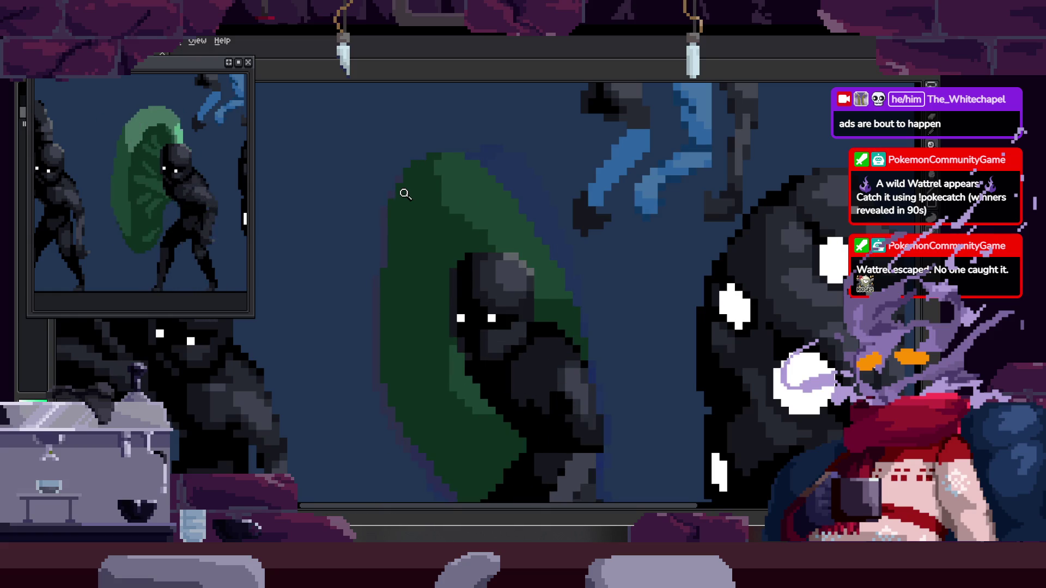
scroll(491, 196, up, 2)
Draw a stepped lasso selection around the shield and drop it.
key(b)
key(q)
mouse_move(439, 112)
mouse_down()
mouse_move(584, 226)
mouse_move(536, 258)
mouse_up()
key(Return)
scroll(548, 250, down, 3)
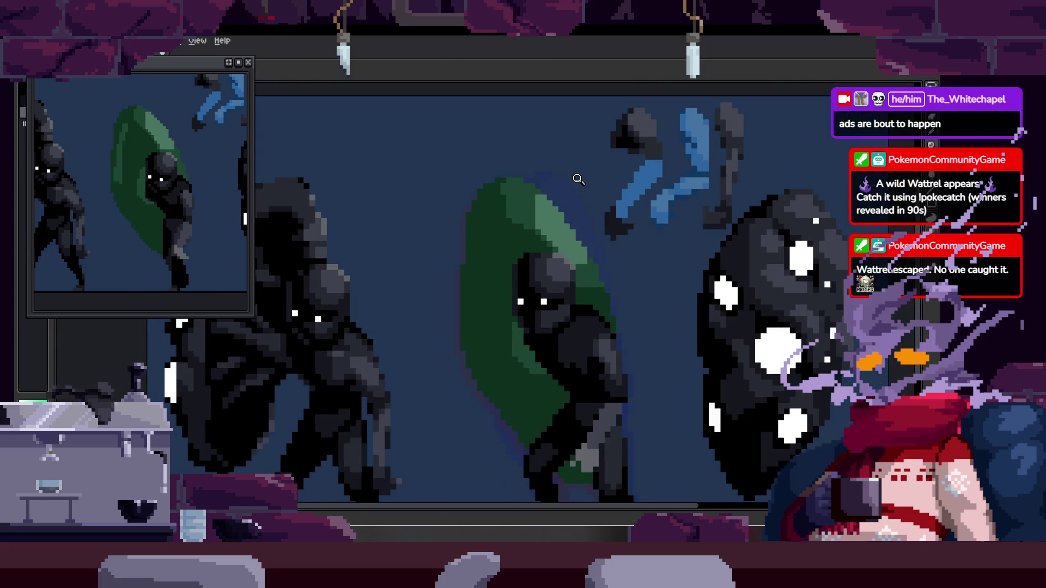
scroll(507, 187, up, 1)
scroll(508, 188, up, 3)
scroll(476, 161, down, 1)
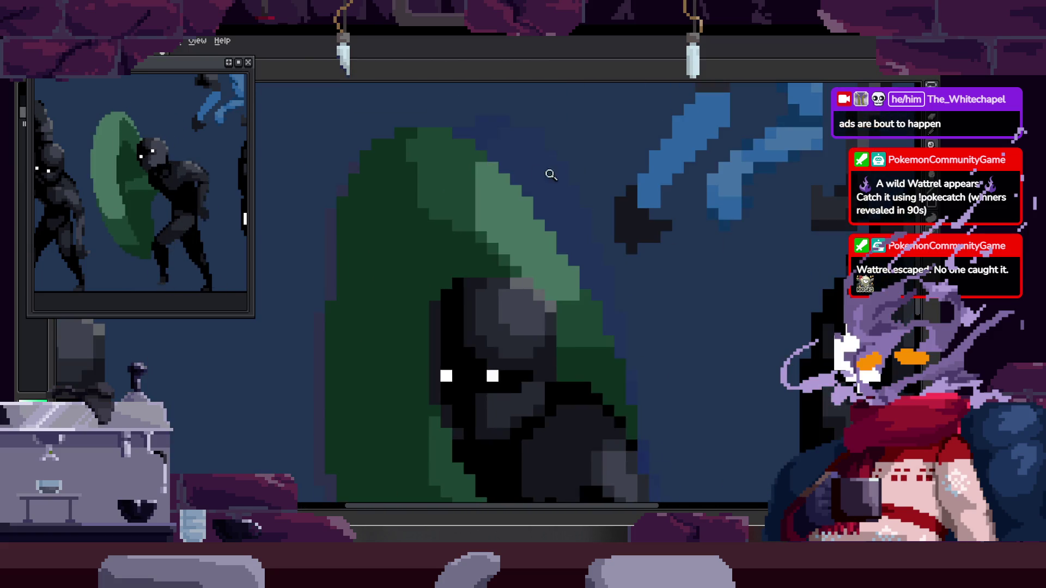
scroll(536, 171, down, 1)
scroll(547, 198, up, 1)
scroll(523, 163, up, 1)
scroll(511, 164, down, 1)
Paint two light-green highlight strokes on the shield and save the file.
drag(507, 163, 504, 237)
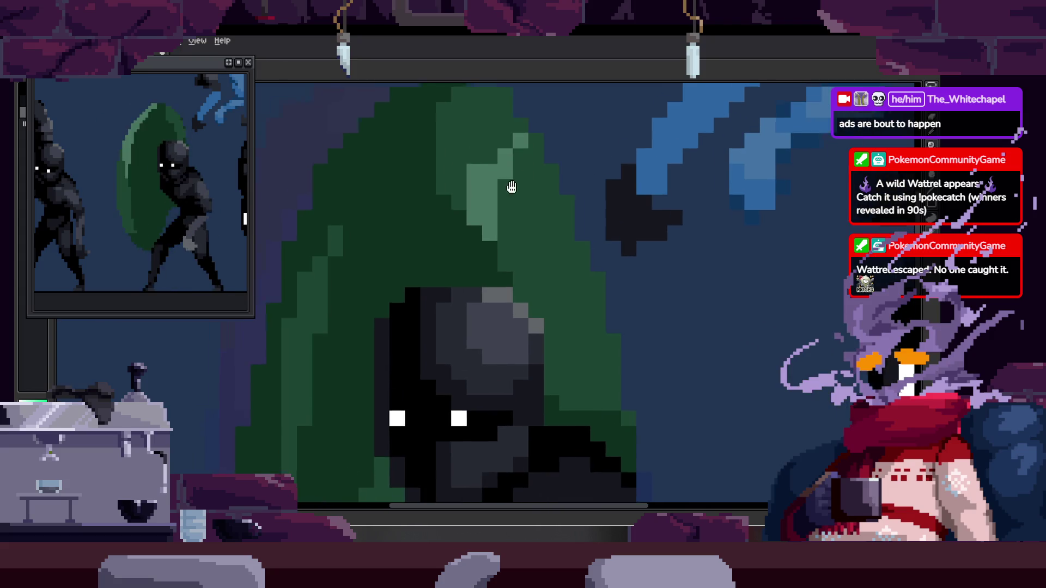
drag(511, 164, 474, 135)
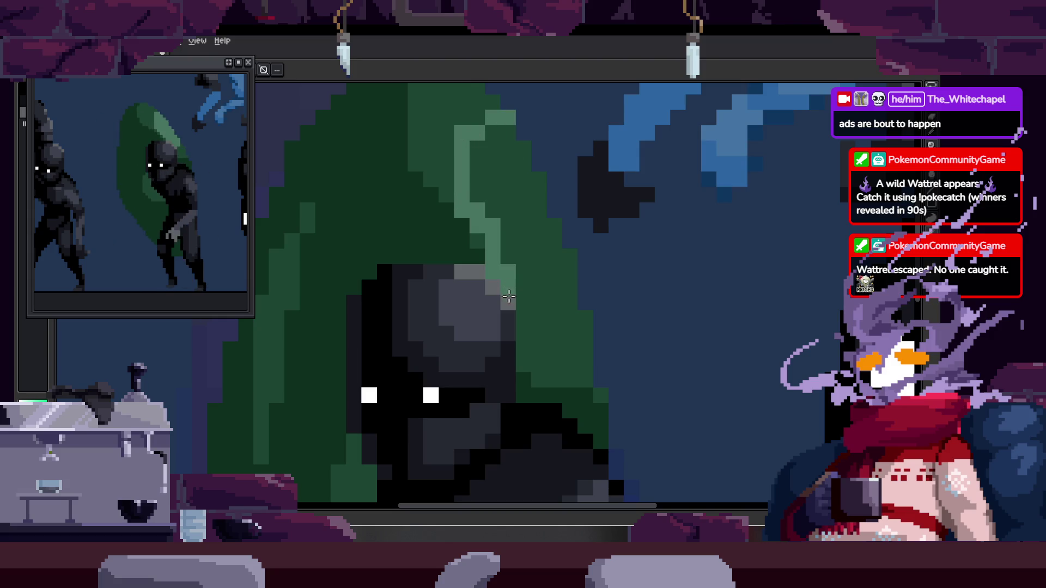
scroll(577, 176, down, 3)
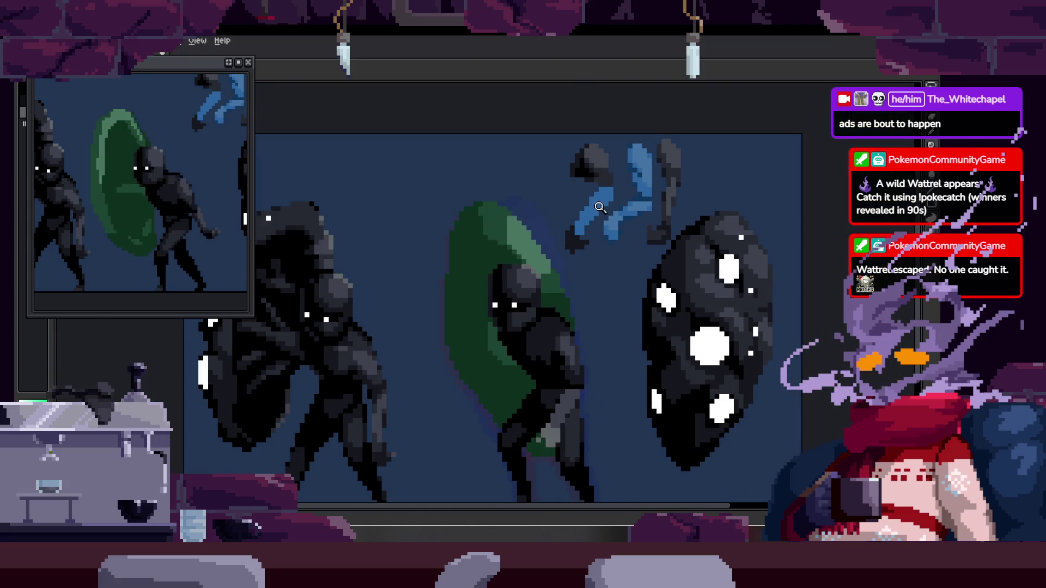
scroll(564, 187, up, 1)
scroll(547, 203, down, 4)
scroll(565, 184, up, 3)
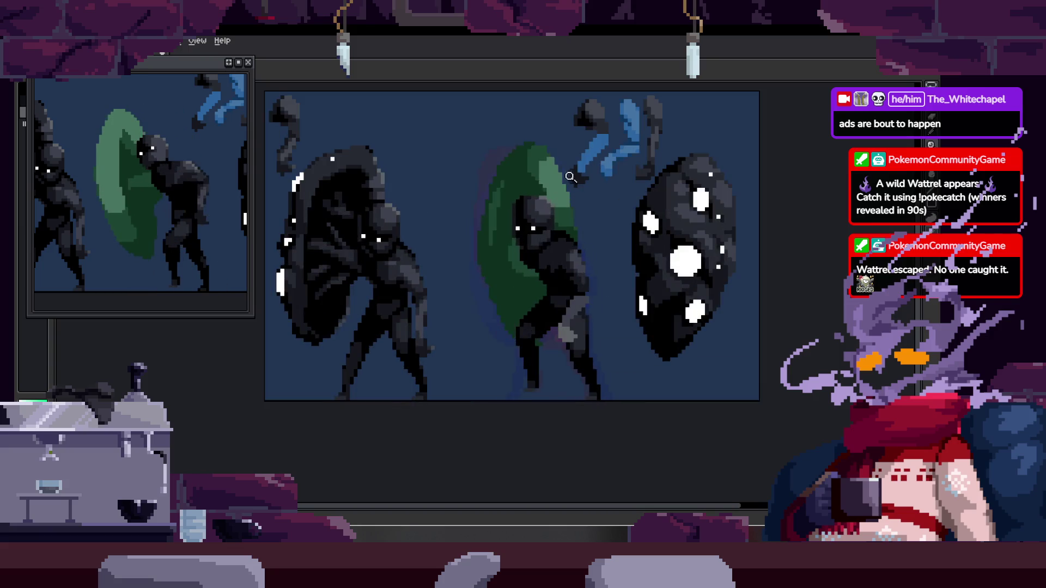
scroll(583, 178, up, 2)
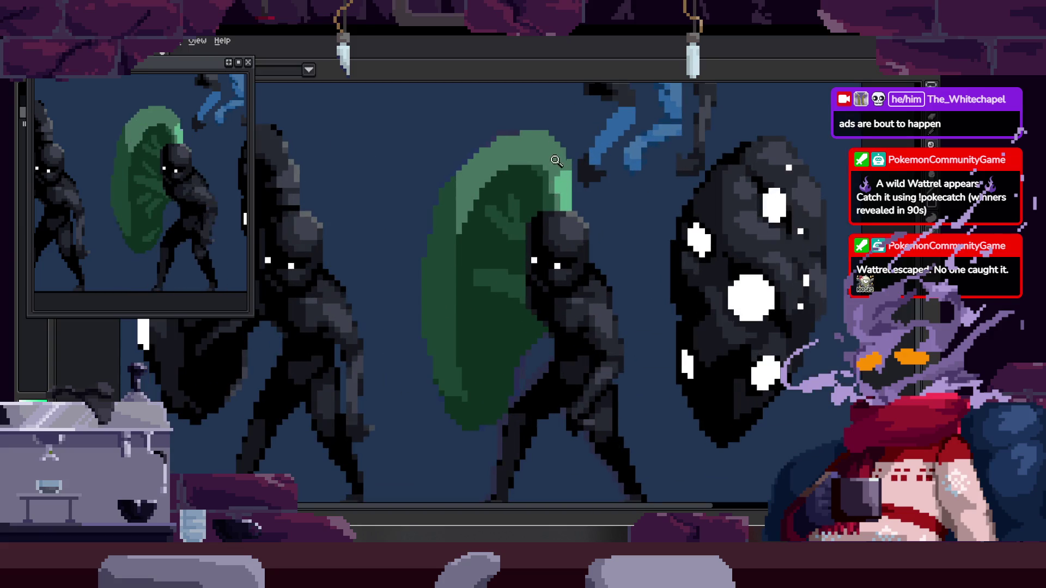
scroll(529, 155, up, 3)
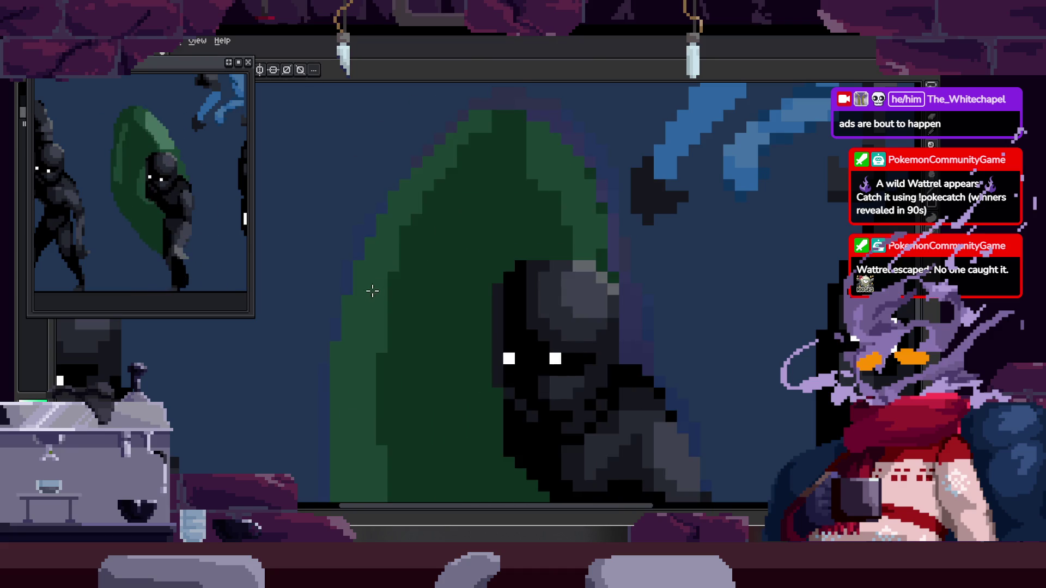
scroll(433, 252, down, 2)
key(ctrl+s)
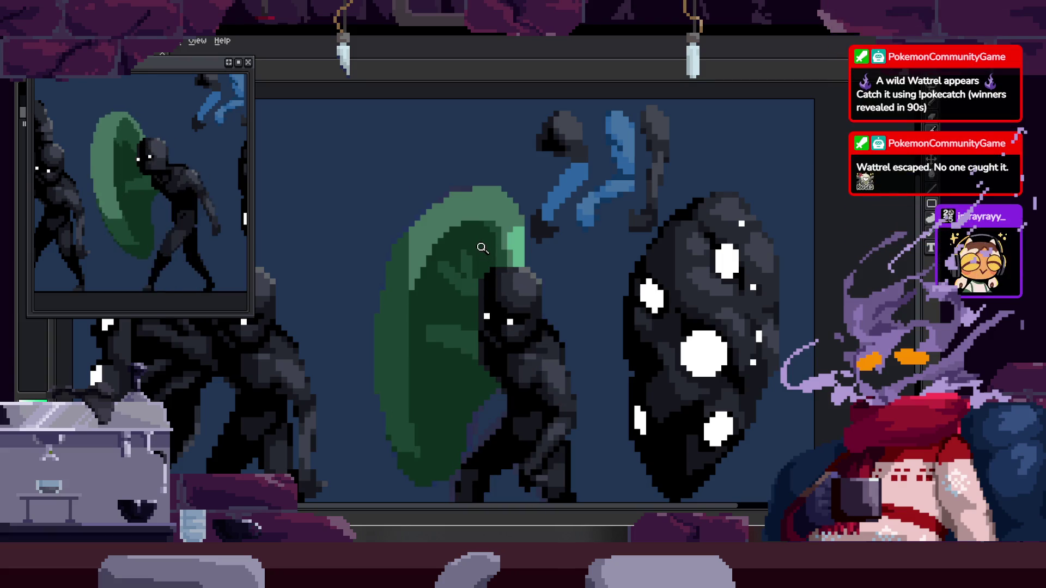
scroll(426, 230, up, 1)
scroll(425, 230, up, 1)
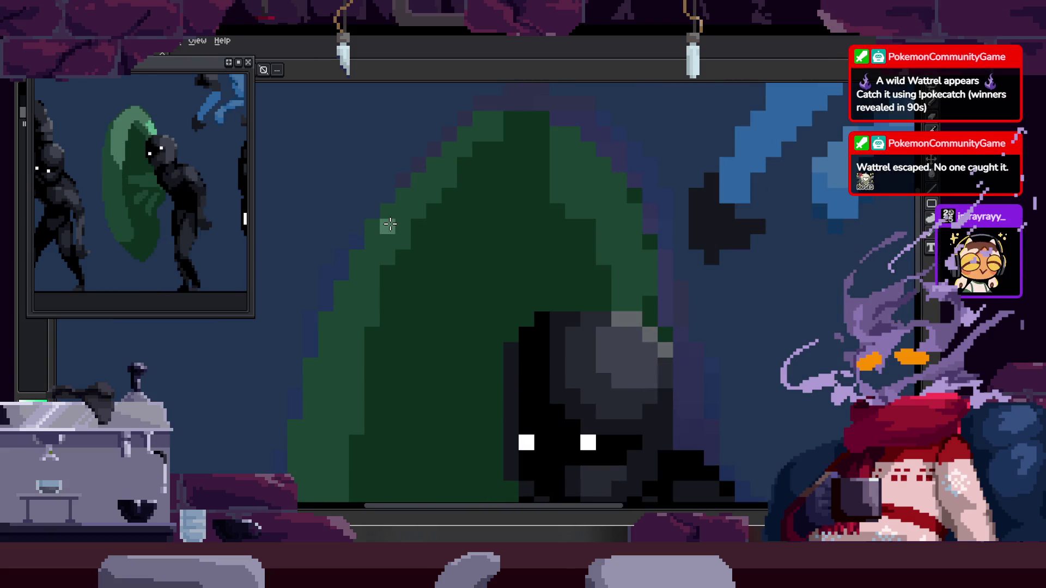
Highlight the shield's left edge and bucket-fill its upper-left area and right band light green.
drag(387, 314, 389, 228)
drag(400, 269, 529, 187)
key(g)
click(523, 164)
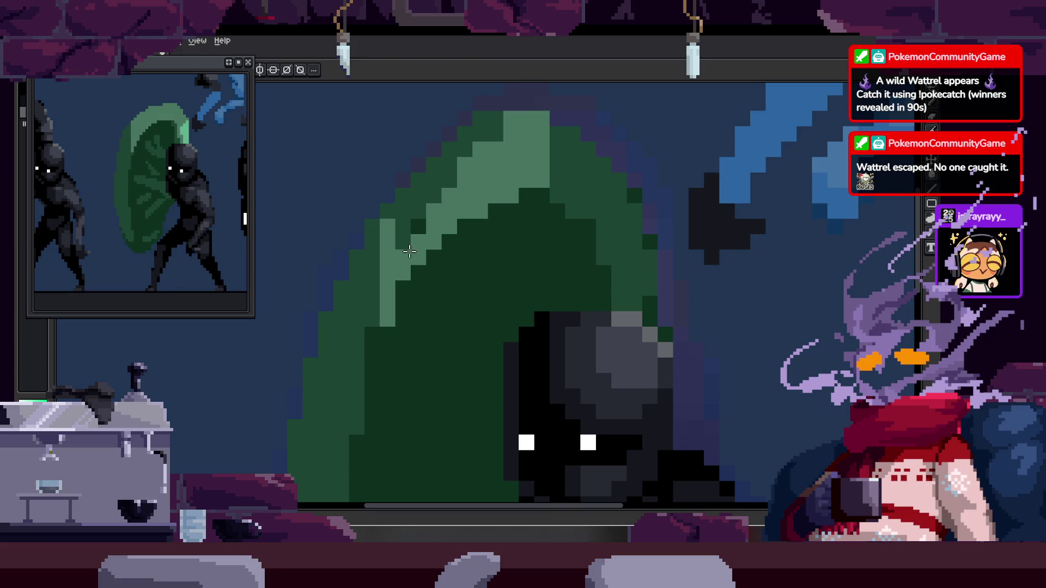
click(457, 204)
click(576, 193)
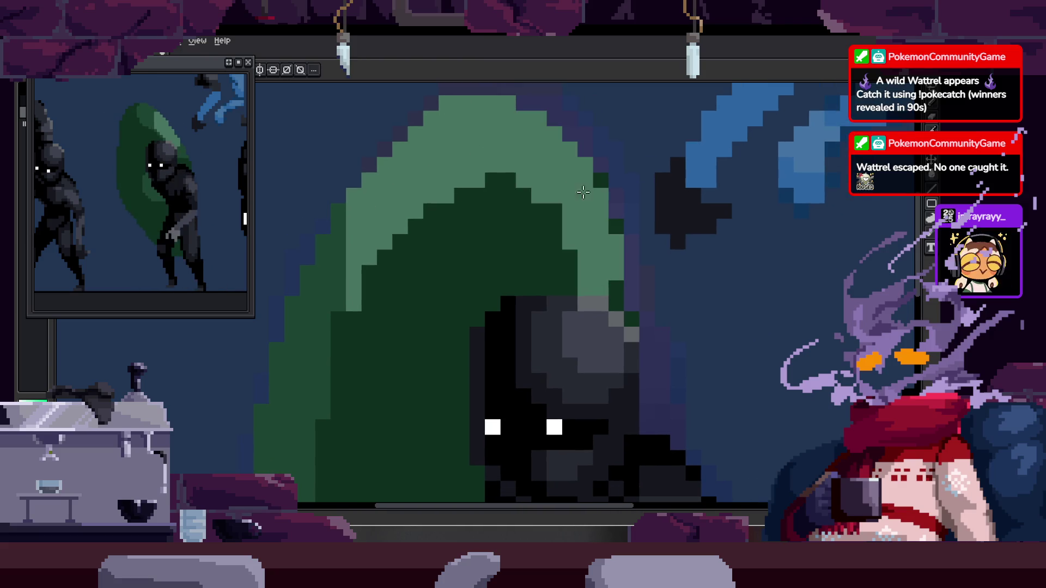
Touch up the shield's notch and right side with dark and light green pixels and a light column.
click(600, 180)
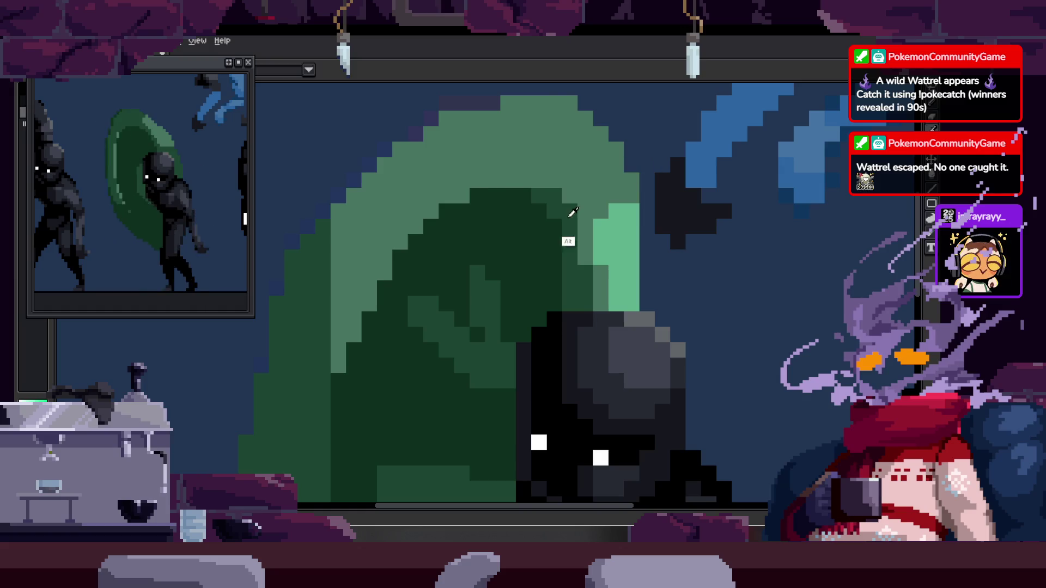
click(500, 181)
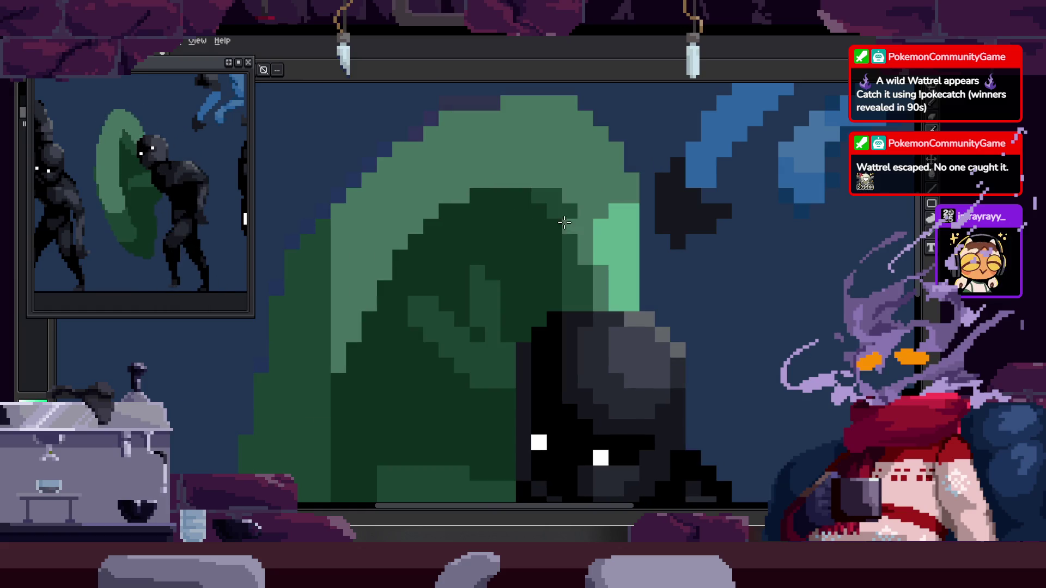
mouse_move(507, 196)
mouse_down()
mouse_move(533, 199)
mouse_move(571, 230)
mouse_move(596, 182)
mouse_up()
click(597, 178)
click(618, 231)
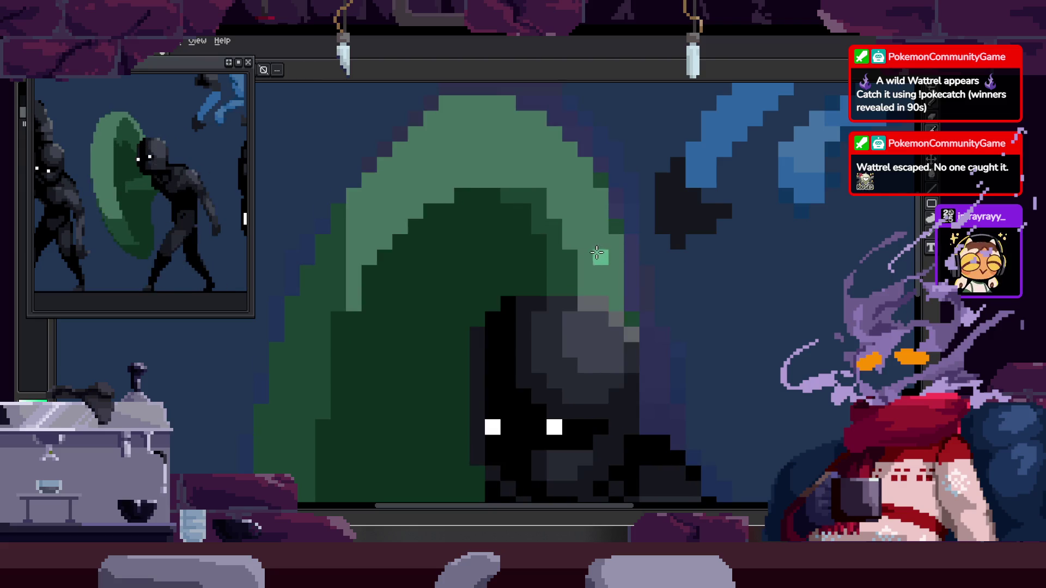
drag(609, 286, 590, 219)
scroll(590, 219, down, 3)
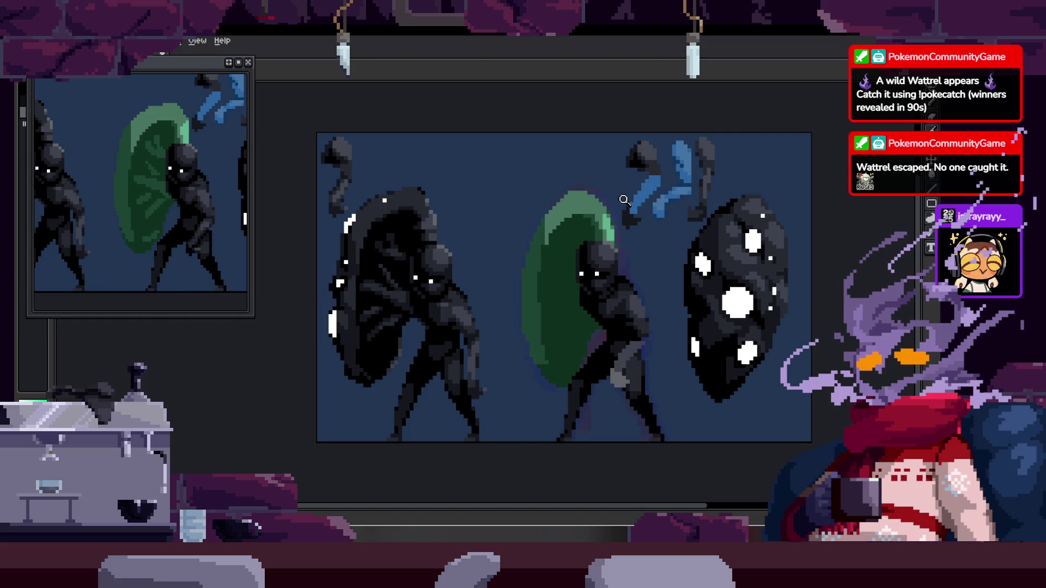
scroll(622, 196, up, 3)
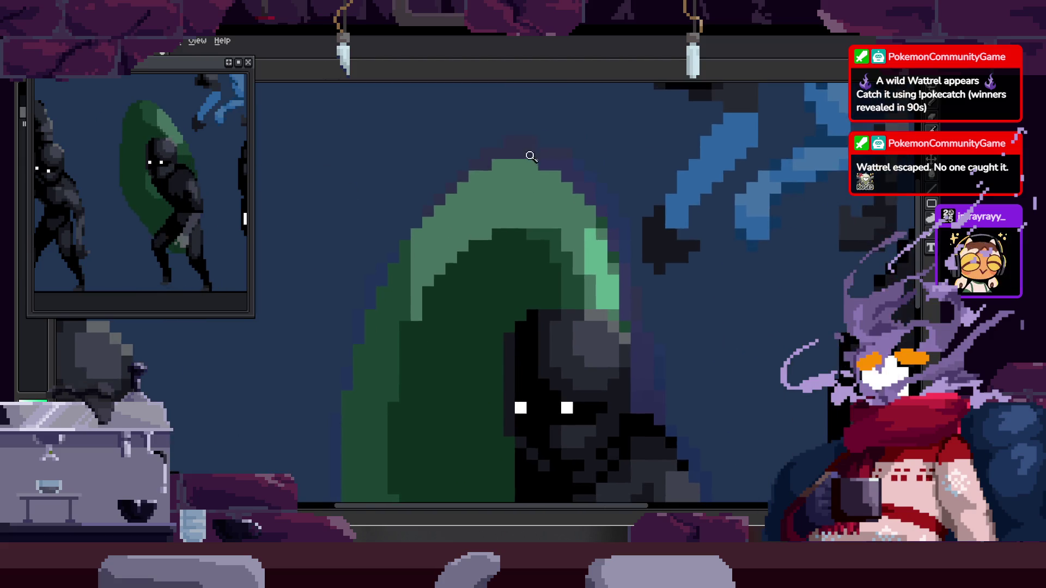
scroll(546, 155, up, 2)
scroll(553, 176, up, 1)
scroll(509, 213, up, 1)
scroll(490, 196, down, 1)
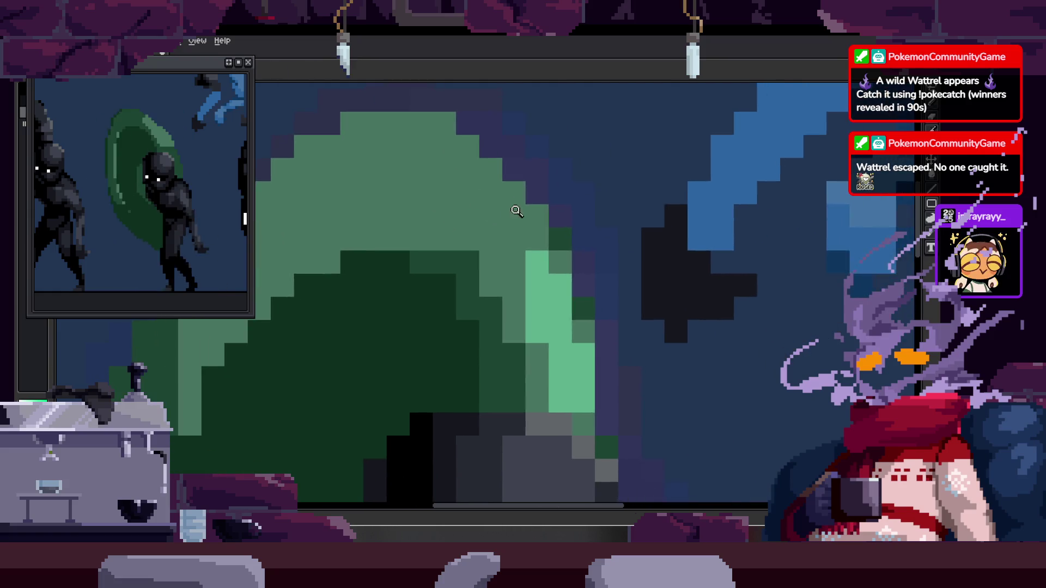
scroll(513, 210, down, 2)
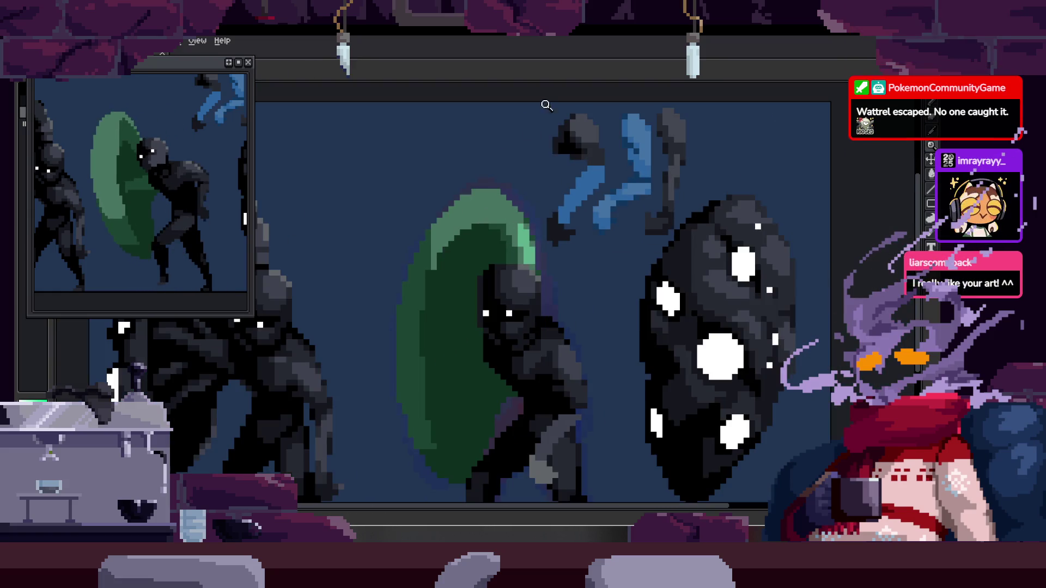
scroll(525, 215, down, 1)
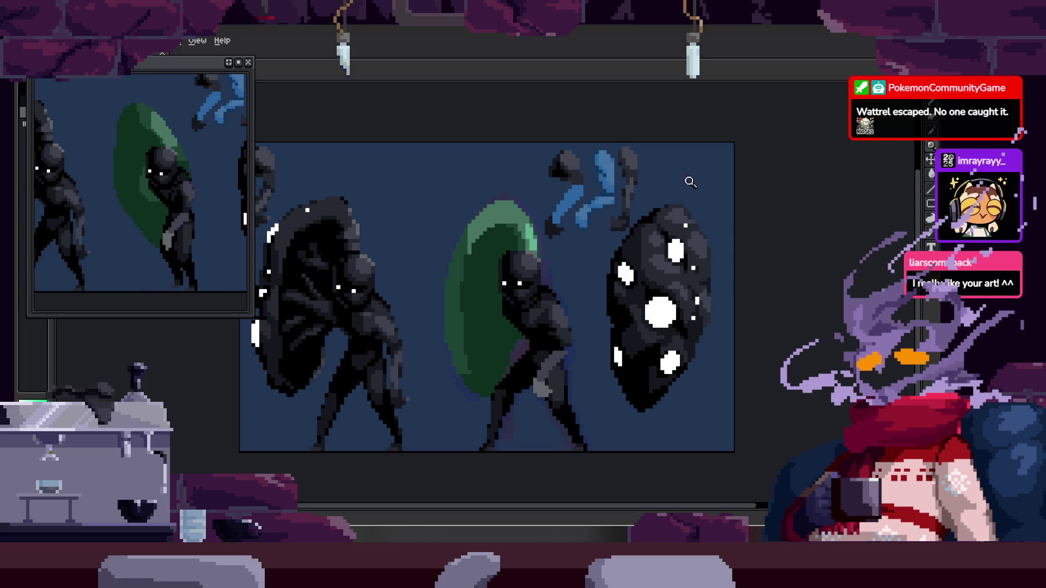
scroll(518, 259, up, 1)
scroll(517, 258, up, 1)
scroll(517, 260, up, 1)
scroll(517, 259, down, 2)
scroll(508, 300, up, 2)
scroll(509, 300, down, 1)
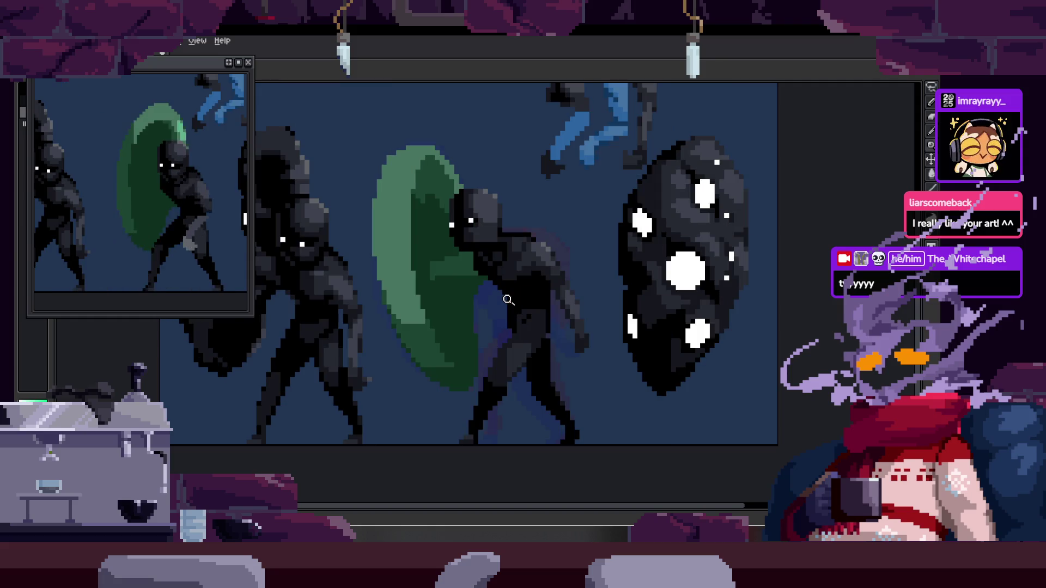
click(426, 277)
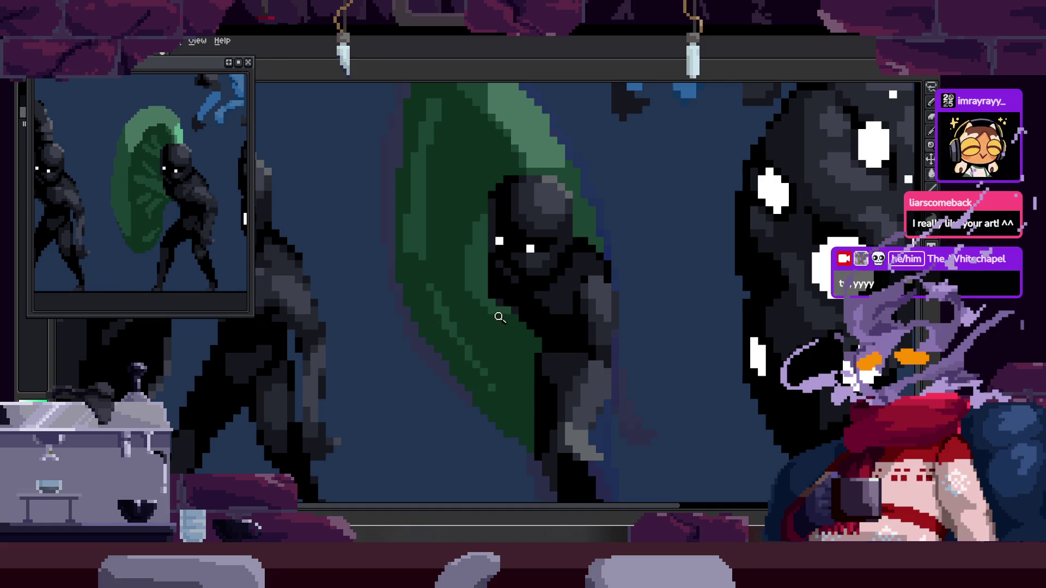
scroll(425, 297, down, 2)
scroll(487, 310, up, 2)
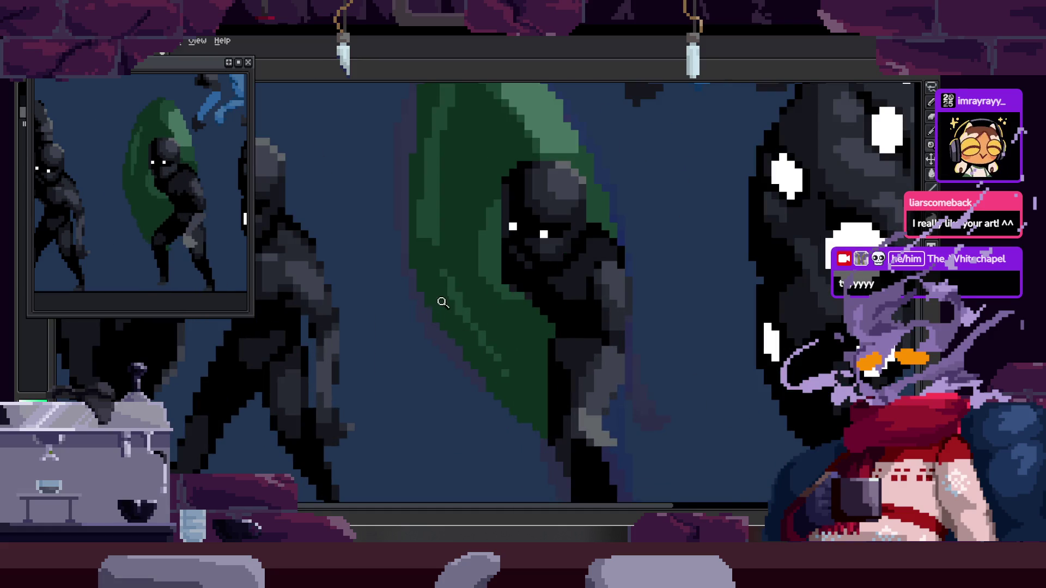
scroll(422, 320, up, 2)
scroll(442, 302, up, 1)
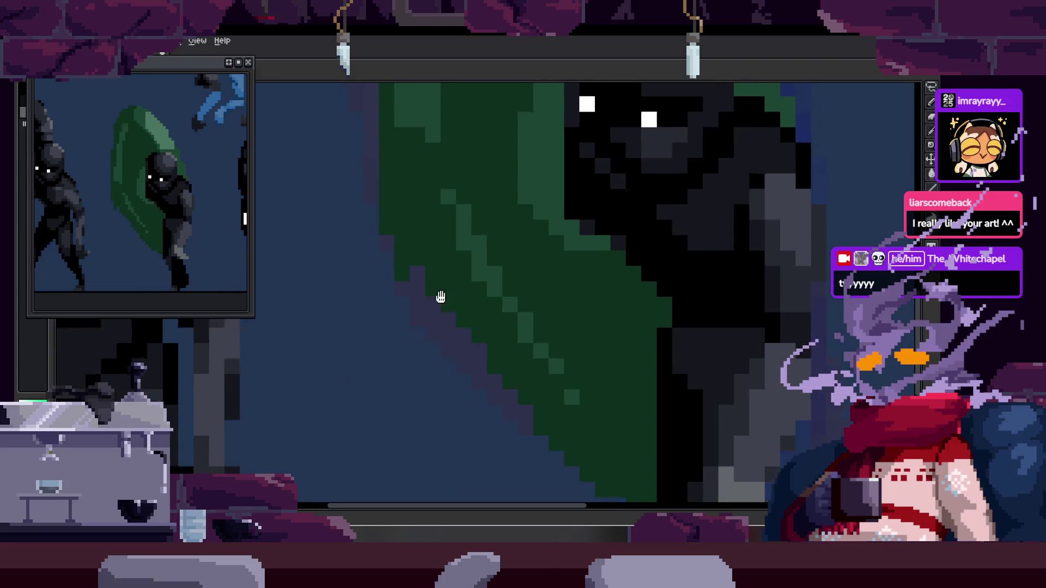
scroll(433, 278, up, 1)
drag(446, 338, 393, 279)
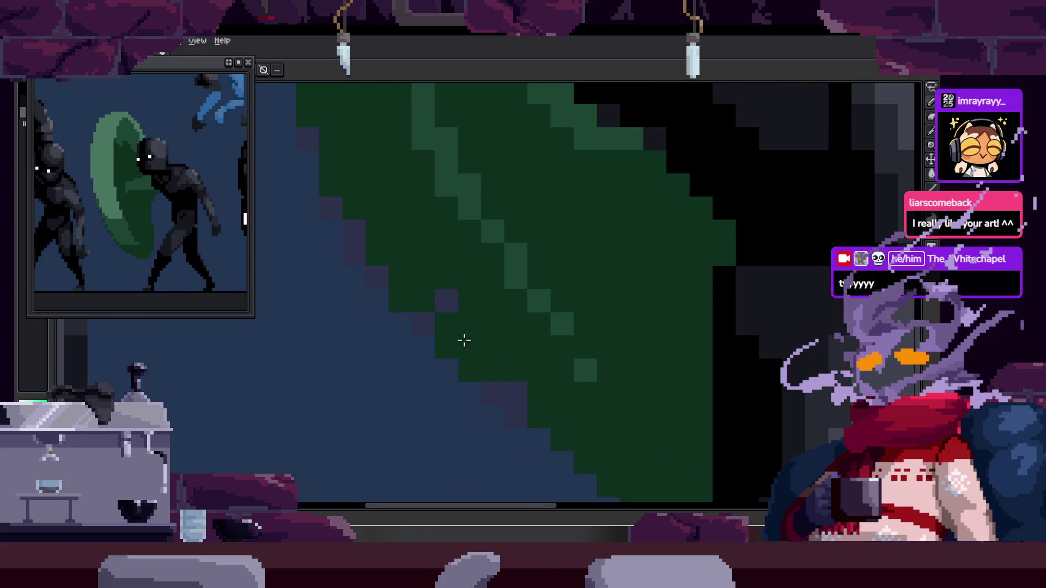
key(b)
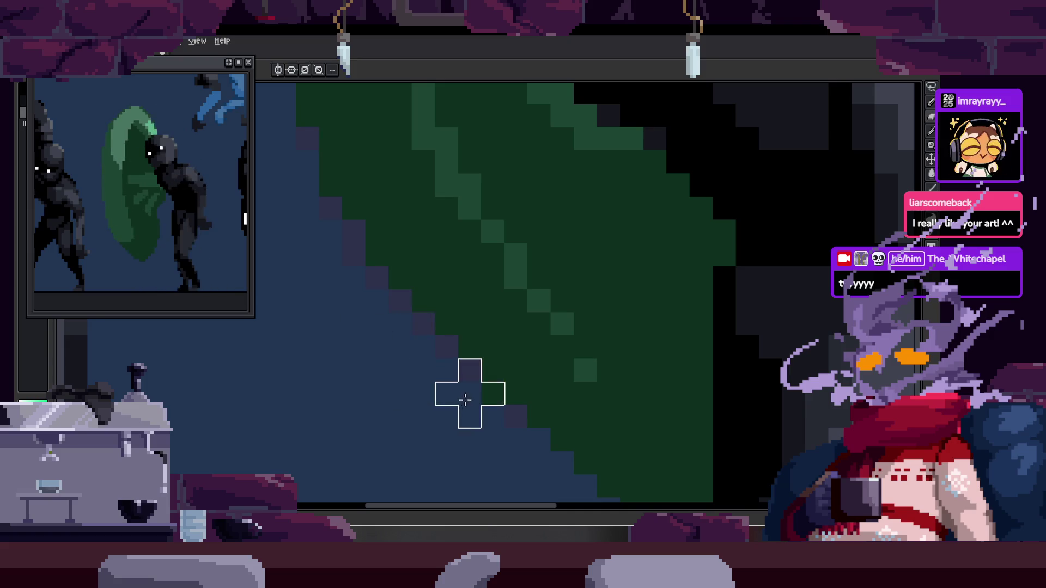
scroll(467, 390, down, 2)
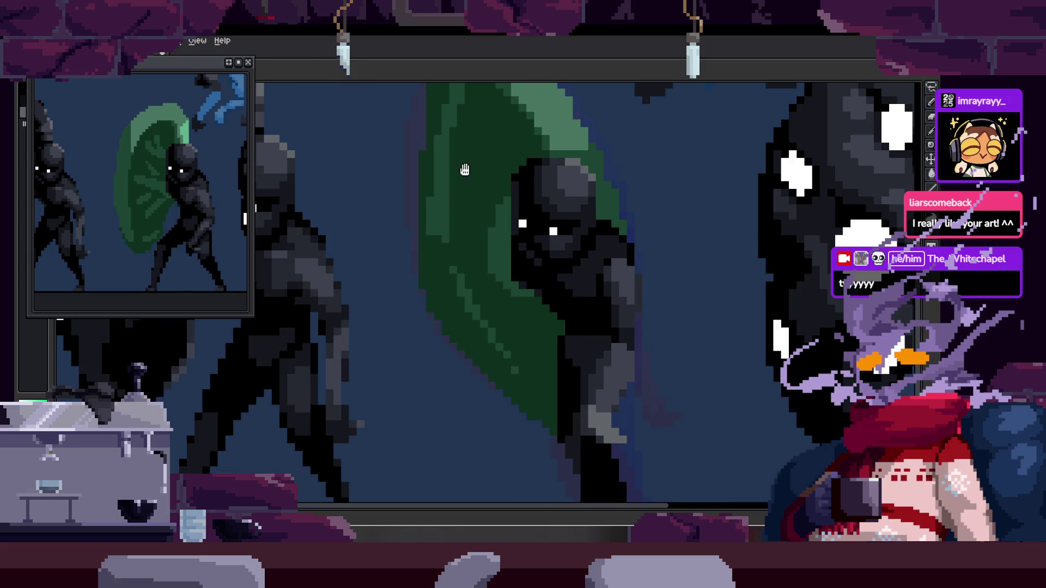
scroll(482, 274, up, 2)
scroll(446, 248, up, 1)
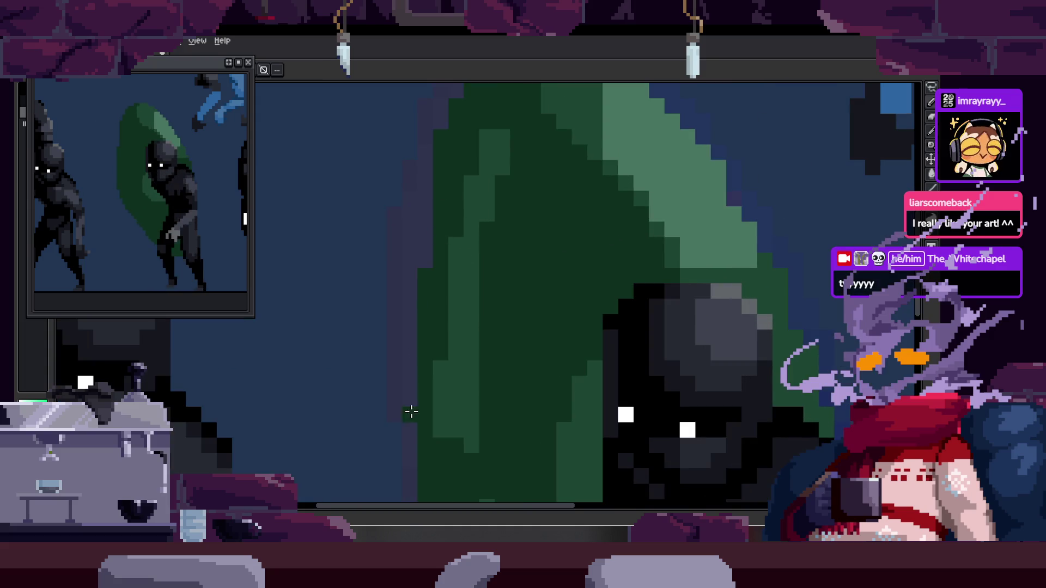
scroll(422, 175, up, 3)
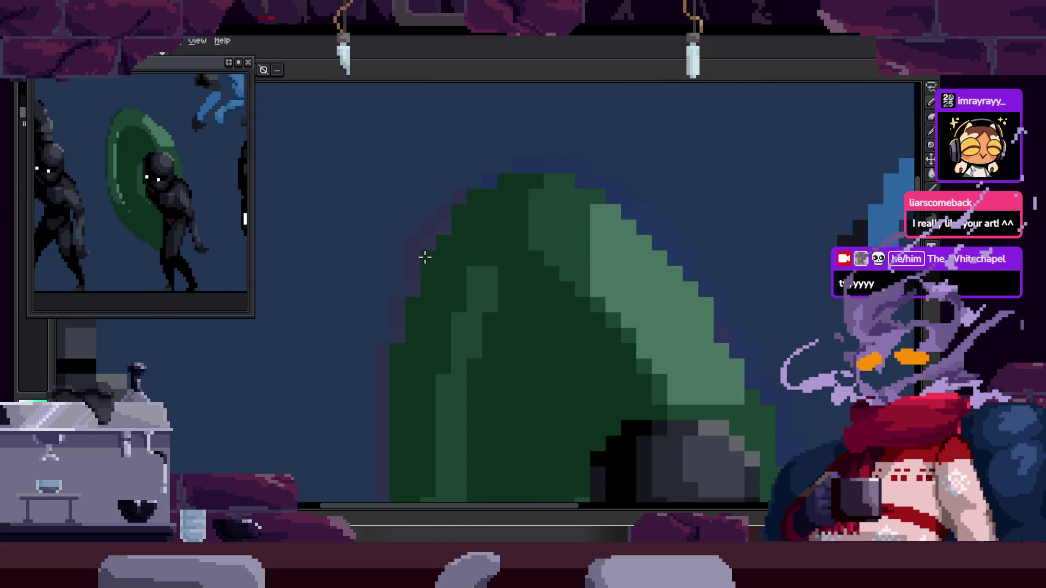
scroll(430, 269, down, 1)
scroll(458, 294, down, 2)
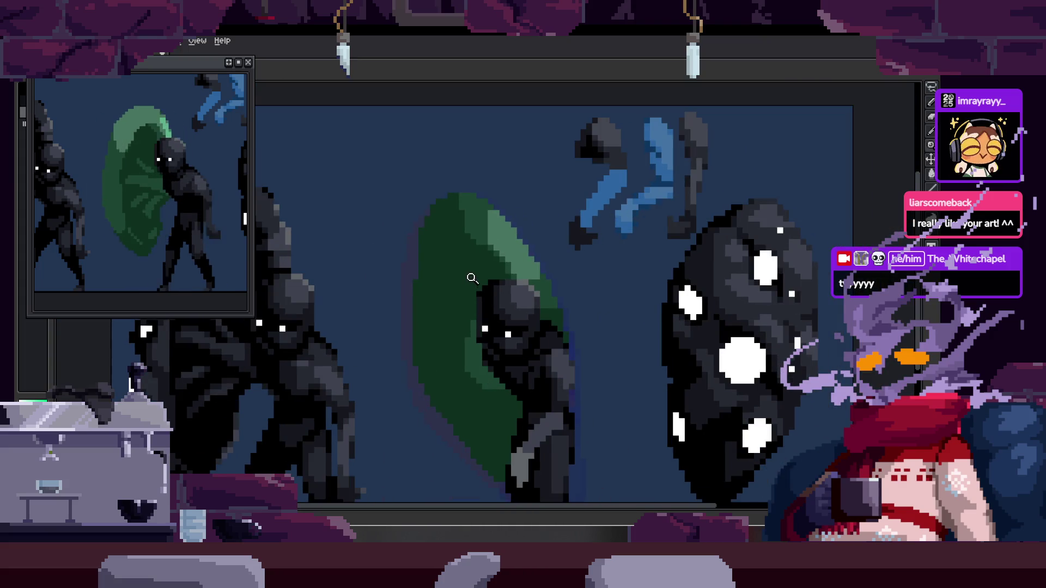
scroll(460, 271, up, 3)
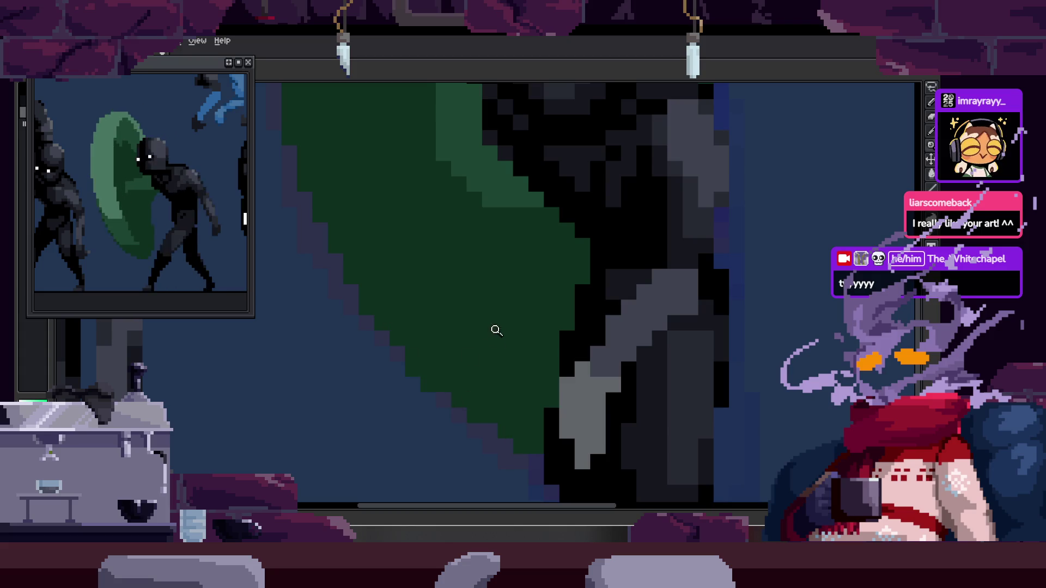
scroll(453, 193, down, 3)
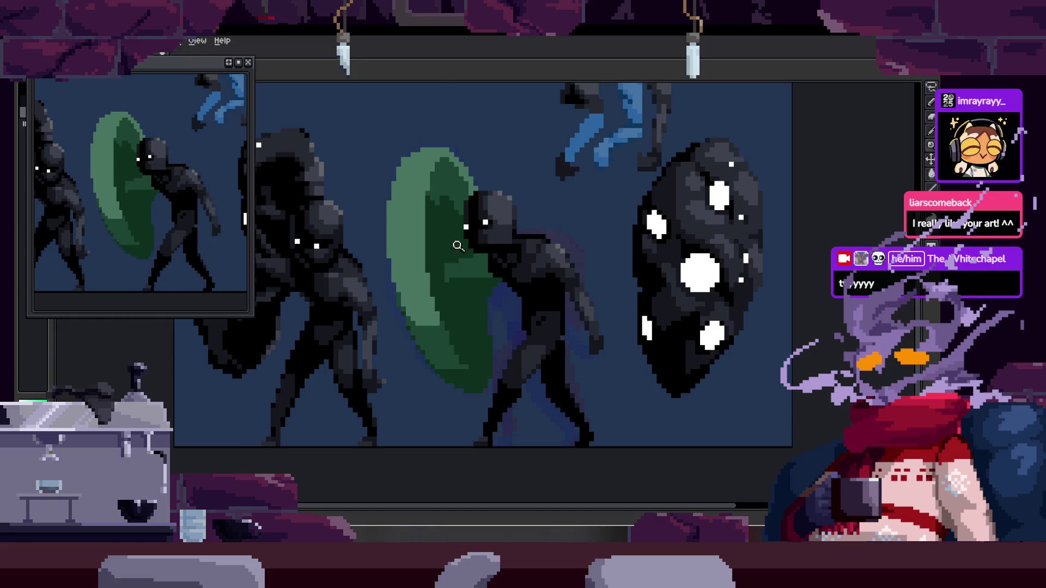
click(448, 278)
click(416, 218)
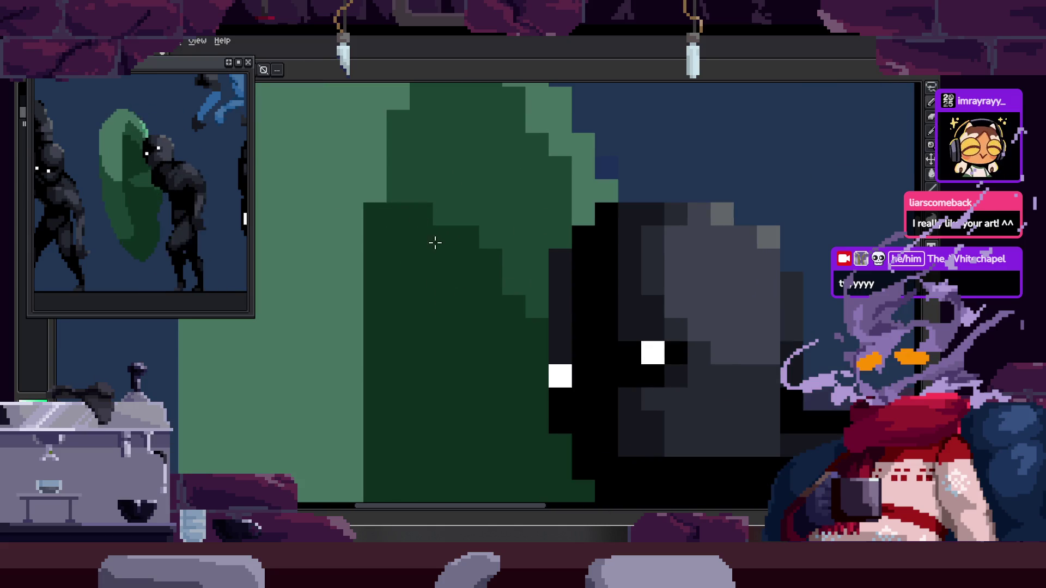
scroll(401, 209, down, 3)
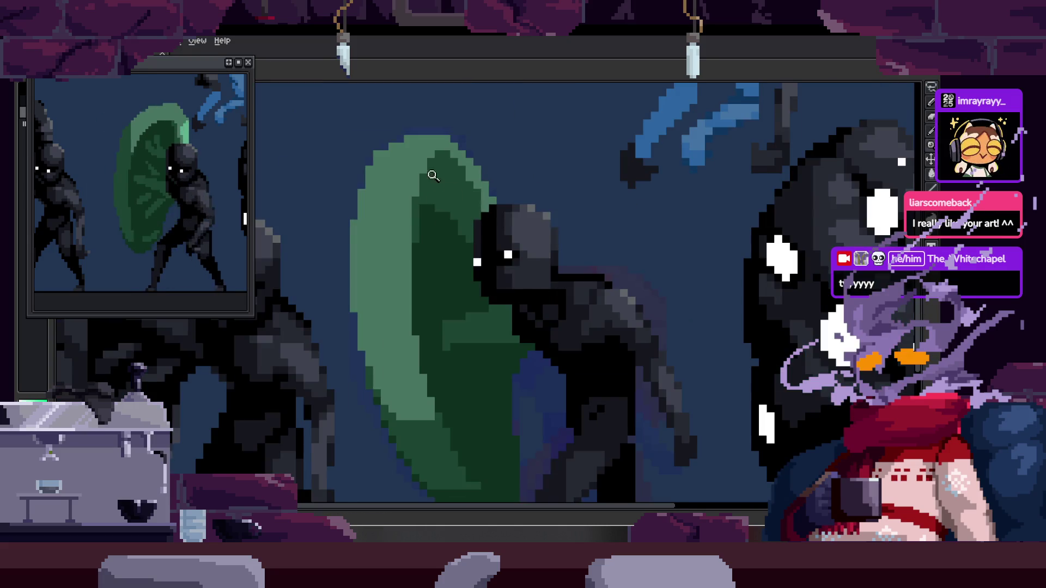
scroll(417, 204, up, 3)
scroll(404, 262, down, 3)
scroll(397, 296, up, 1)
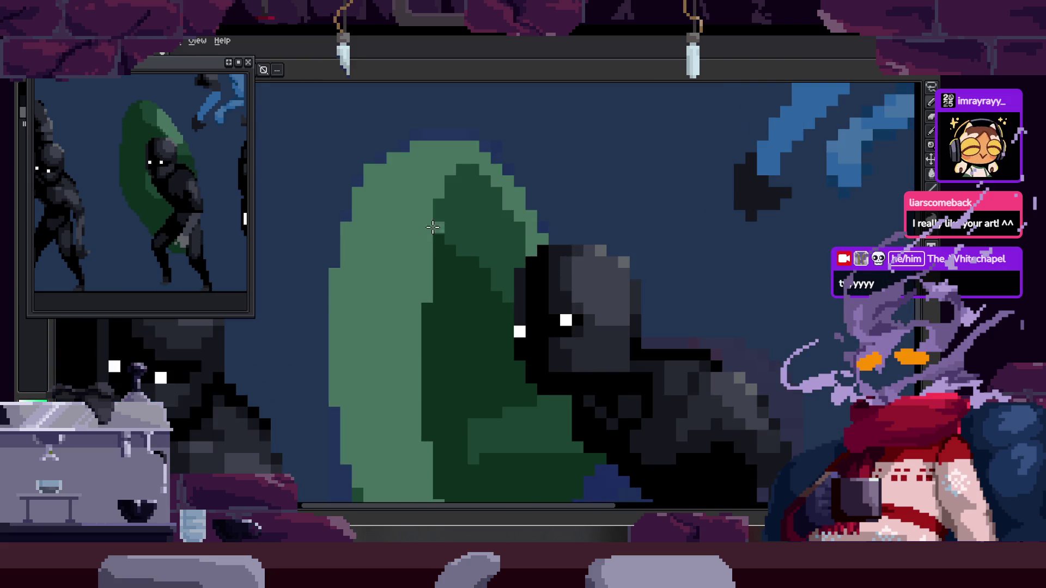
scroll(490, 262, down, 2)
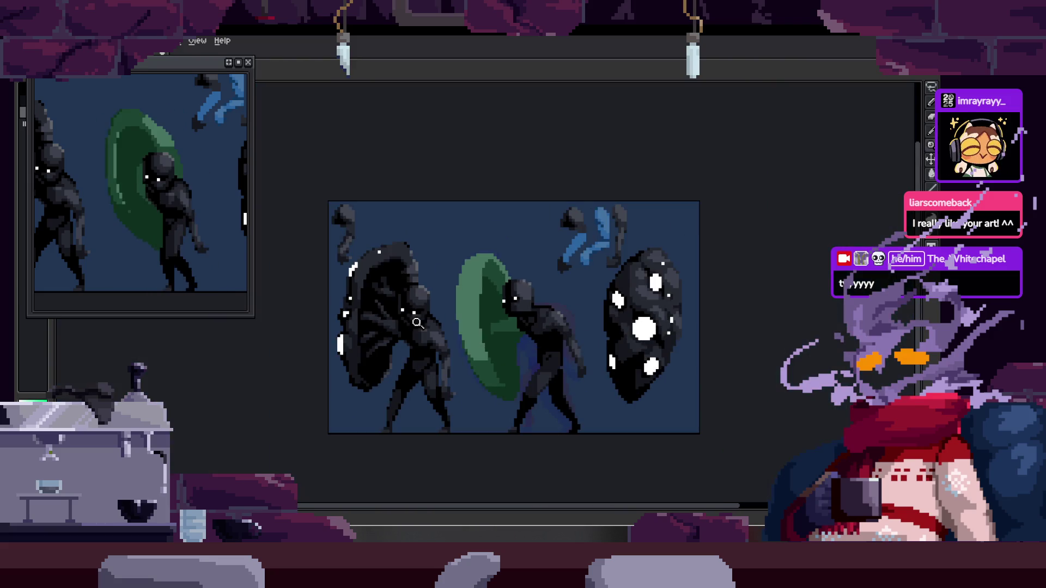
scroll(547, 290, down, 1)
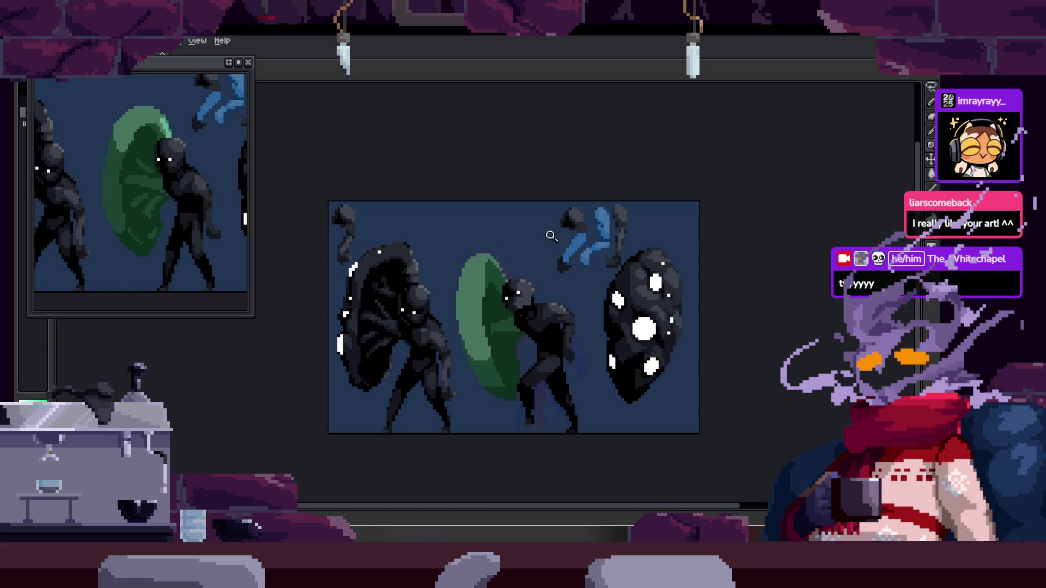
scroll(549, 231, up, 2)
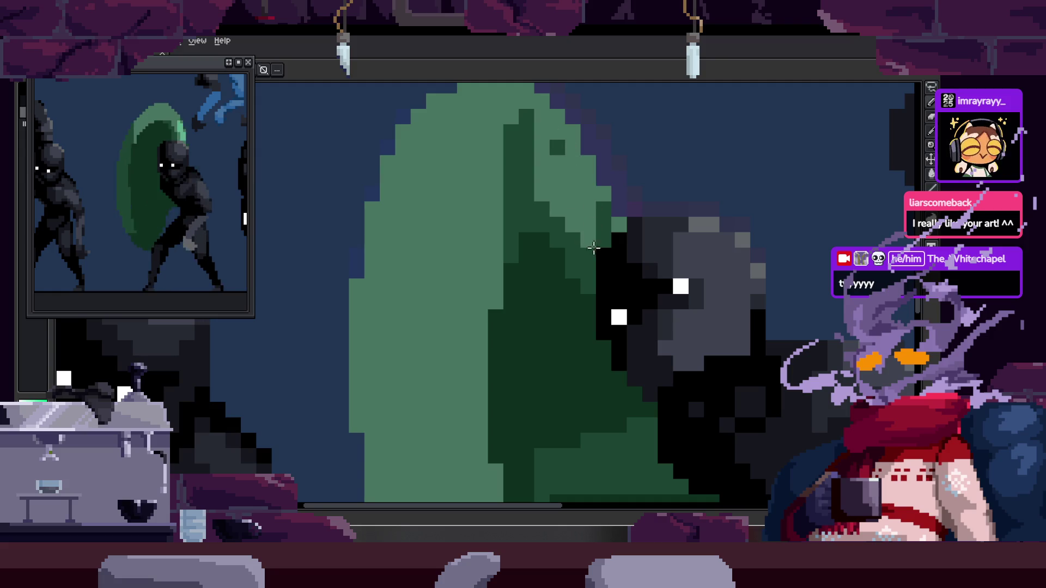
Paint light-green highlight pixels down the shield's upper right edge, undoing a stray patch.
key(b)
drag(621, 134, 637, 160)
scroll(638, 161, up, 1)
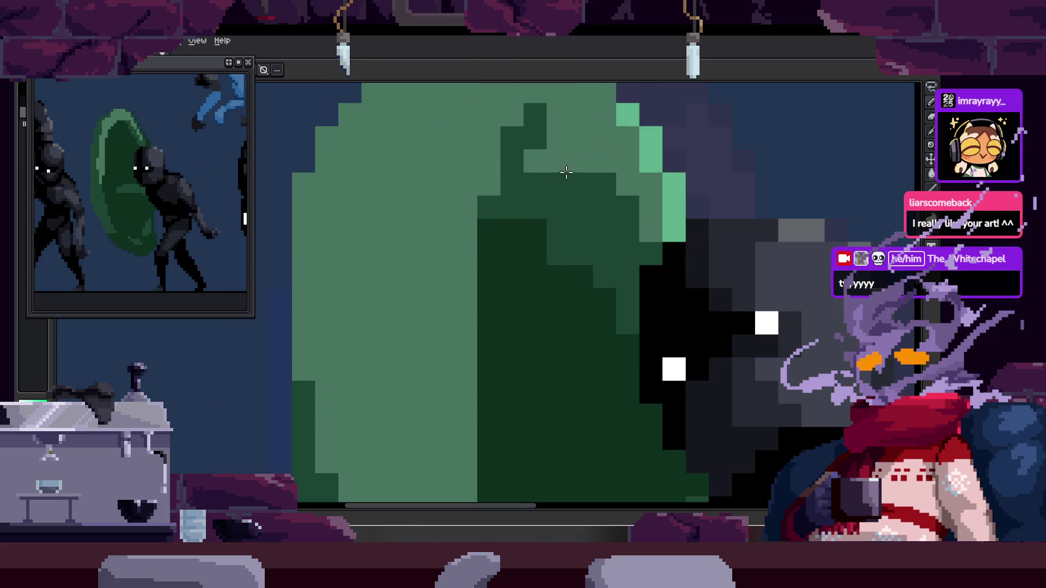
drag(532, 122, 629, 214)
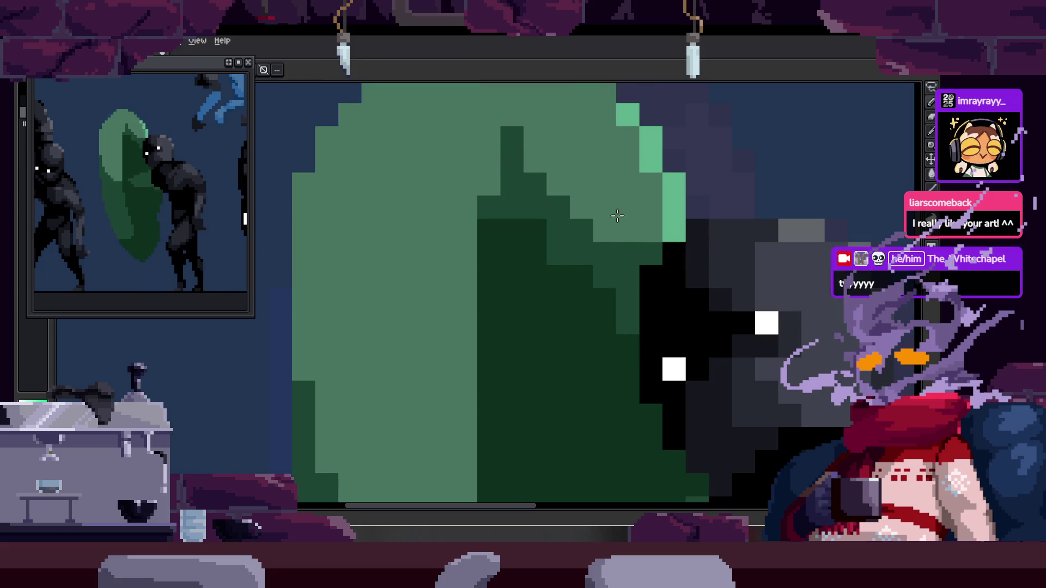
click(610, 147)
mouse_move(609, 148)
mouse_down()
mouse_move(645, 175)
mouse_move(651, 249)
mouse_up()
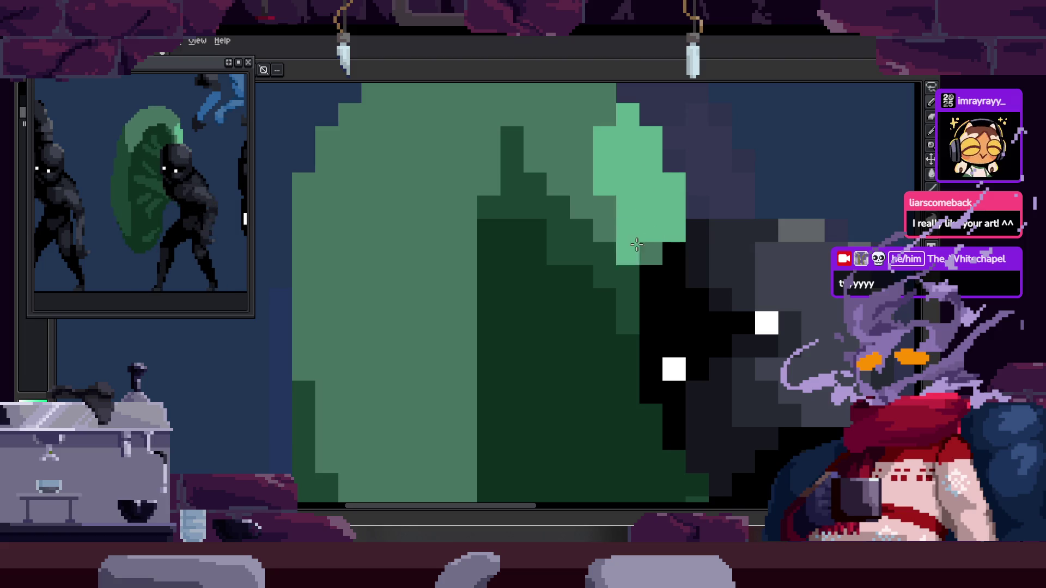
scroll(651, 249, down, 3)
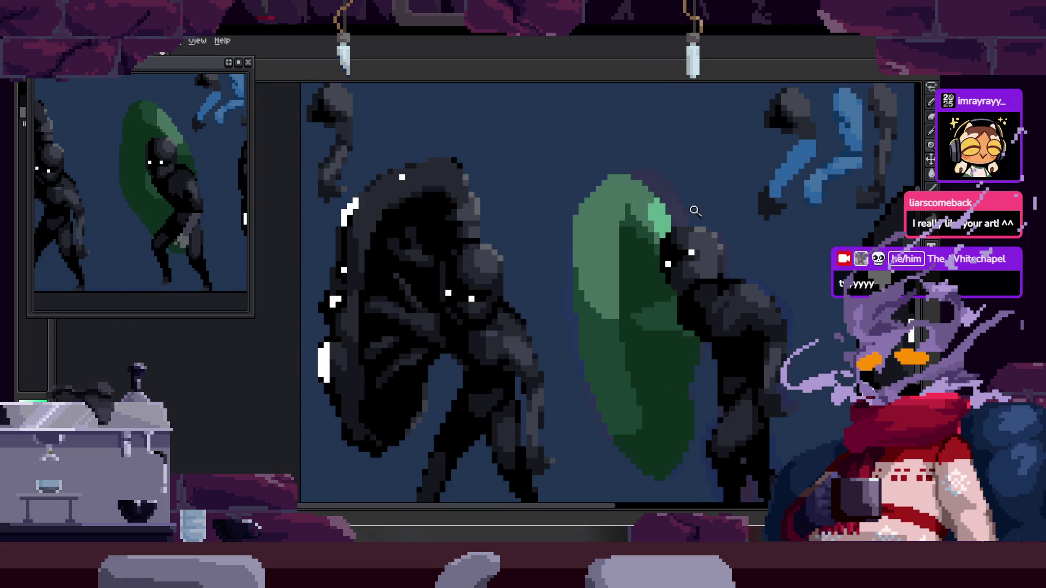
scroll(653, 184, up, 3)
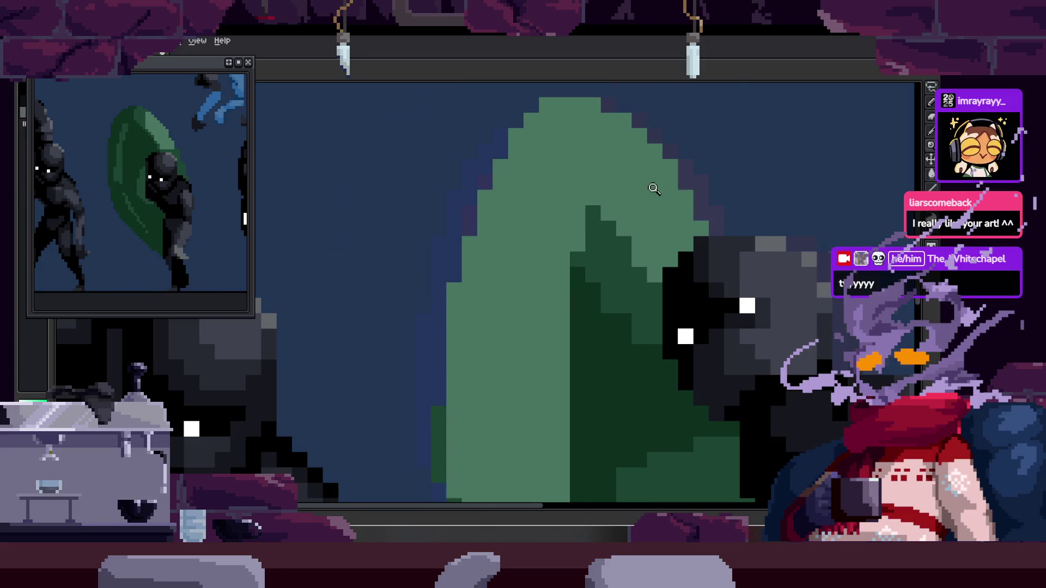
scroll(654, 204, up, 2)
drag(649, 164, 702, 222)
scroll(702, 222, down, 1)
scroll(634, 251, down, 2)
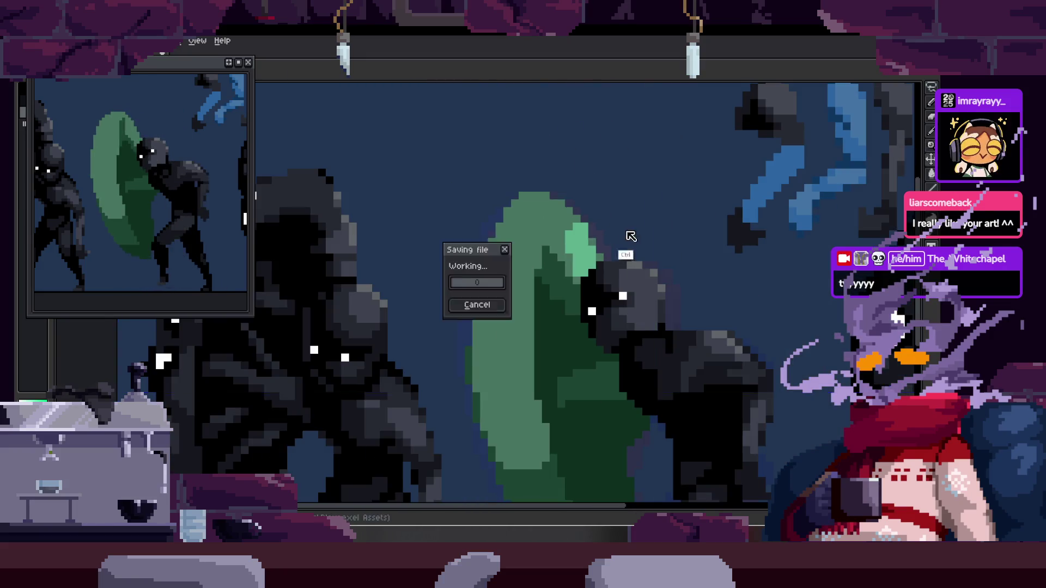
scroll(626, 237, up, 1)
scroll(478, 243, up, 2)
scroll(478, 243, down, 2)
key(ctrl+z)
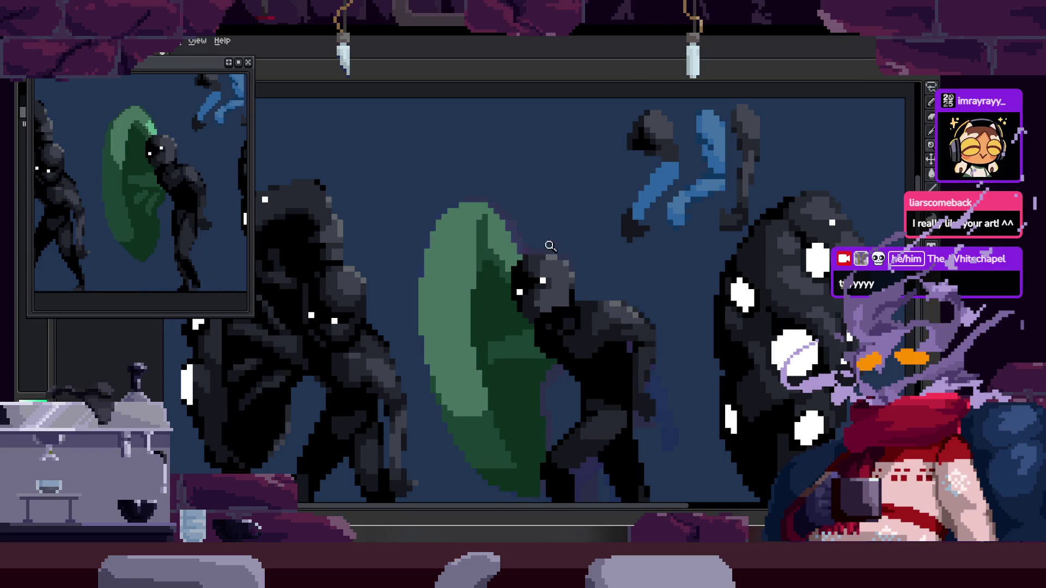
scroll(517, 234, up, 2)
Add more light-green pixels, then on the next frame paint a highlight across the shield's top.
drag(517, 235, 558, 295)
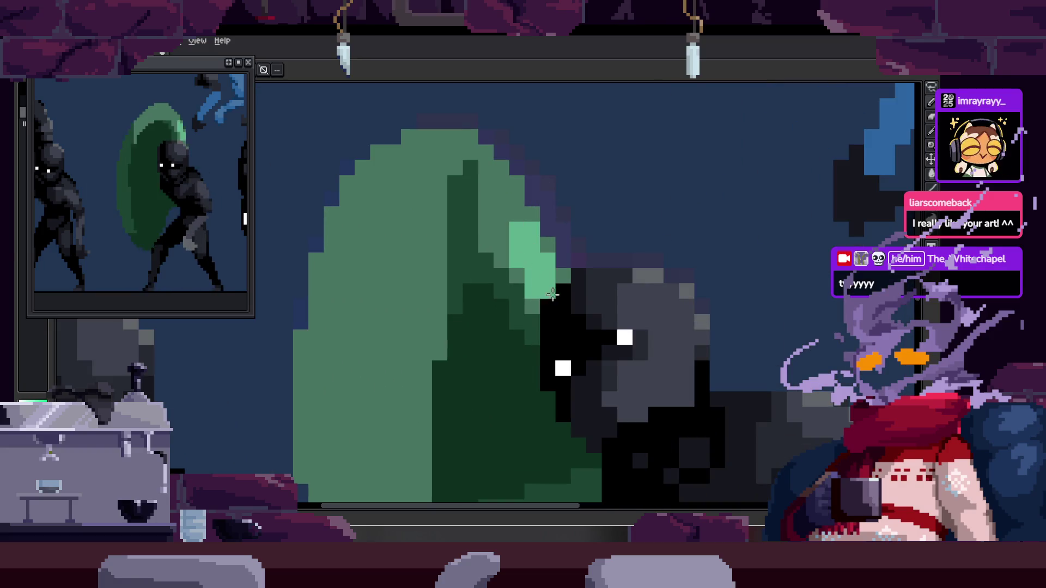
scroll(572, 281, down, 2)
scroll(614, 252, up, 2)
scroll(573, 245, up, 1)
mouse_move(535, 205)
mouse_down()
mouse_move(580, 253)
mouse_move(583, 288)
mouse_up()
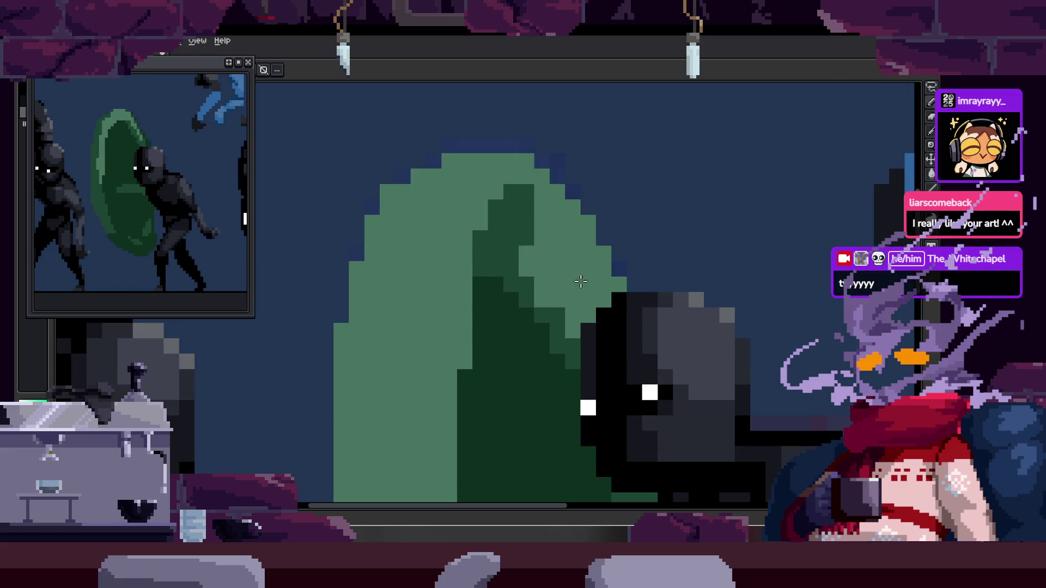
key(Right)
key(Right)
scroll(595, 221, up, 1)
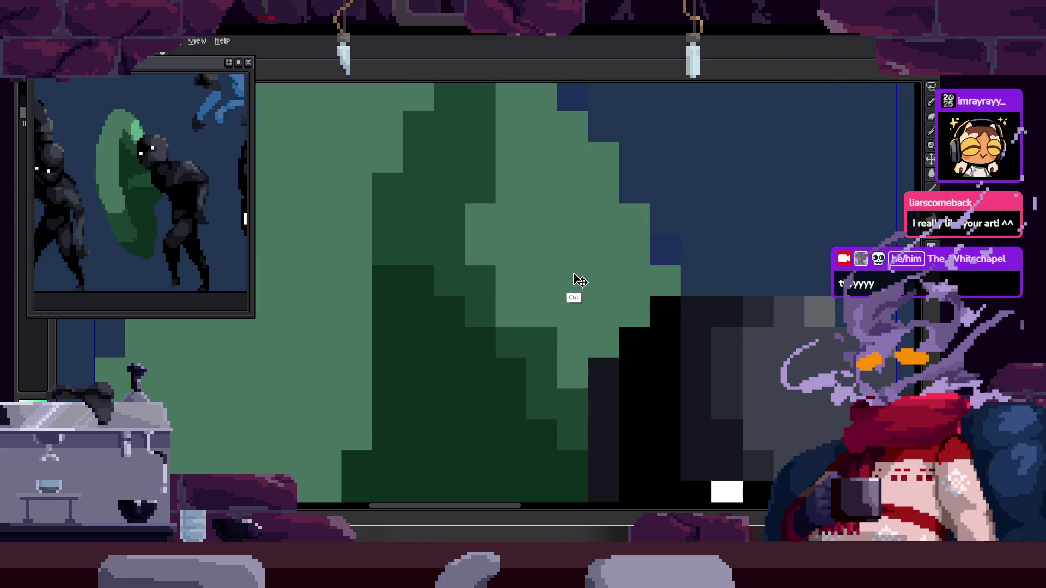
scroll(575, 283, up, 1)
click(480, 317)
click(535, 283)
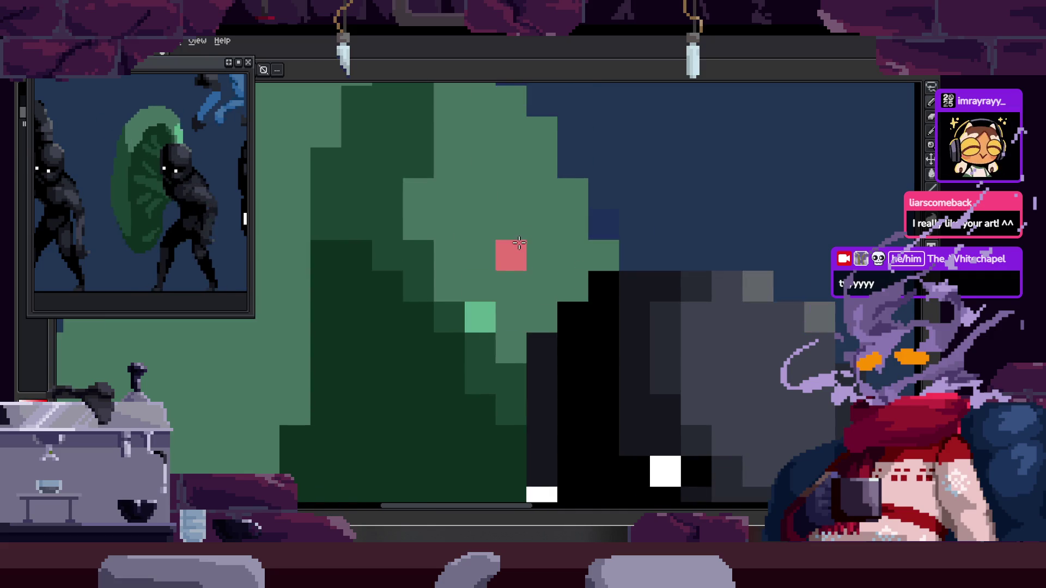
key(ctrl+z)
mouse_move(487, 180)
mouse_down()
mouse_move(518, 250)
mouse_move(553, 287)
mouse_up()
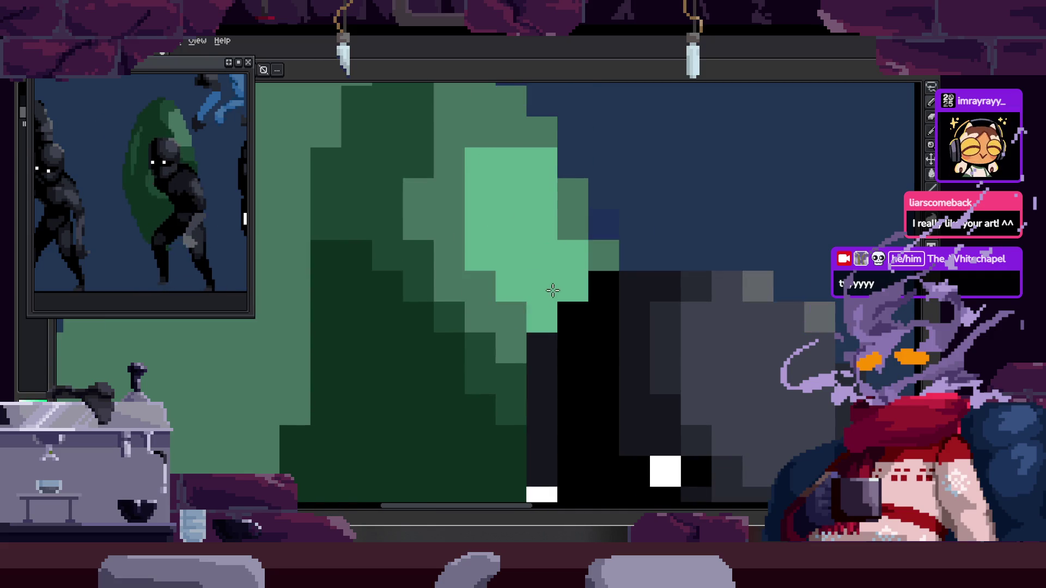
scroll(509, 218, down, 2)
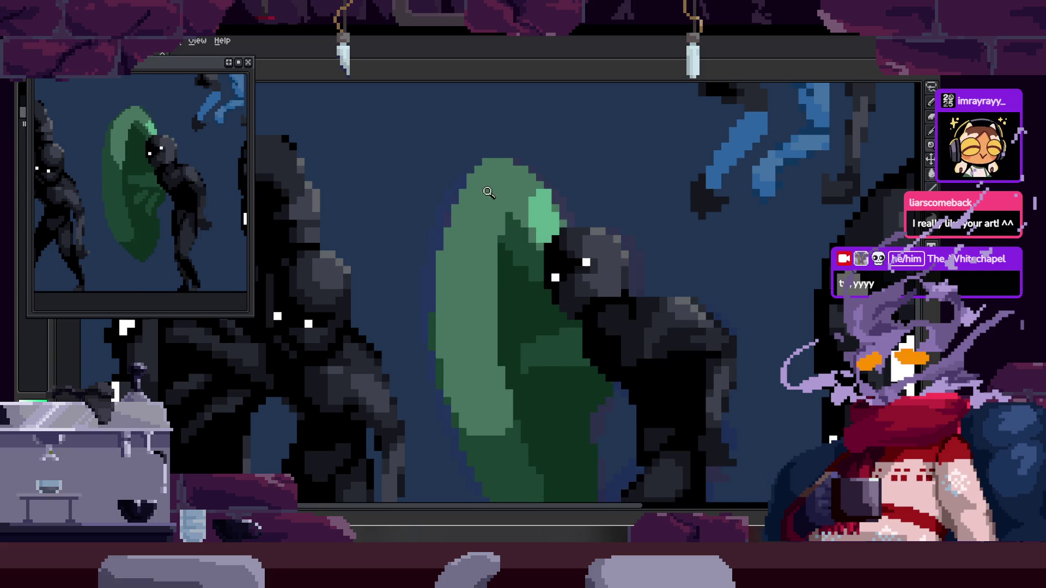
key(Tab)
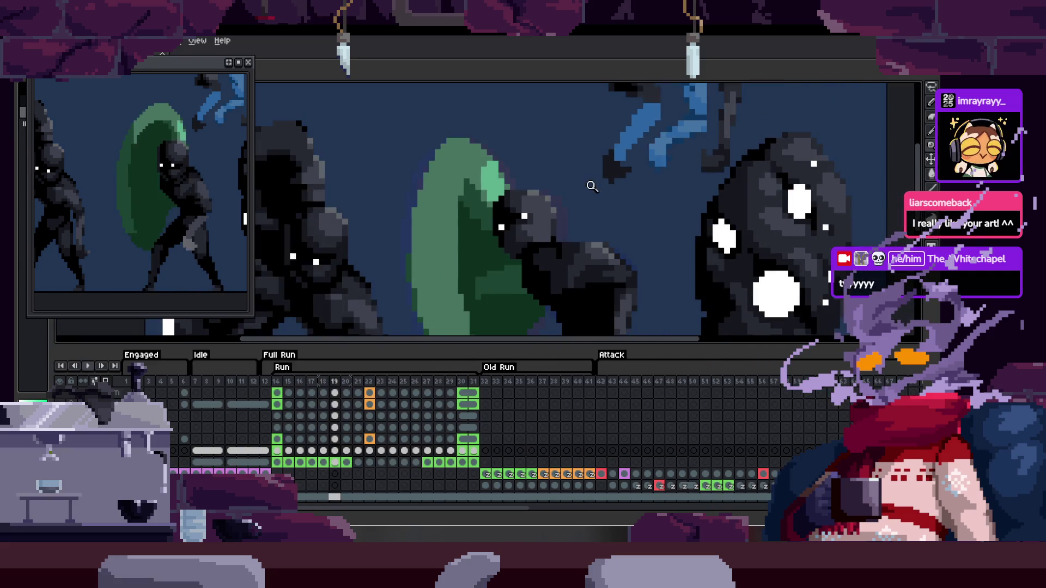
key(Tab)
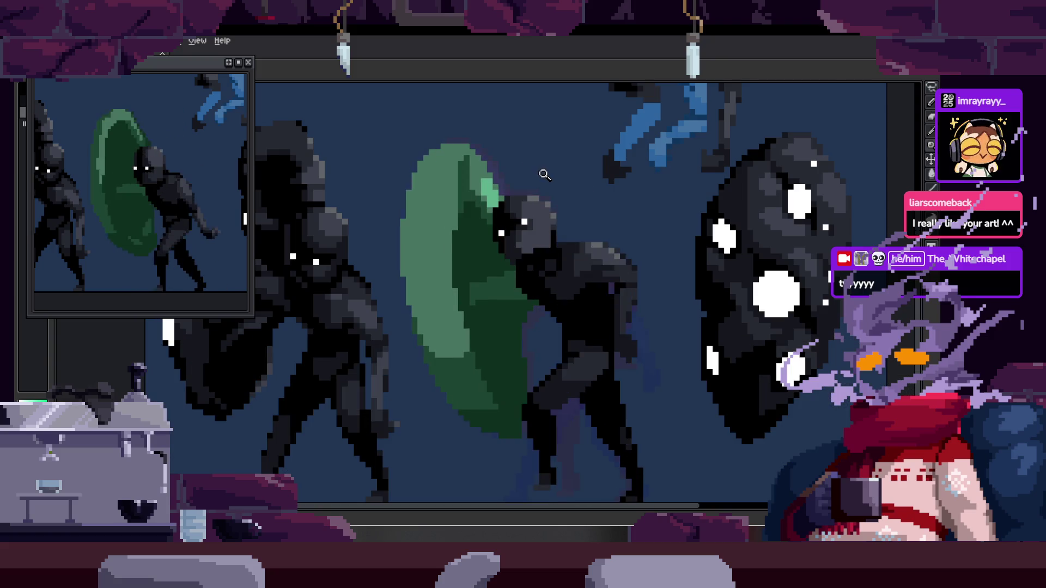
click(422, 134)
key(w)
click(423, 164)
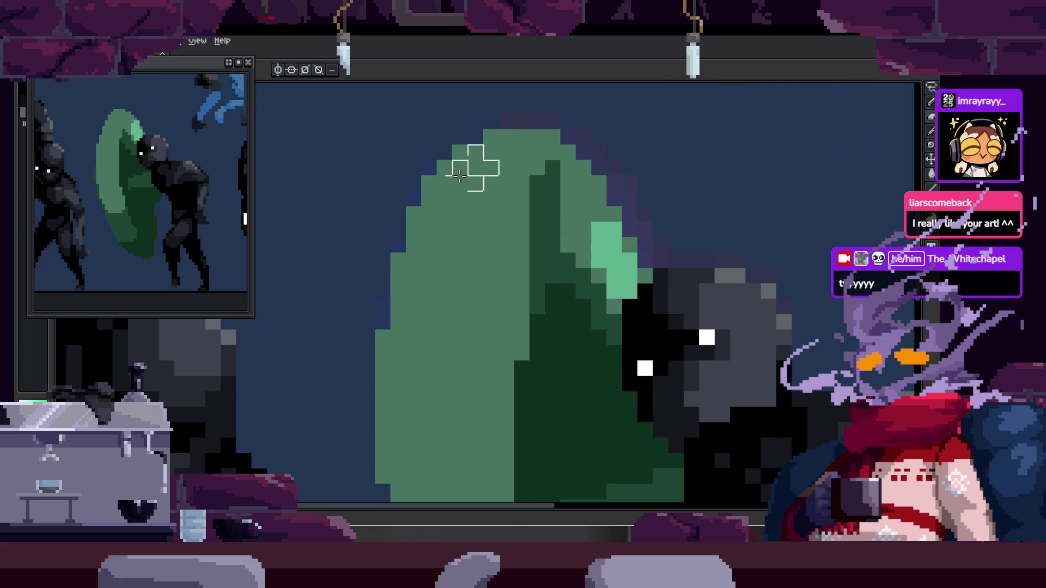
Check the light-green highlight region with the Magic Wand, then clear the selection for painting.
key(b)
key(ctrl+d)
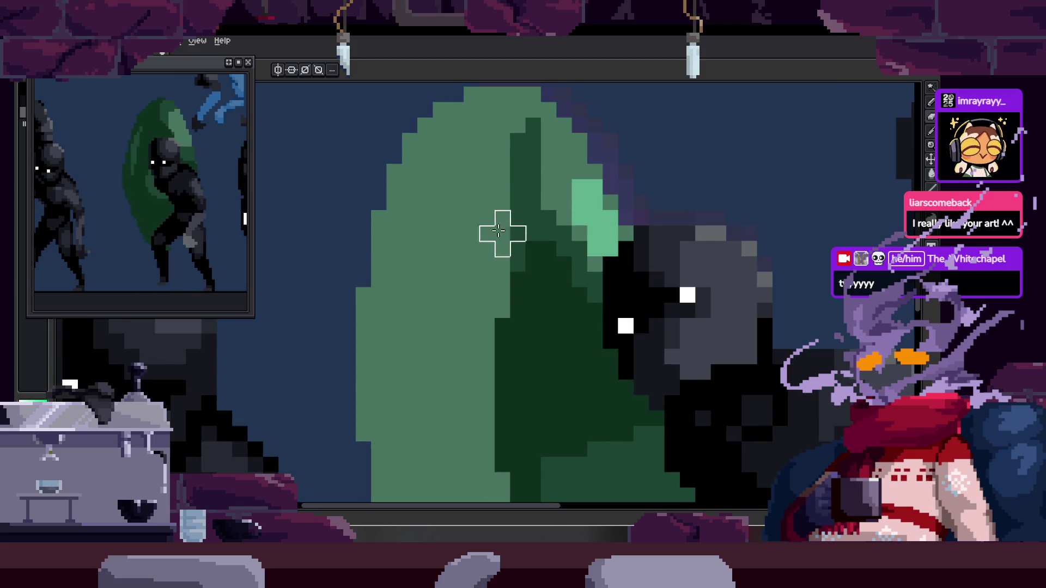
scroll(486, 292, down, 1)
scroll(575, 246, down, 1)
scroll(550, 191, up, 2)
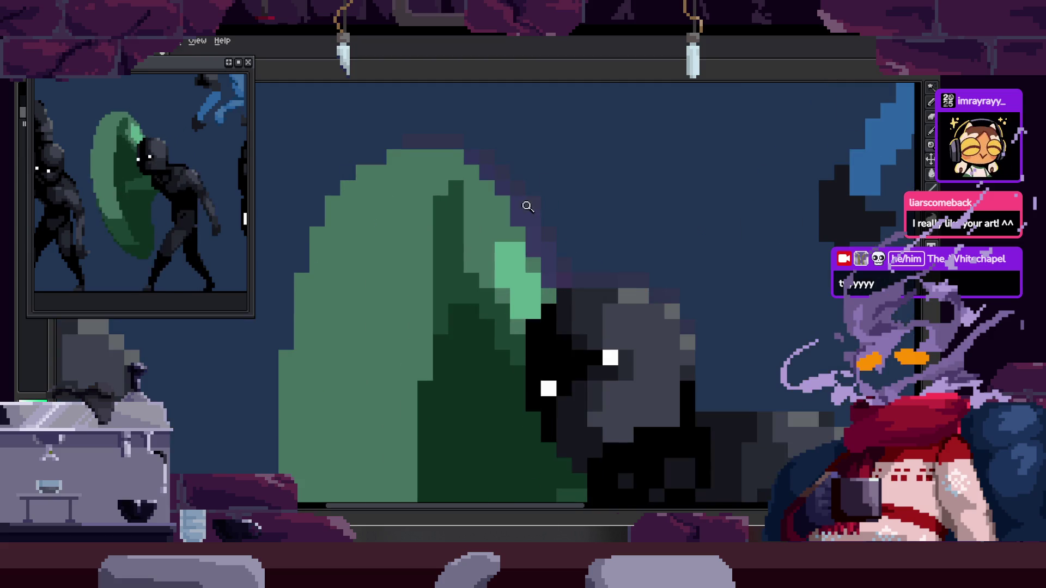
scroll(497, 171, up, 1)
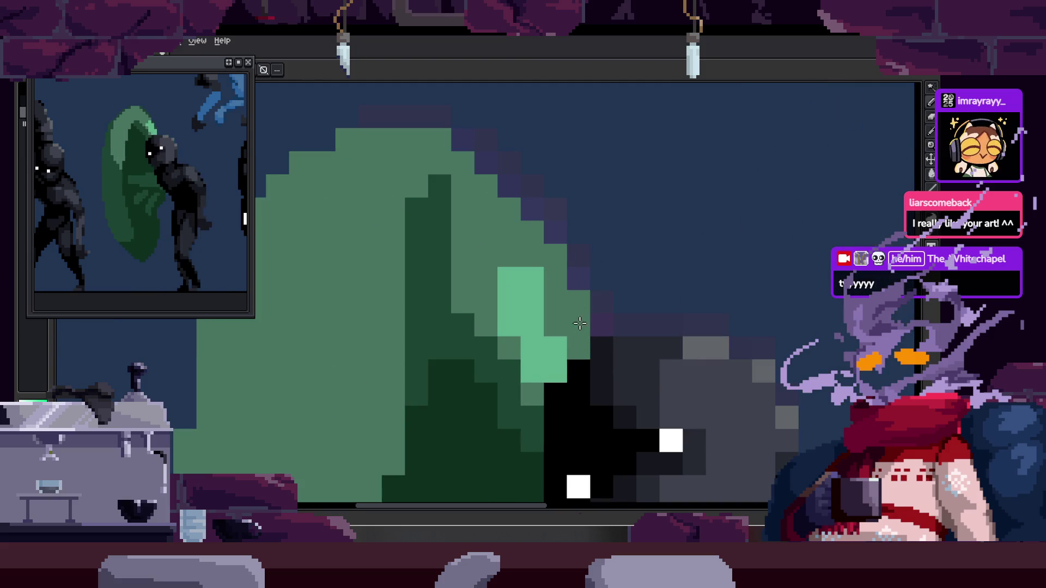
key(w)
click(545, 314)
key(ctrl+d)
key(b)
Paint additional light-green pixels along the shield's upper right rim and move to another frame.
drag(568, 359, 578, 319)
click(594, 263)
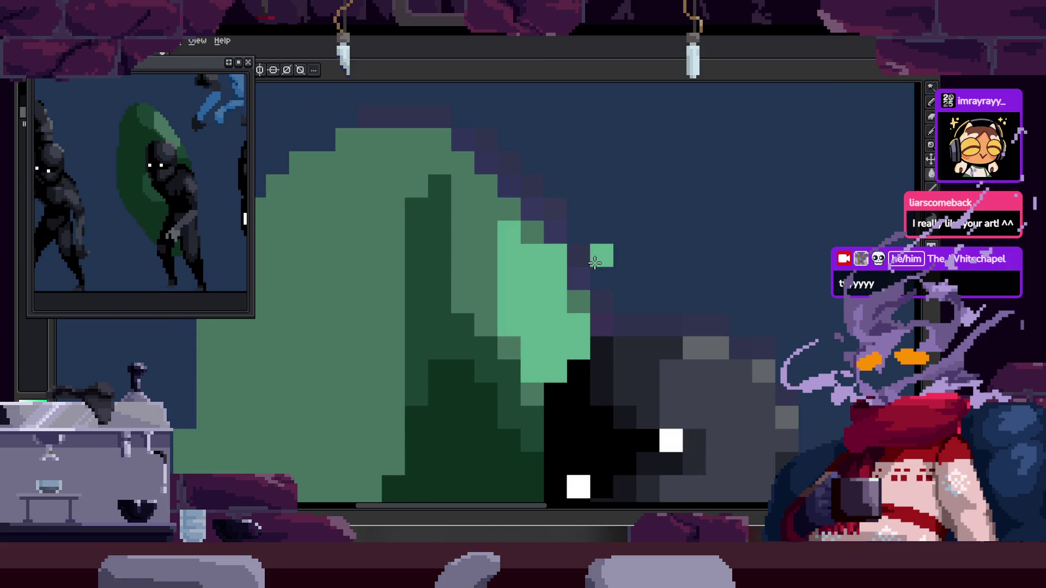
key(ctrl+z)
key(ctrl+y)
drag(593, 254, 532, 231)
key(Right)
scroll(488, 225, down, 3)
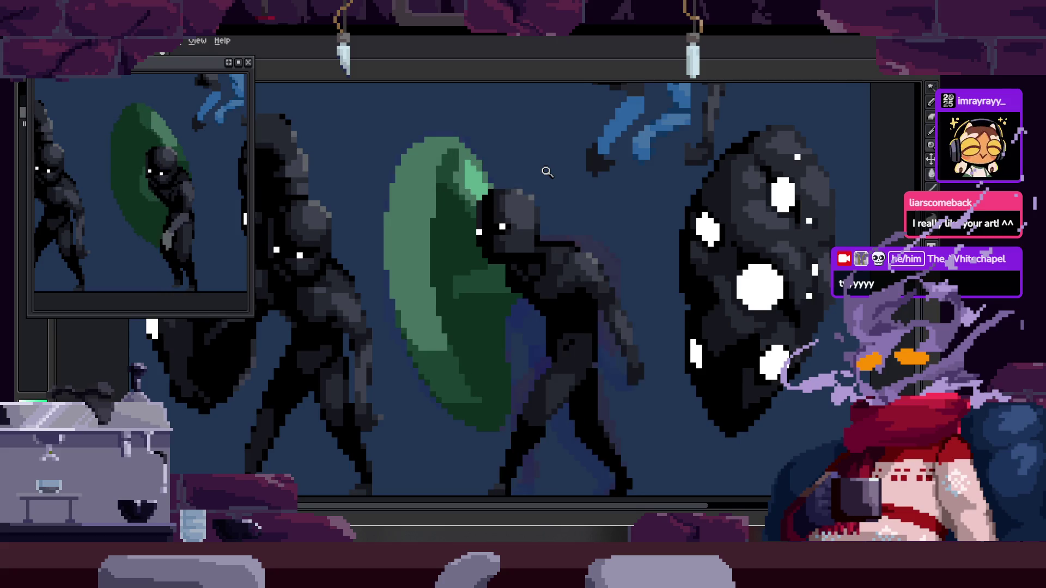
Show the timeline, step from frame 15 to 16, and hide the timeline again.
click(490, 129)
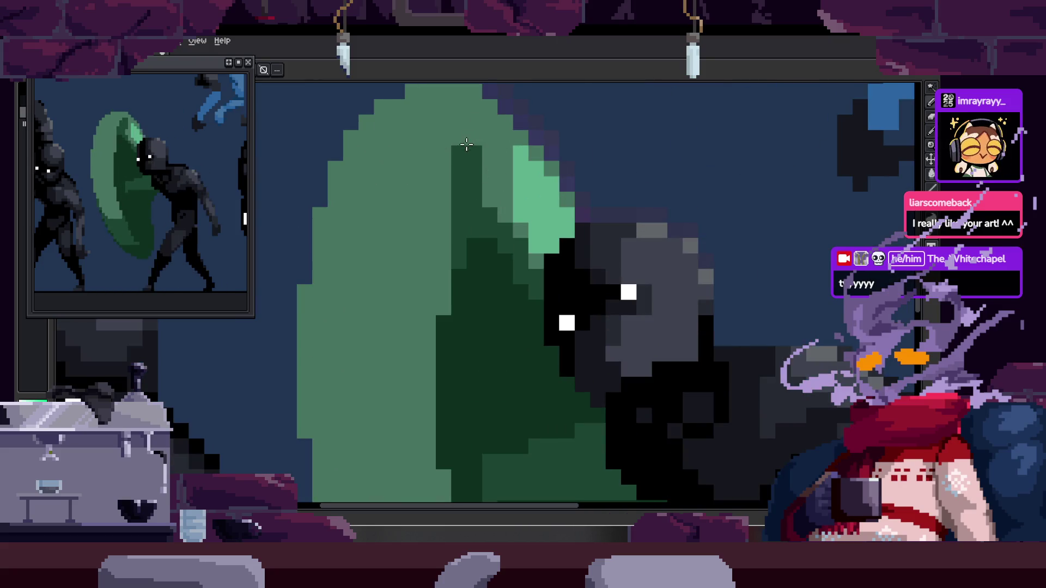
scroll(458, 213, down, 3)
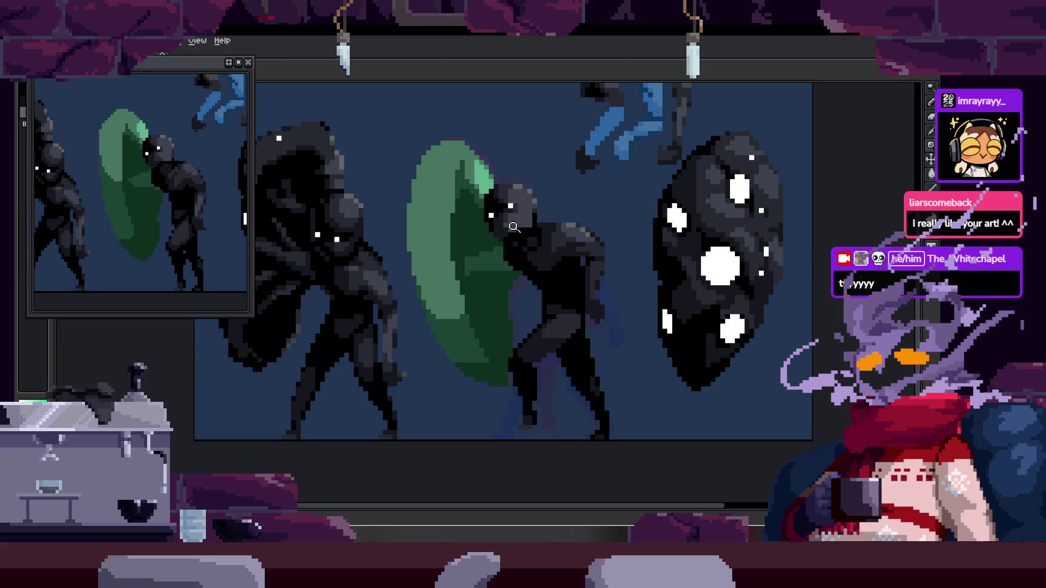
key(Tab)
key(Right)
key(Right)
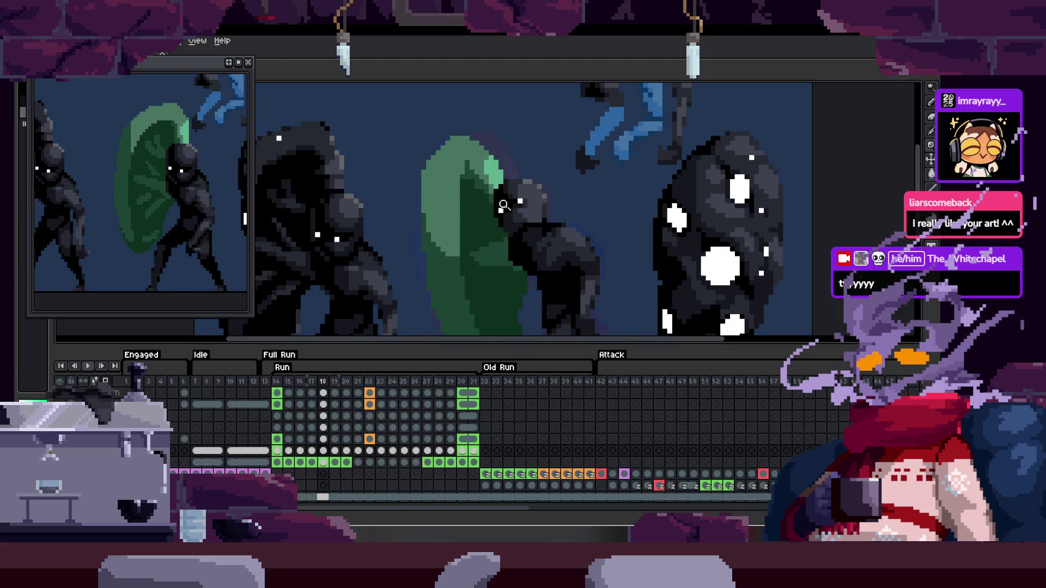
key(Left)
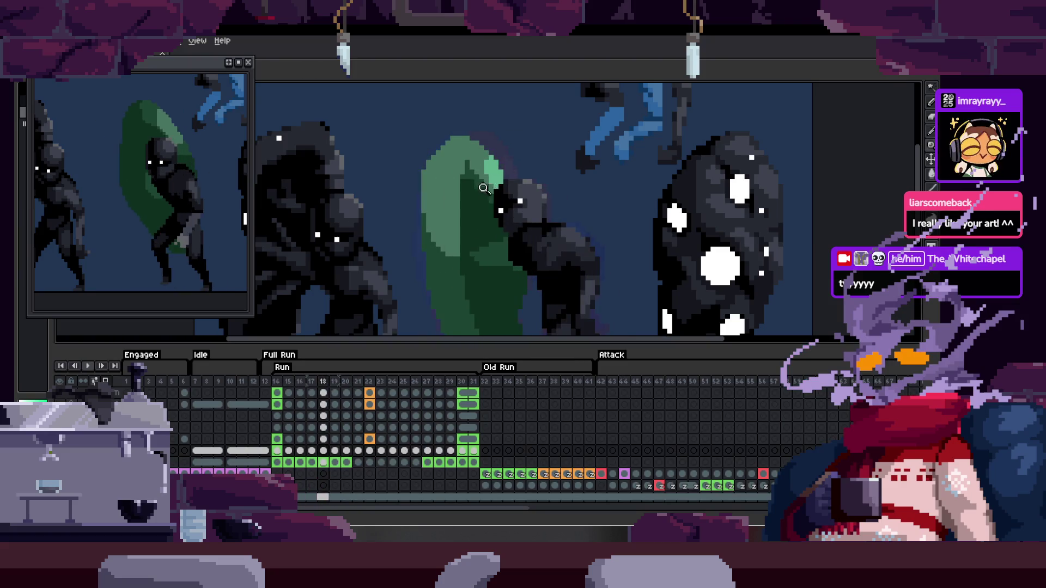
key(Tab)
scroll(425, 214, up, 3)
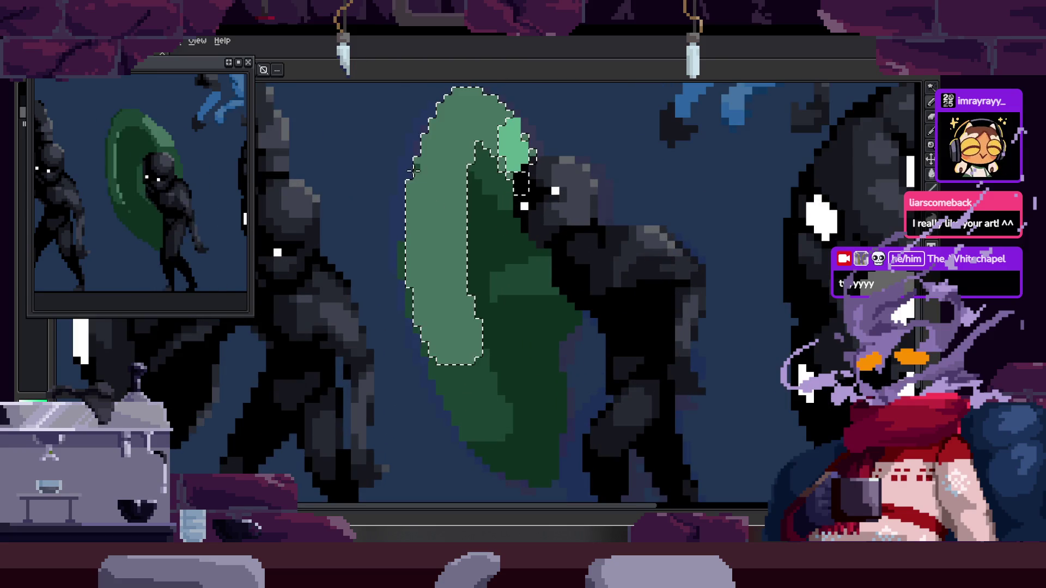
Fill the shield's lower-left light green with dark green, then check the green region on another frame.
drag(425, 214, 422, 178)
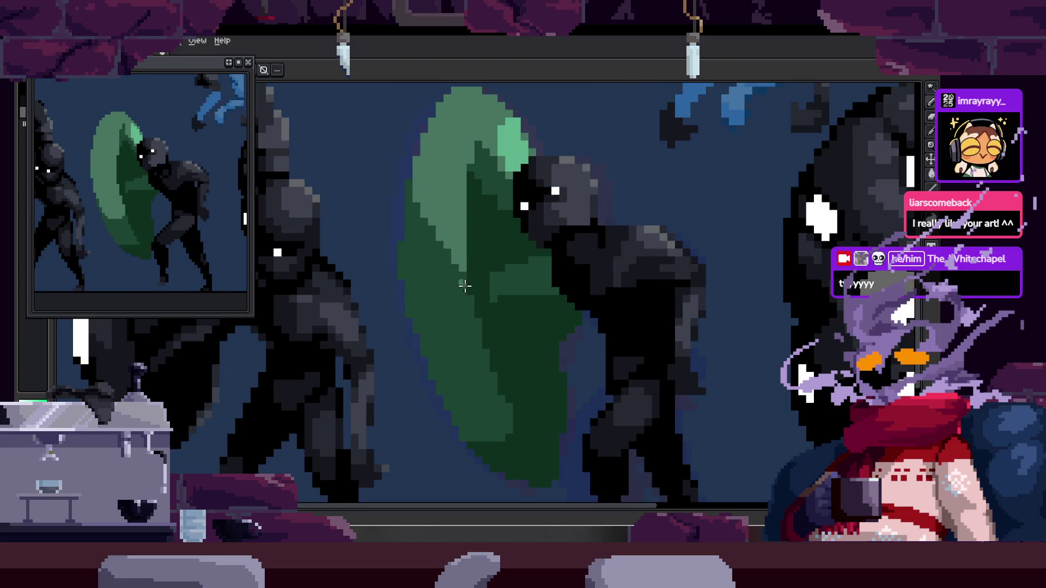
scroll(461, 268, up, 1)
scroll(437, 248, down, 1)
scroll(457, 229, down, 1)
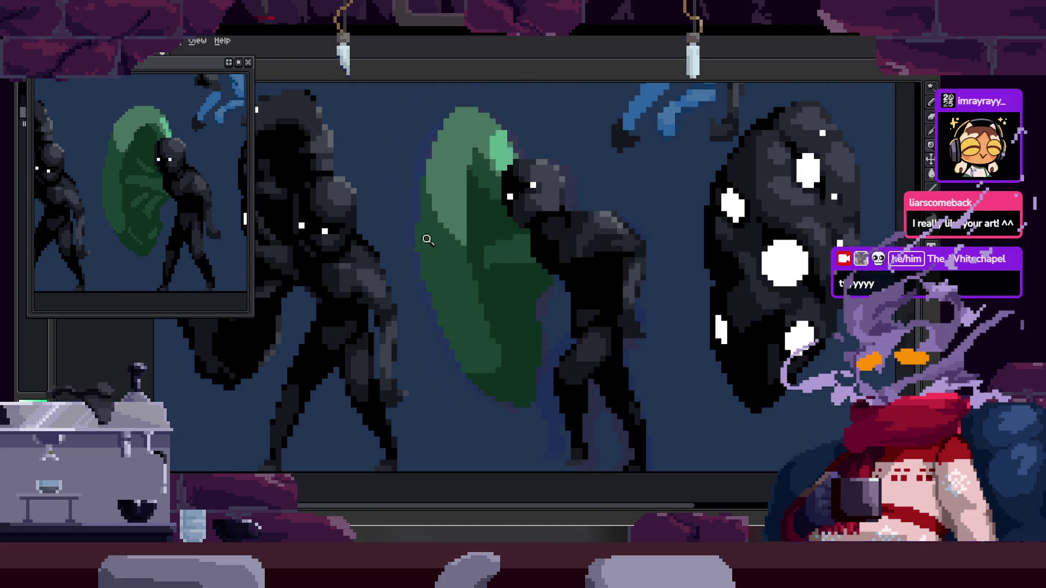
scroll(523, 208, up, 1)
key(Right)
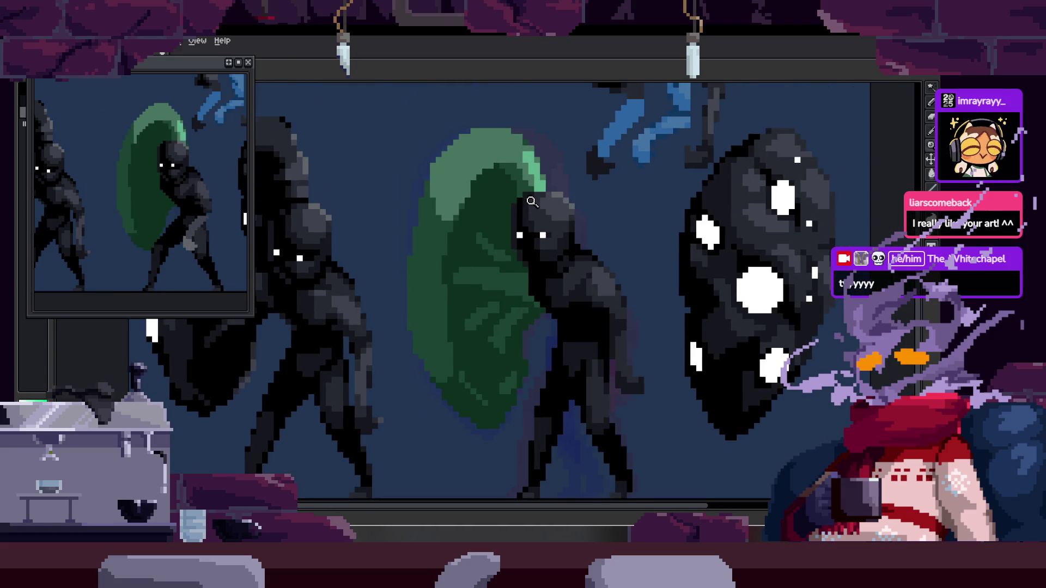
key(Right)
key(Right)
click(433, 239)
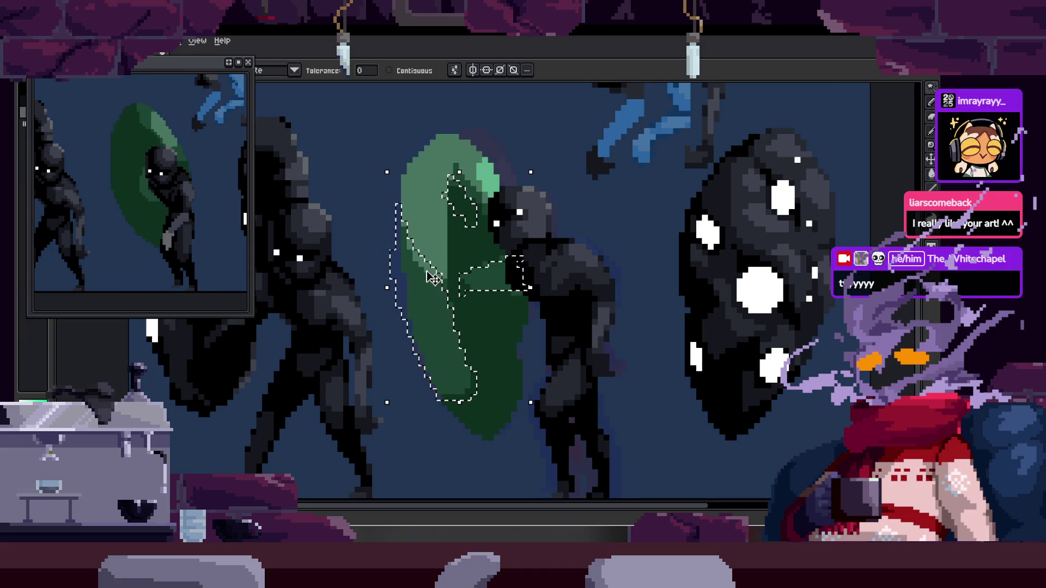
scroll(433, 239, up, 2)
key(ctrl+d)
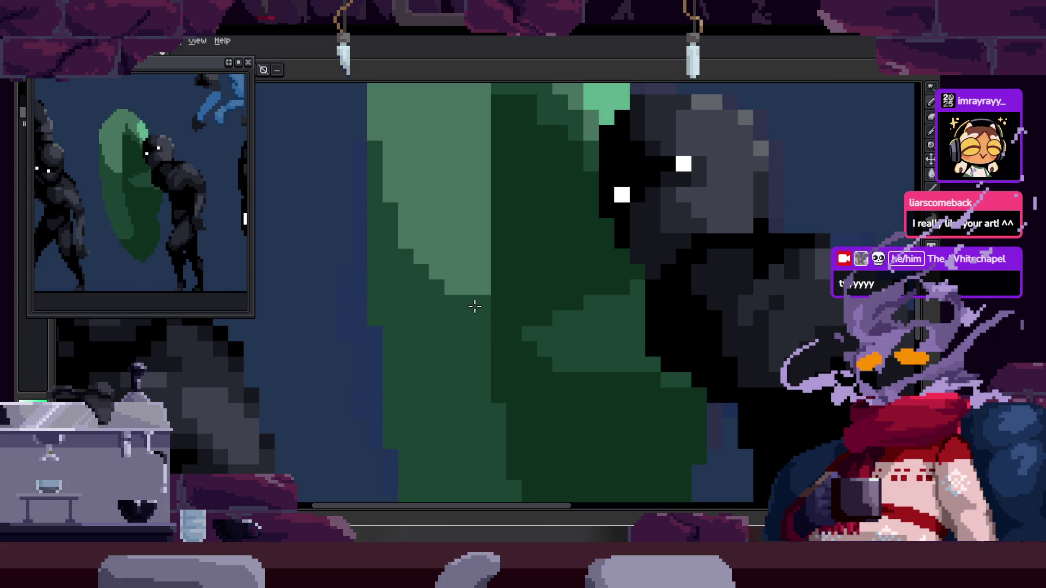
scroll(477, 304, down, 1)
scroll(497, 250, down, 2)
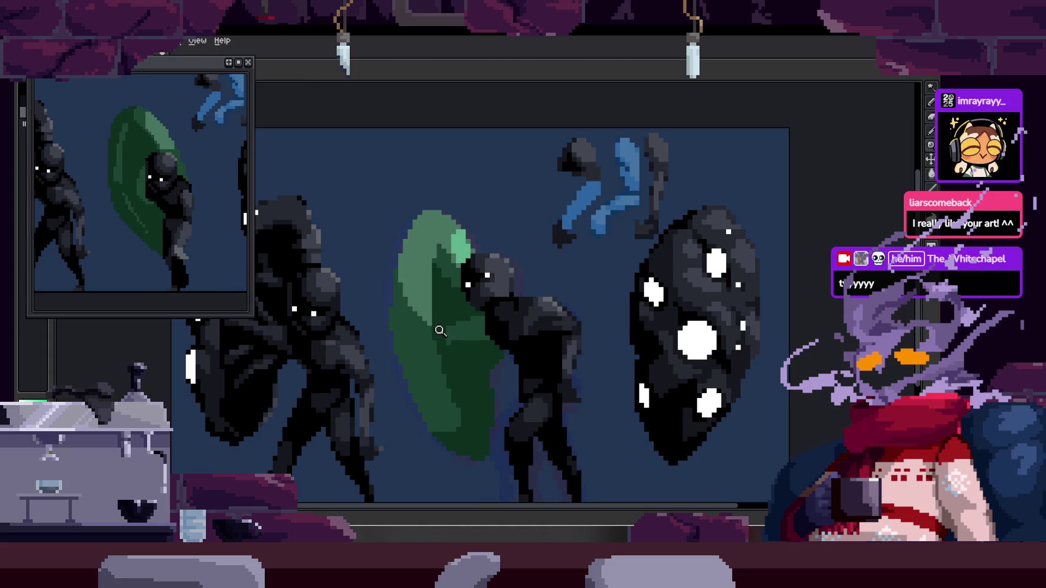
Select the shield's light-green area with the Magic Wand, then clear it and return to the brush.
key(w)
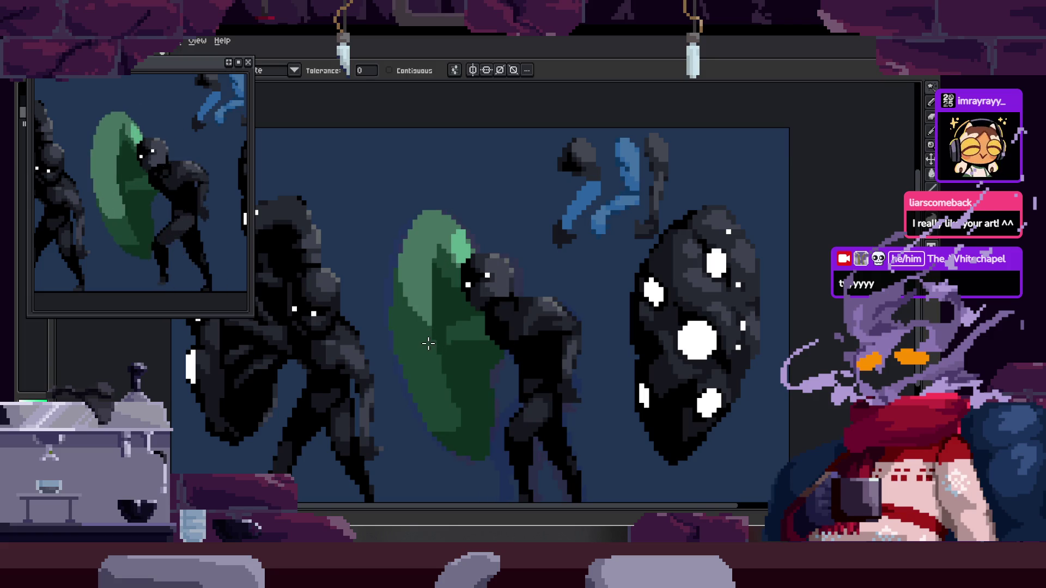
click(427, 346)
shift+click(413, 393)
key(z)
click(406, 310)
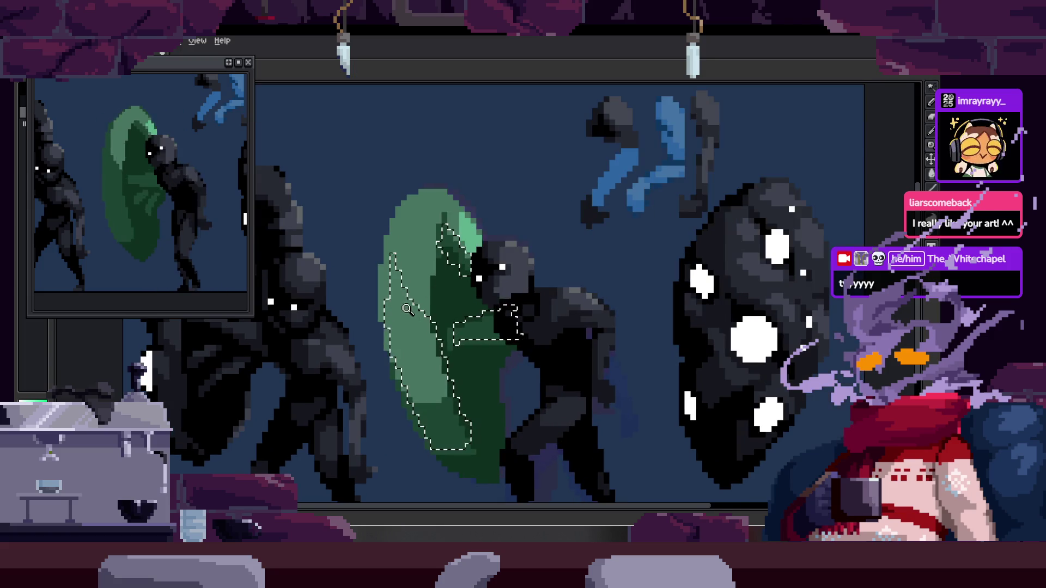
click(405, 311)
key(w)
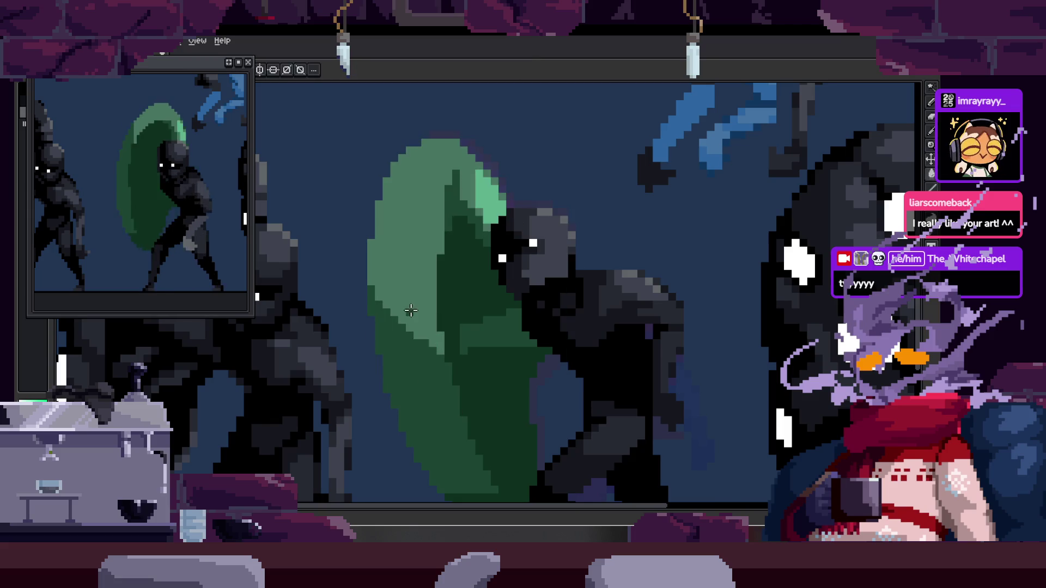
key(b)
scroll(449, 337, down, 3)
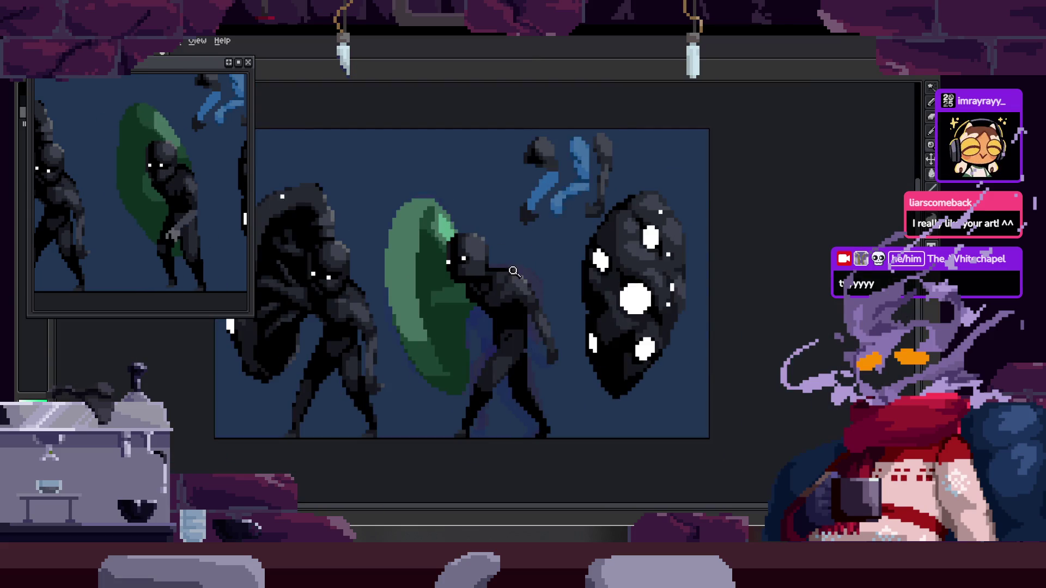
scroll(380, 294, up, 3)
Paint the lower part of the shield's light green dark green and play the animation to compare.
key(w)
click(382, 295)
scroll(381, 295, up, 2)
drag(384, 326, 441, 408)
key(ctrl+d)
scroll(471, 292, down, 2)
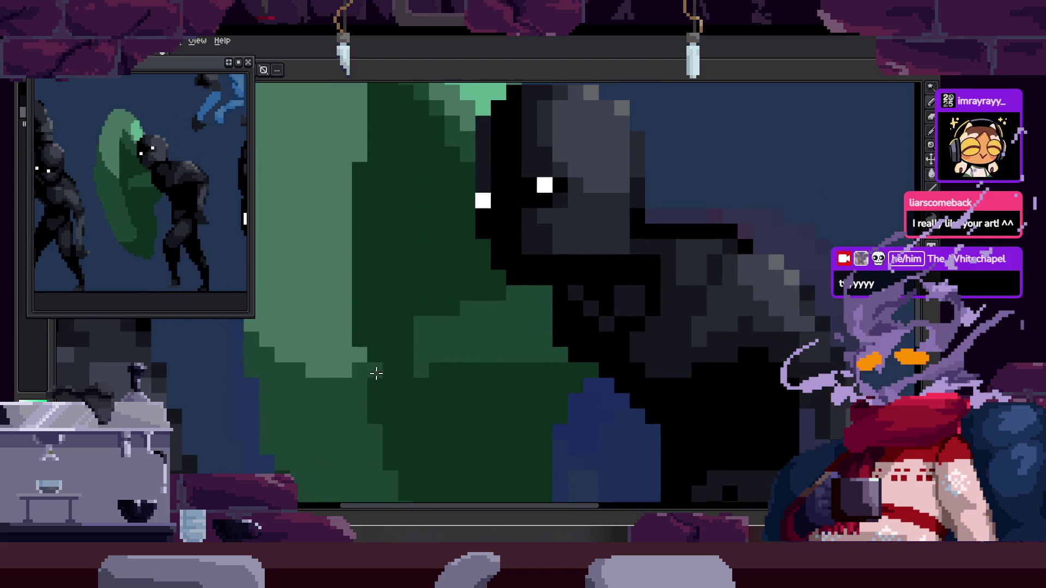
scroll(455, 346, down, 2)
scroll(566, 208, up, 1)
key(Return)
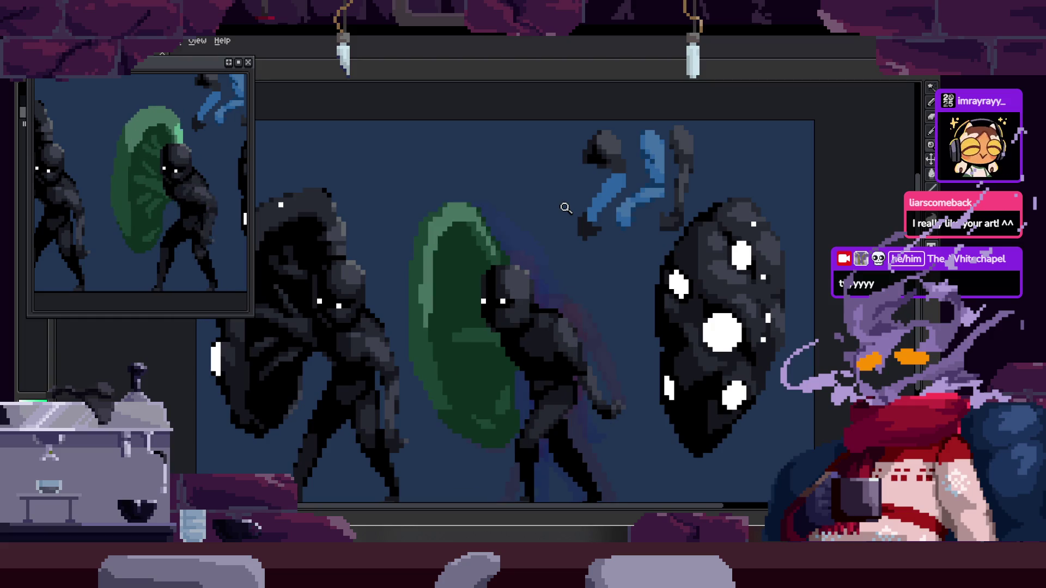
scroll(417, 319, up, 2)
scroll(401, 327, up, 1)
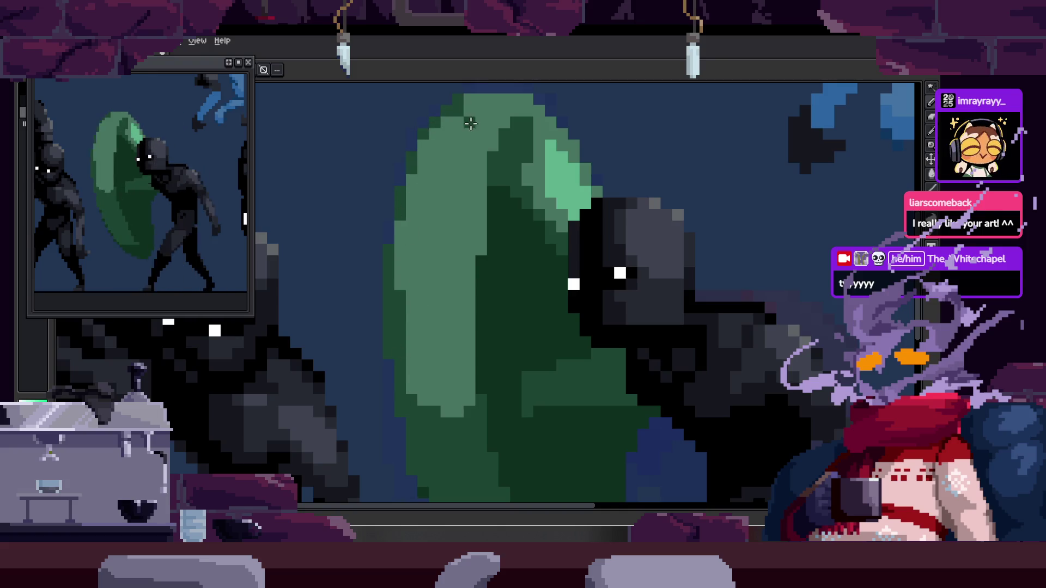
scroll(426, 167, down, 2)
scroll(426, 167, up, 1)
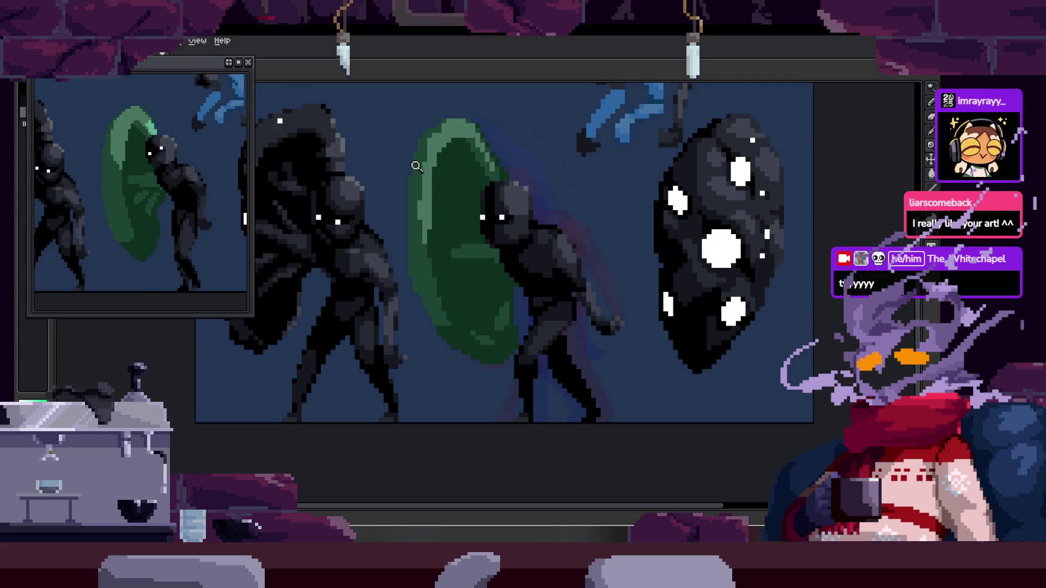
scroll(441, 188, up, 2)
scroll(455, 171, down, 2)
scroll(491, 183, up, 2)
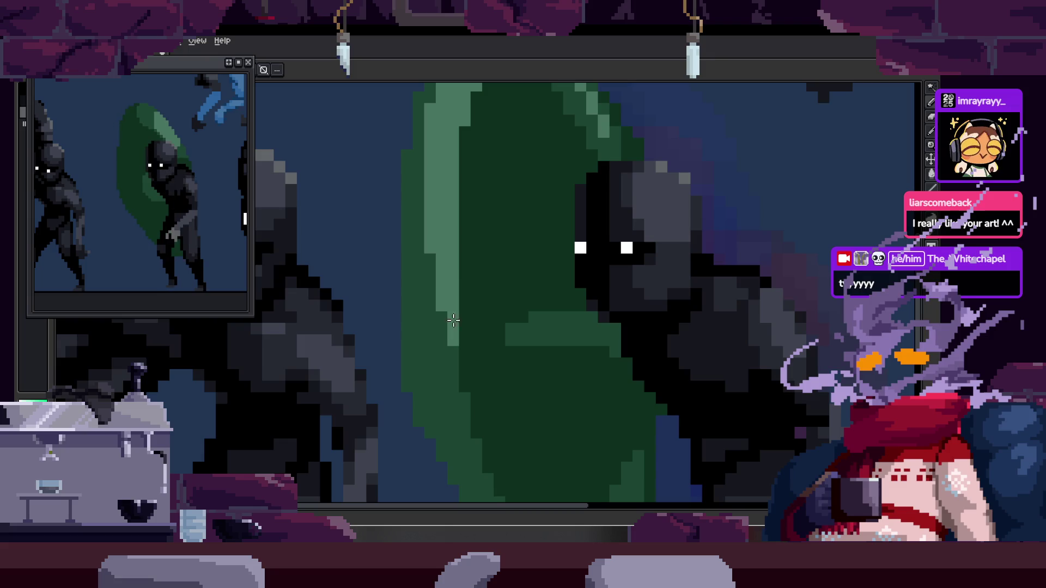
drag(473, 113, 433, 256)
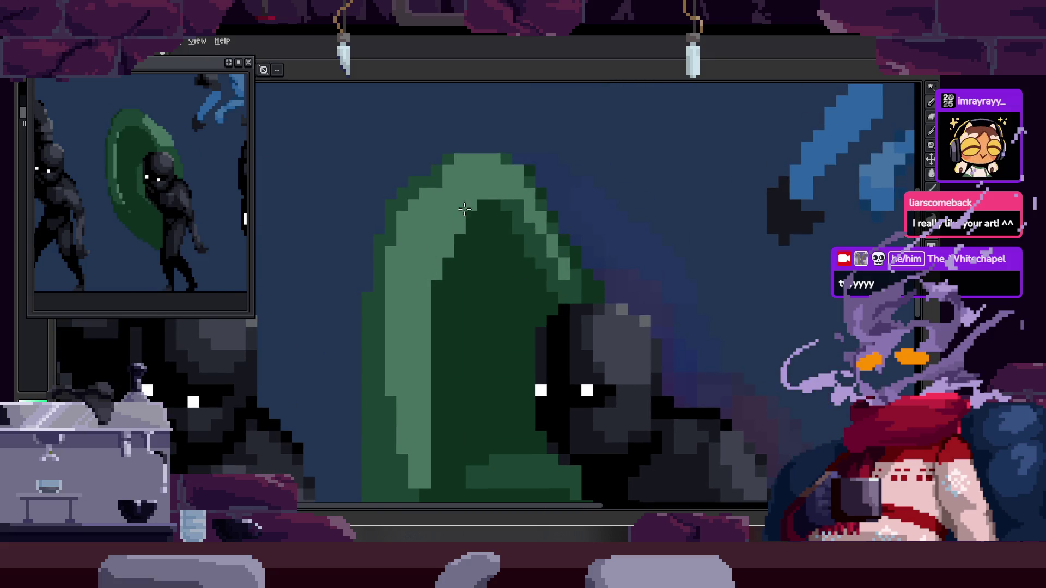
drag(438, 368, 445, 223)
drag(445, 429, 420, 335)
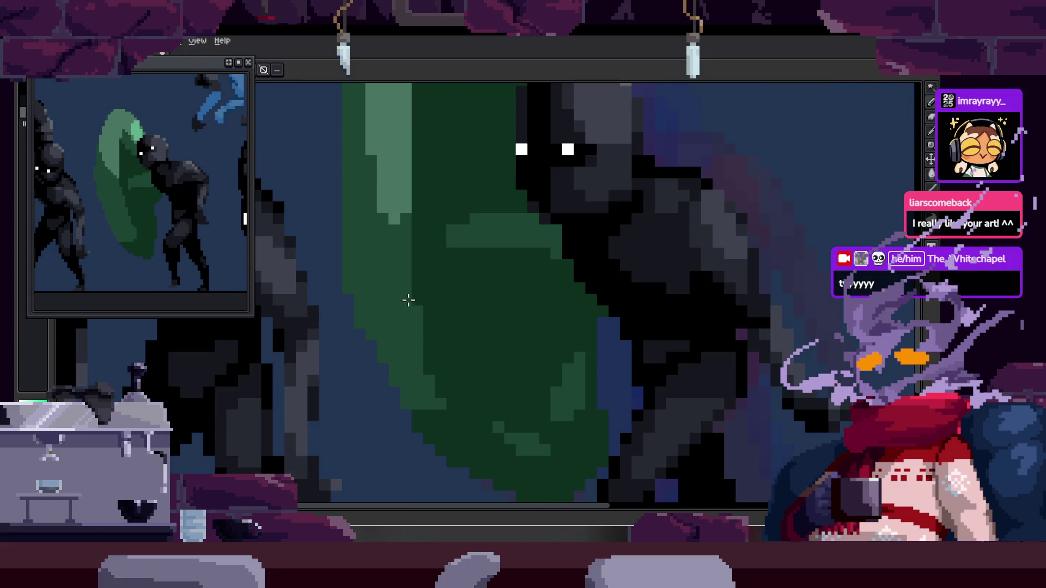
scroll(408, 396, up, 1)
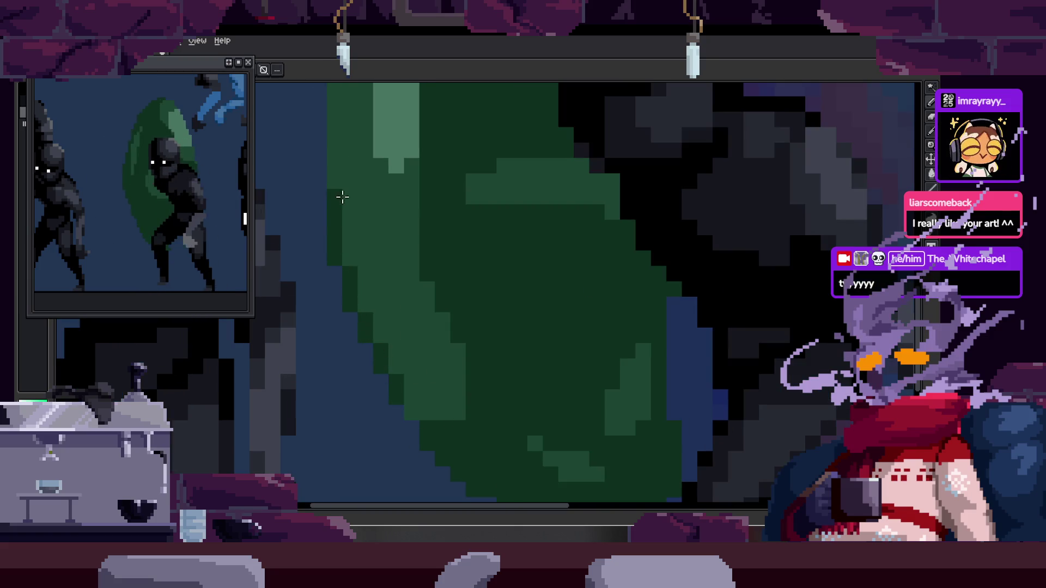
scroll(335, 245, down, 2)
scroll(392, 261, up, 2)
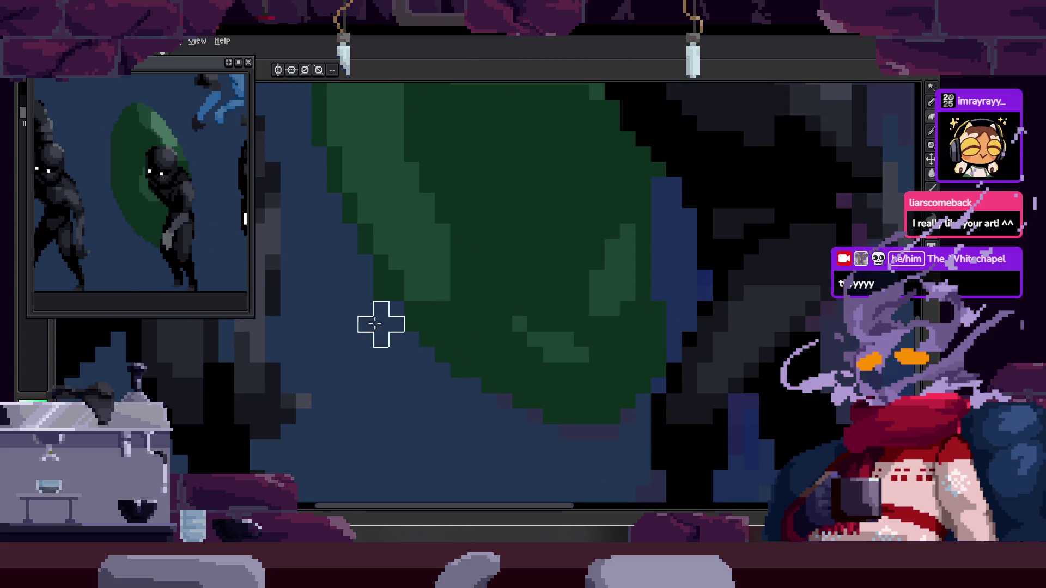
scroll(401, 282, down, 1)
scroll(405, 289, up, 1)
scroll(404, 289, down, 2)
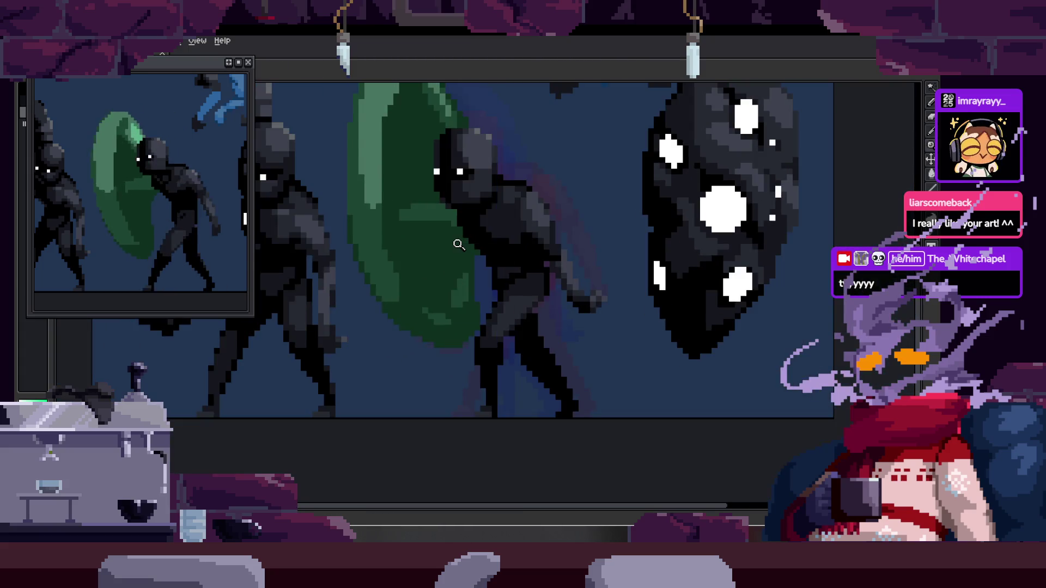
scroll(459, 243, down, 2)
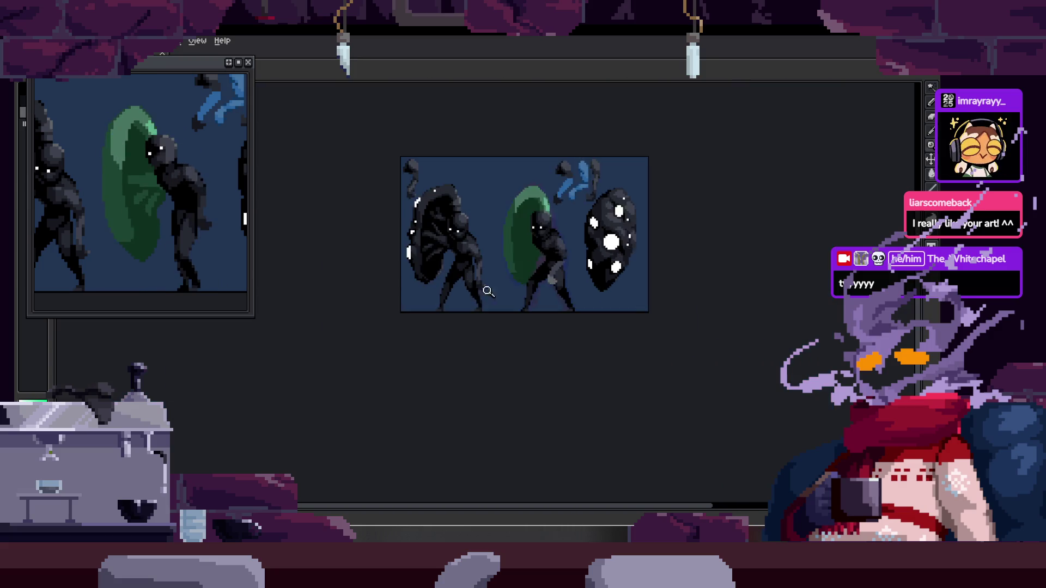
scroll(625, 242, down, 1)
scroll(632, 251, right, 2)
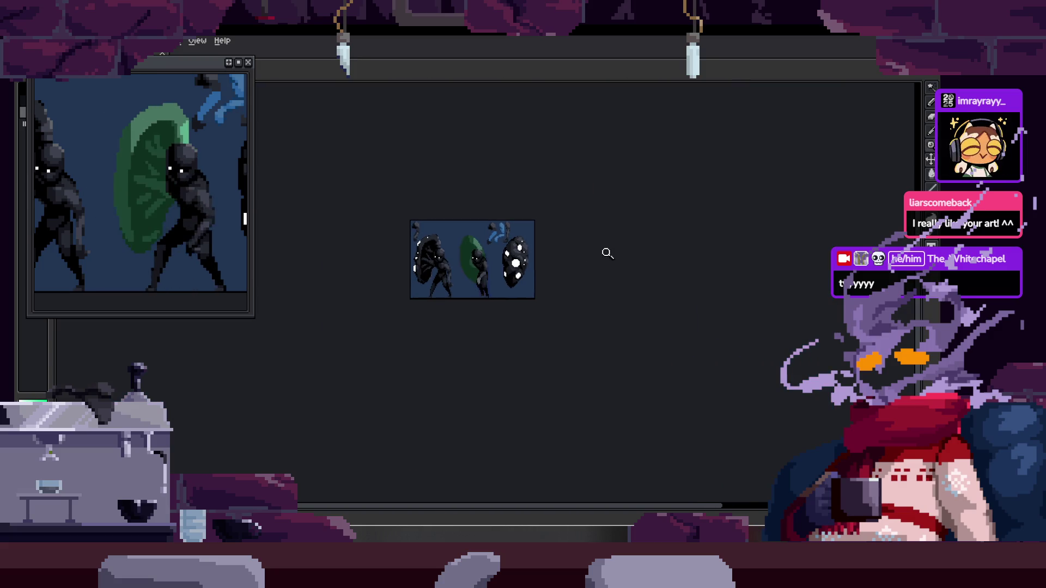
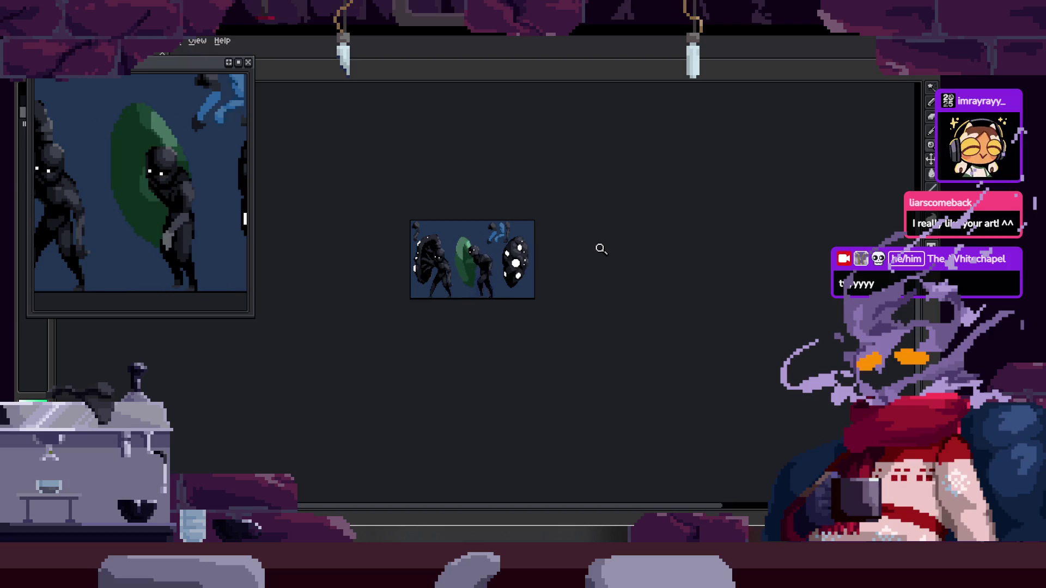
Zoom in on the green shield and head, then save the sprite sheet.
click(479, 286)
click(479, 258)
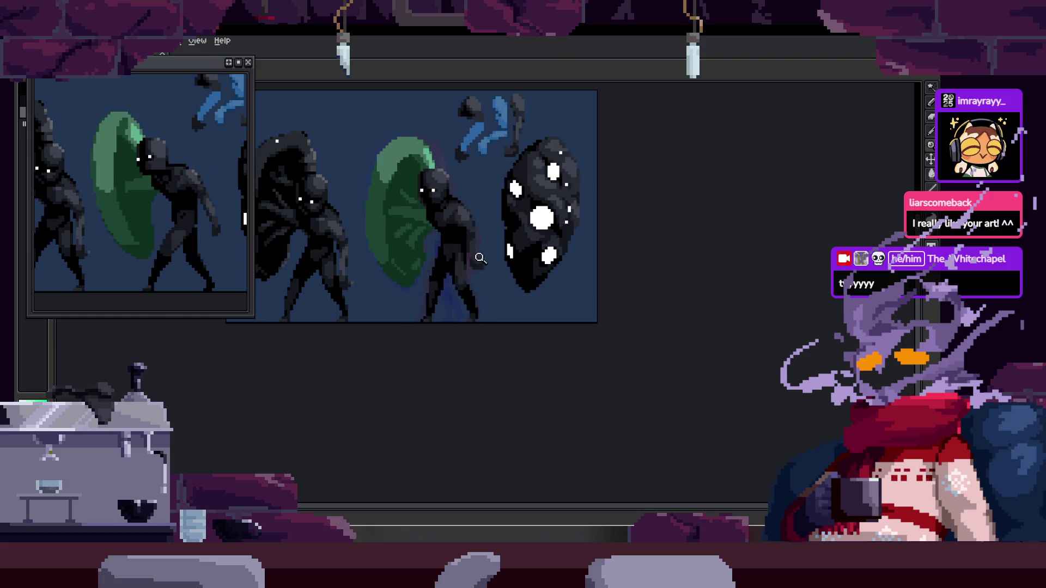
drag(488, 264, 530, 265)
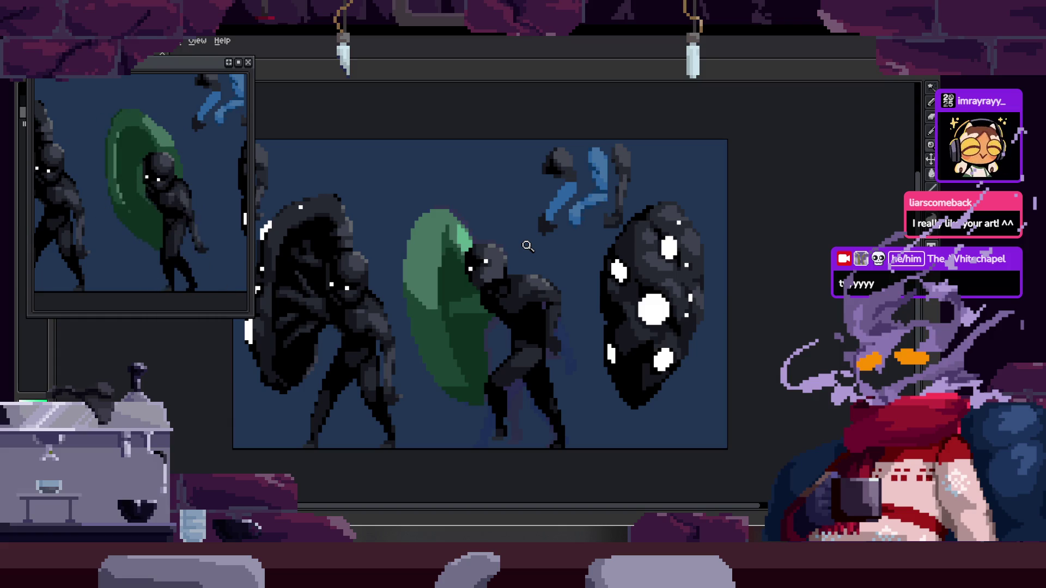
drag(471, 236, 435, 263)
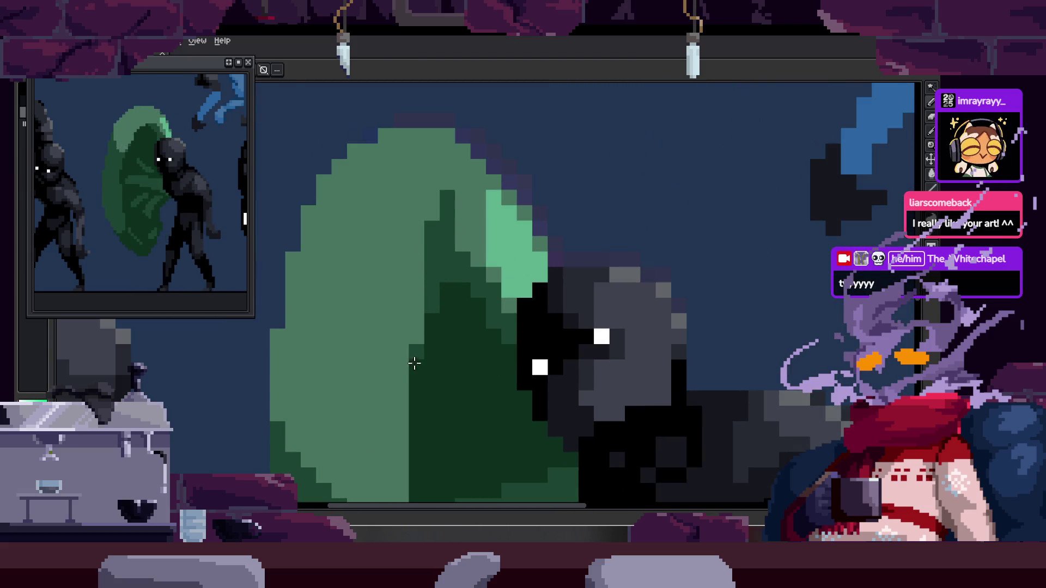
scroll(416, 355, down, 1)
scroll(482, 336, down, 1)
key(ctrl+s)
Step to another frame and repaint light-green shield pixels a darker green.
key(Tab)
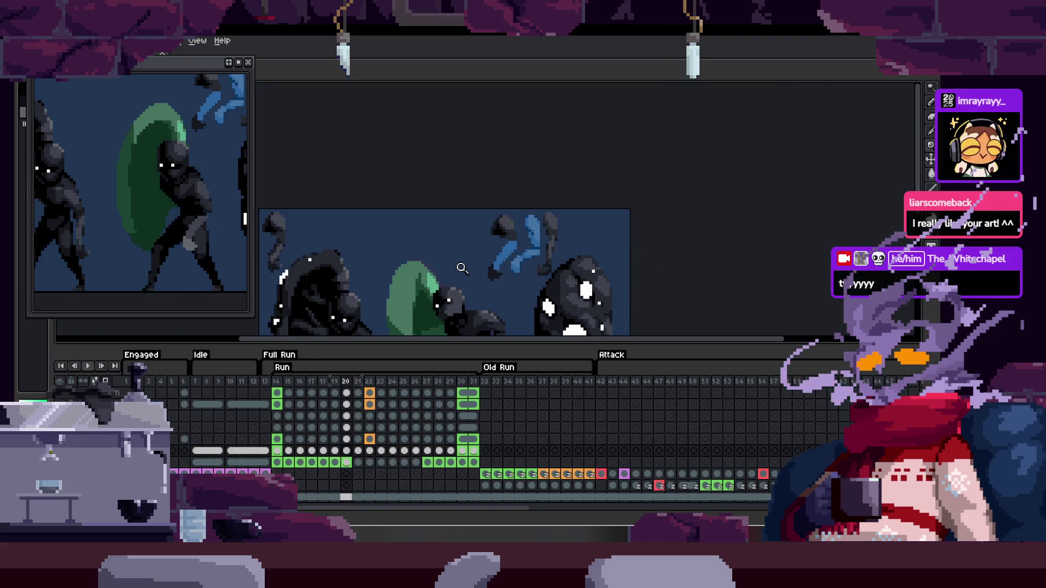
key(Tab)
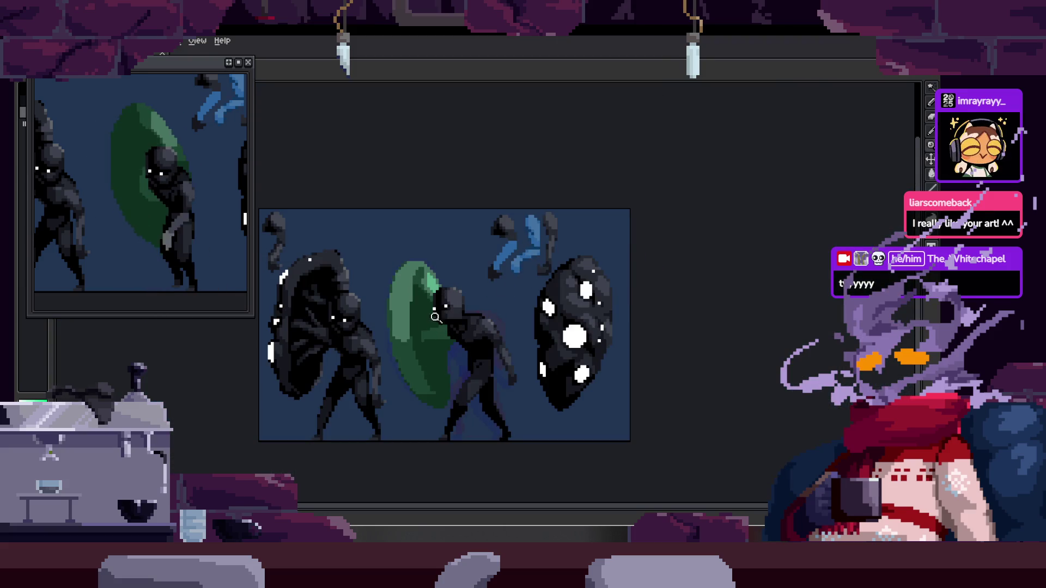
scroll(415, 317, up, 1)
scroll(396, 294, up, 1)
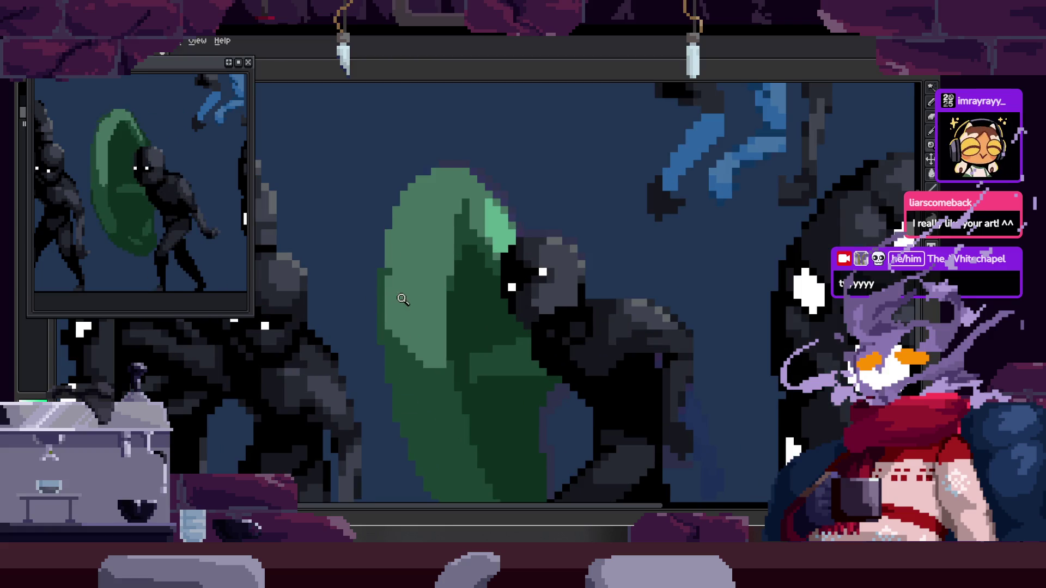
key(Right)
key(Right)
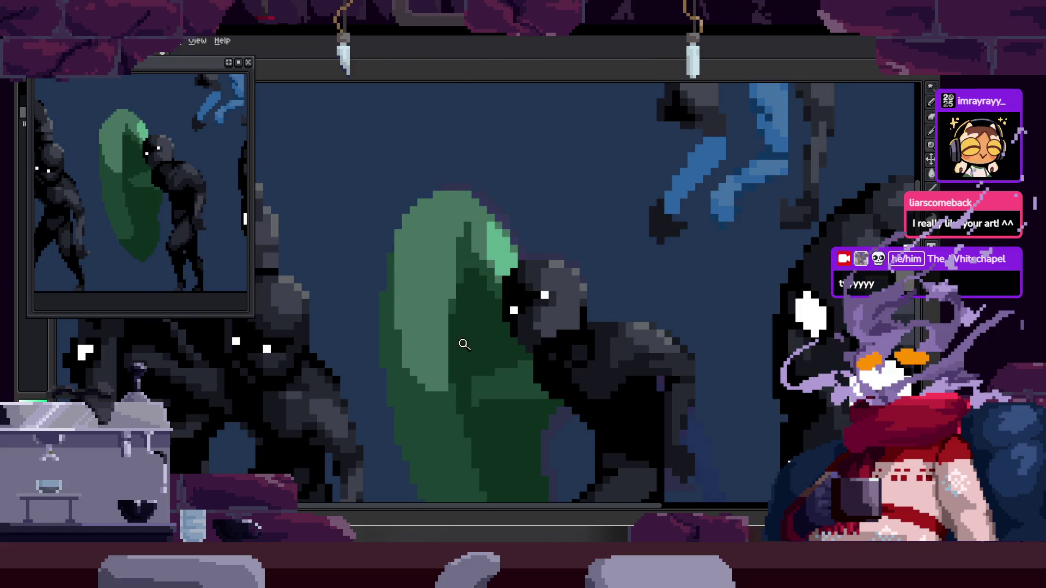
scroll(454, 359, up, 1)
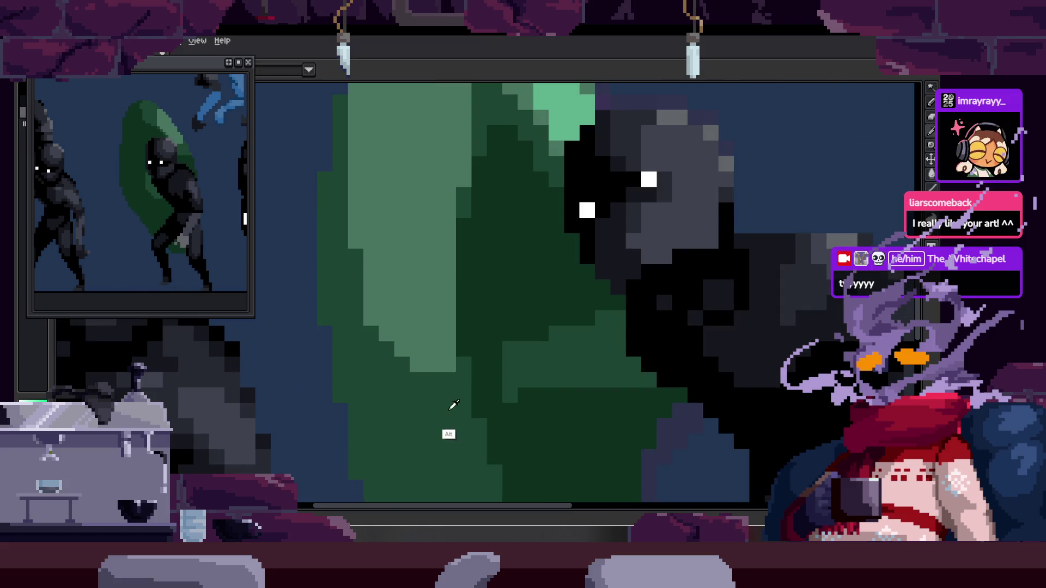
click(412, 375)
scroll(358, 305, down, 2)
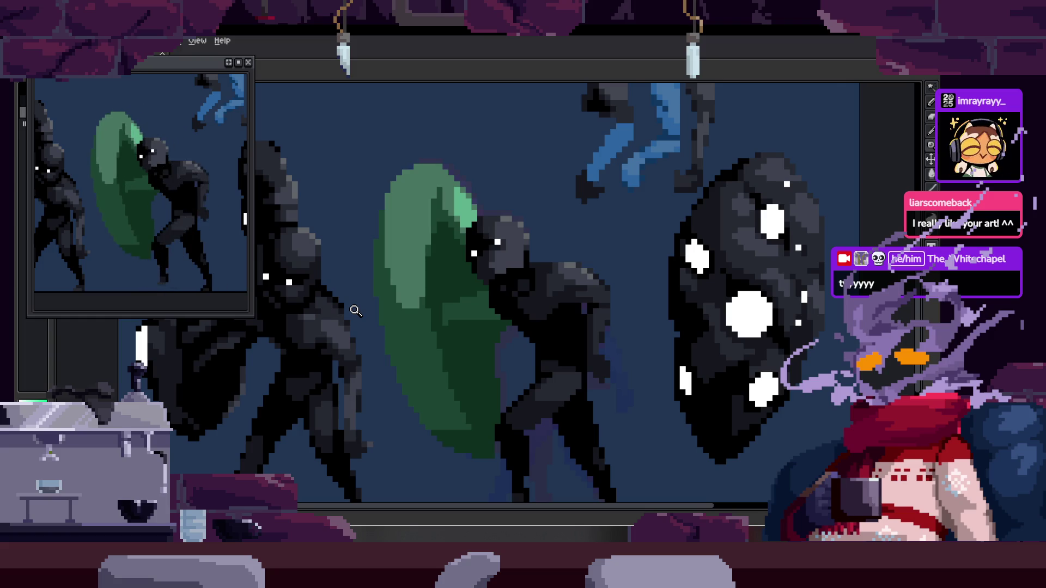
scroll(512, 248, down, 1)
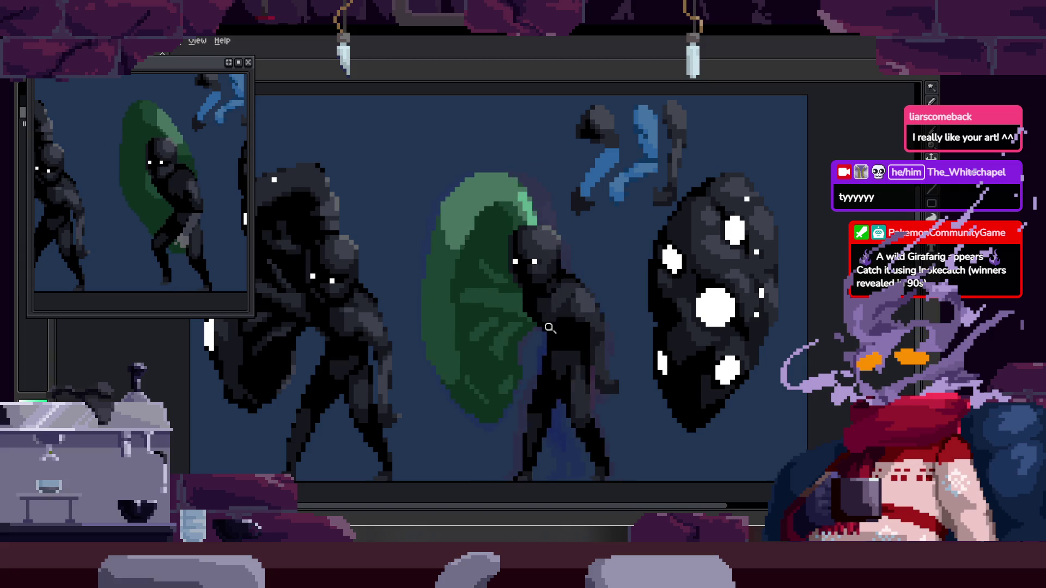
scroll(547, 327, up, 1)
scroll(561, 297, up, 2)
scroll(542, 245, down, 4)
Save the file, stop playback and advance the Run cycle to frame 31.
key(ctrl+s)
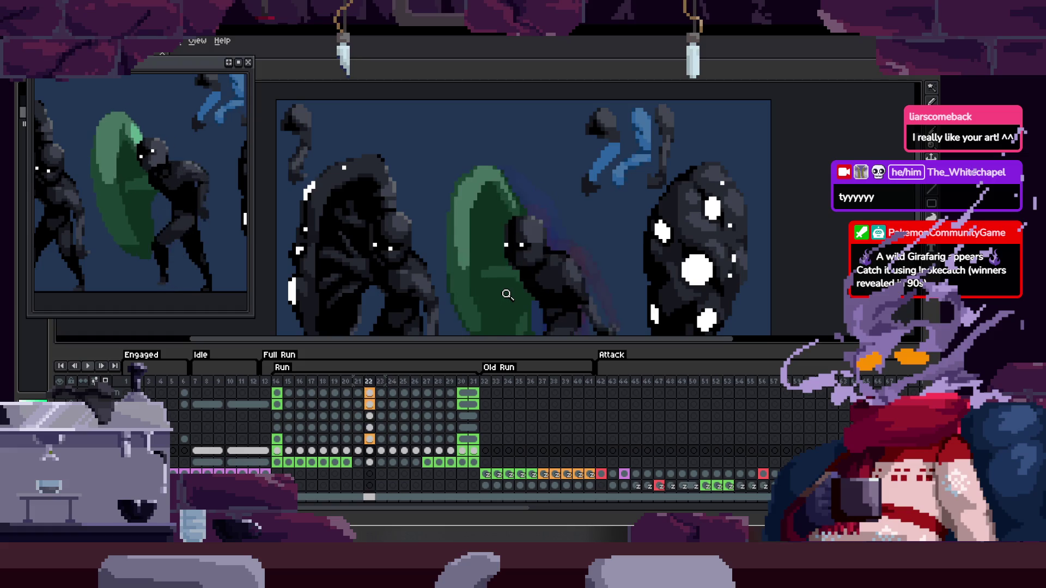
key(Return)
key(Return)
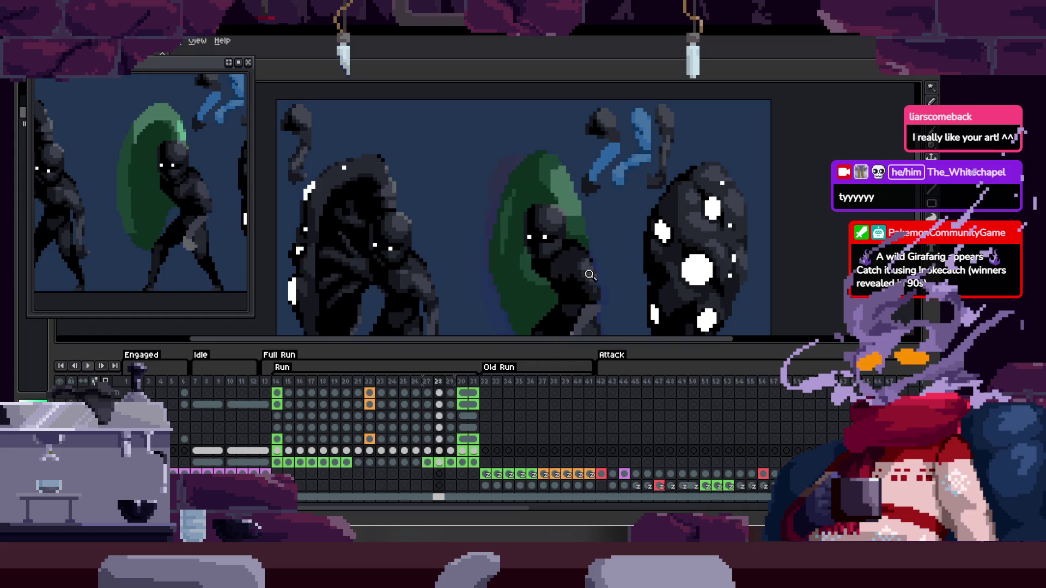
key(Right)
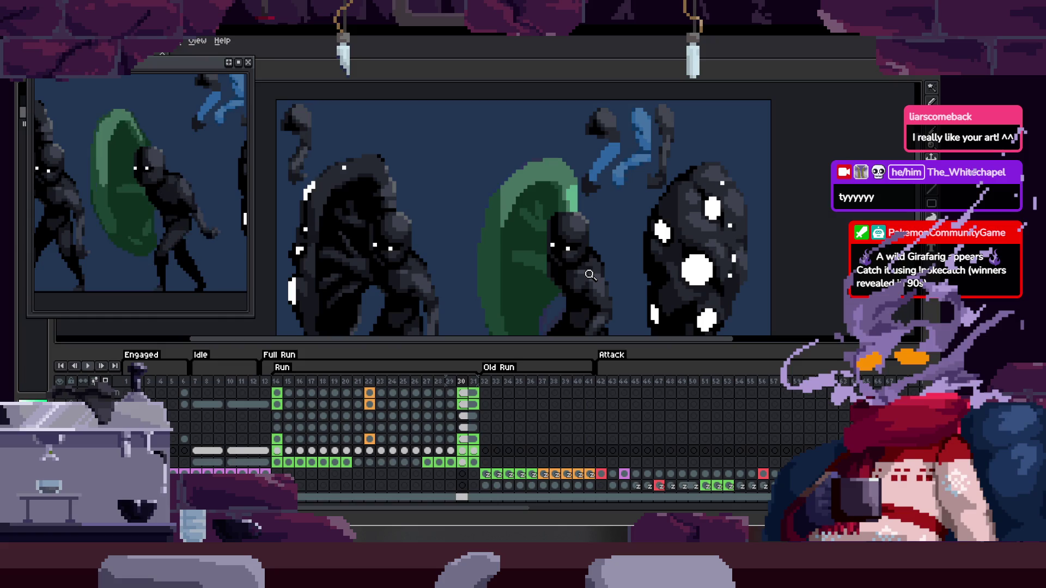
scroll(403, 421, up, 4)
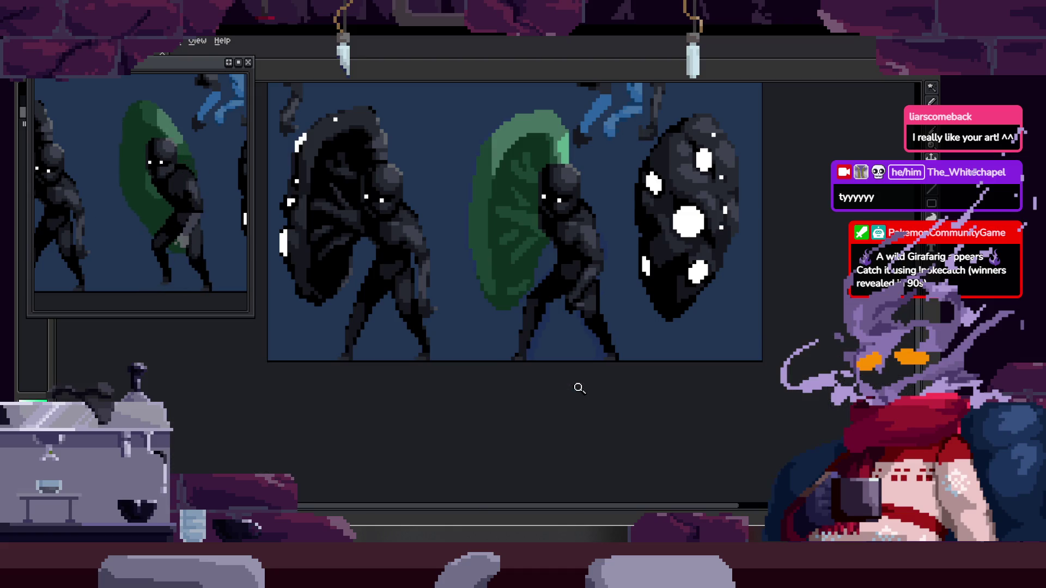
Select frame 30 and check its Frame Properties.
click(470, 381)
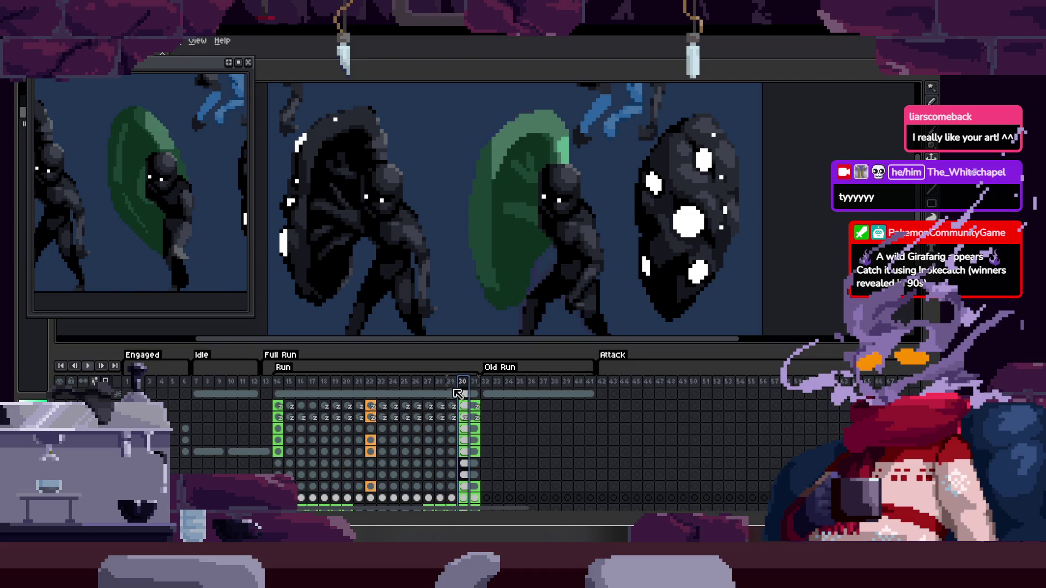
key(Left)
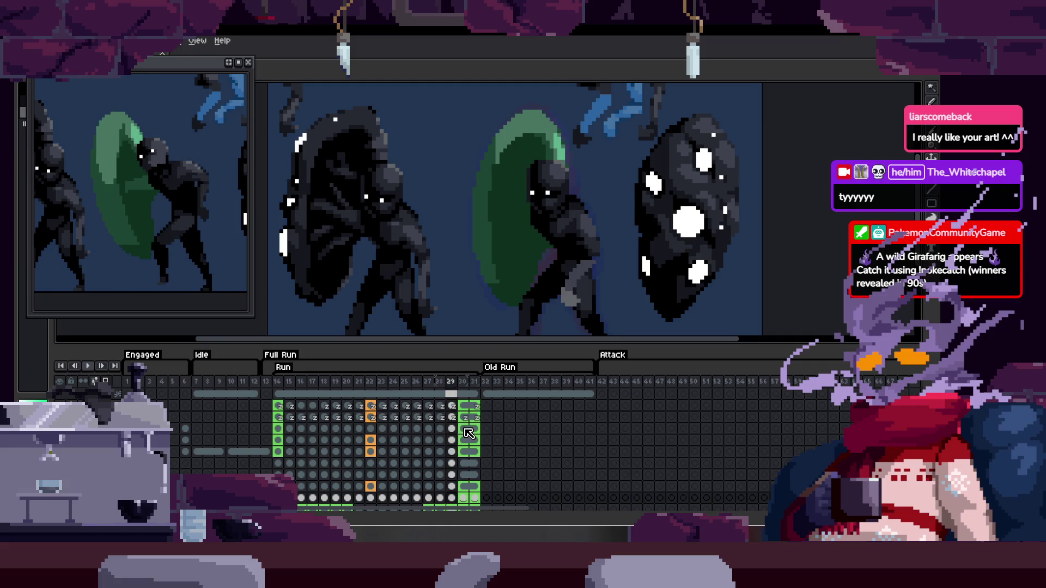
key(Right)
key(p)
key(Escape)
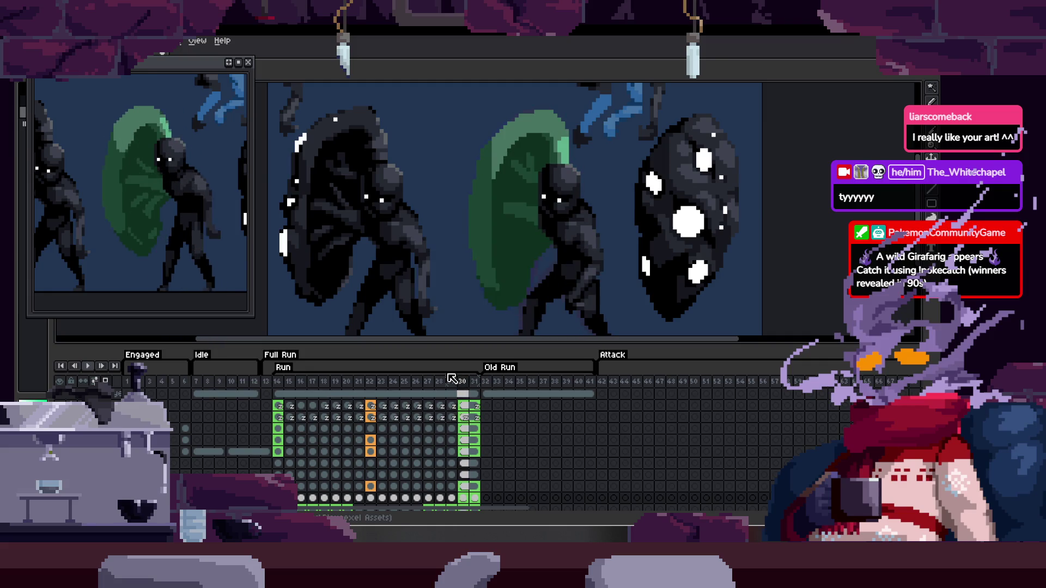
Check frame 31's properties, return to frame 30 and play the run cycle.
key(Right)
key(p)
key(Return)
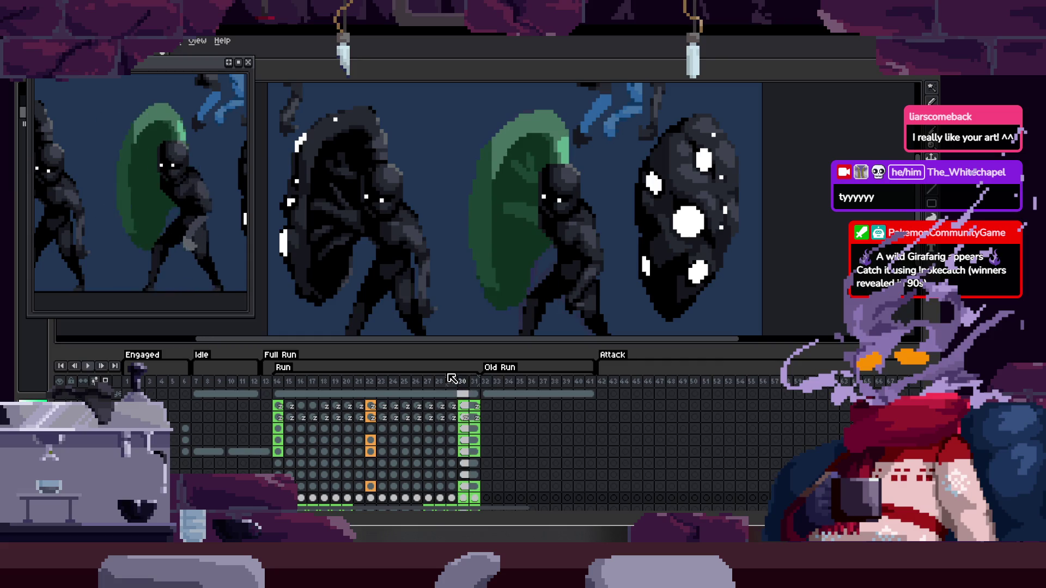
key(Left)
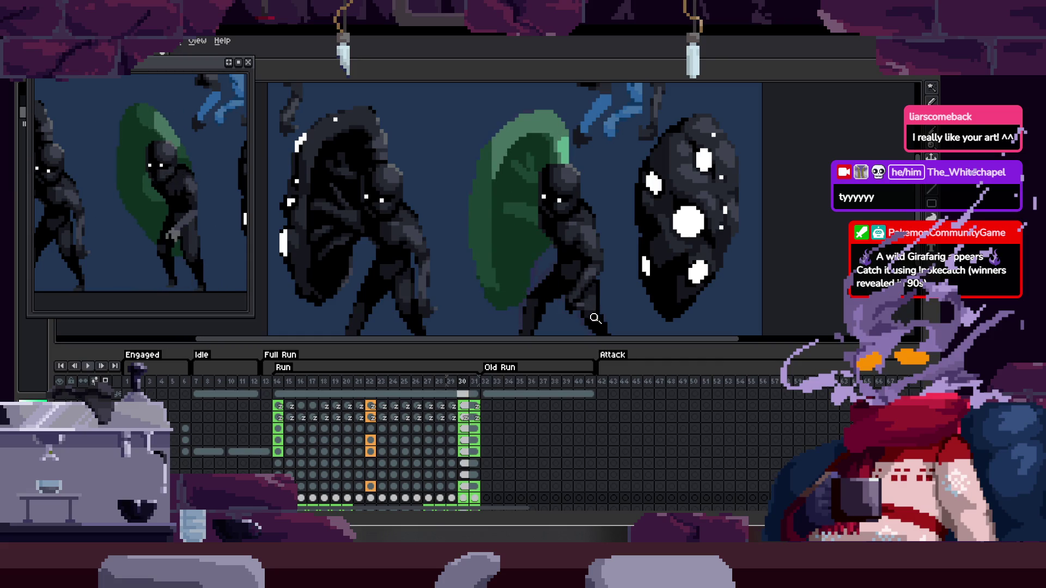
key(Return)
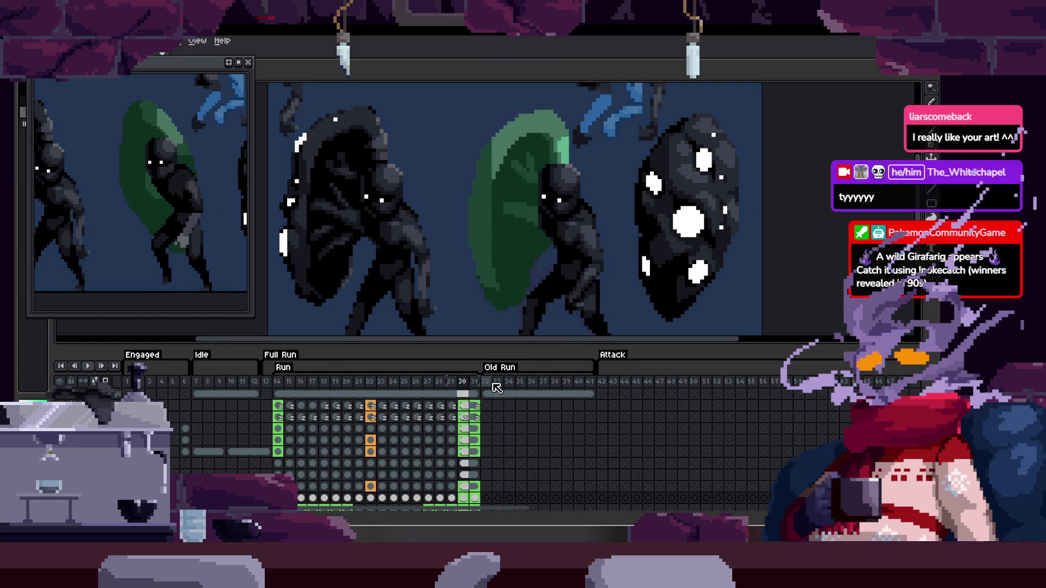
scroll(563, 229, up, 1)
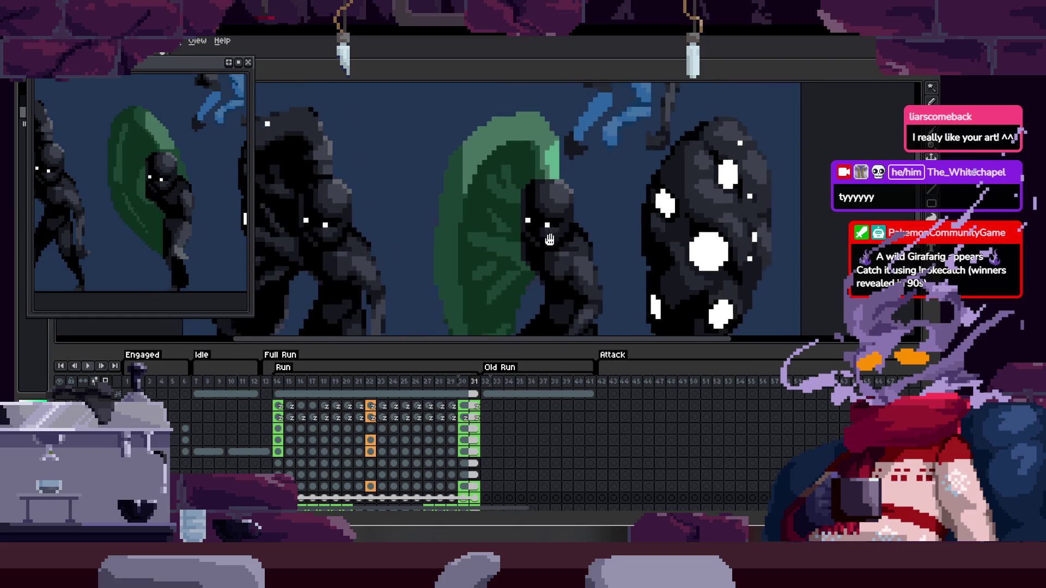
Return to frame 30 and select a layer's cels across frames 14–30.
key(Tab)
scroll(582, 222, down, 1)
key(b)
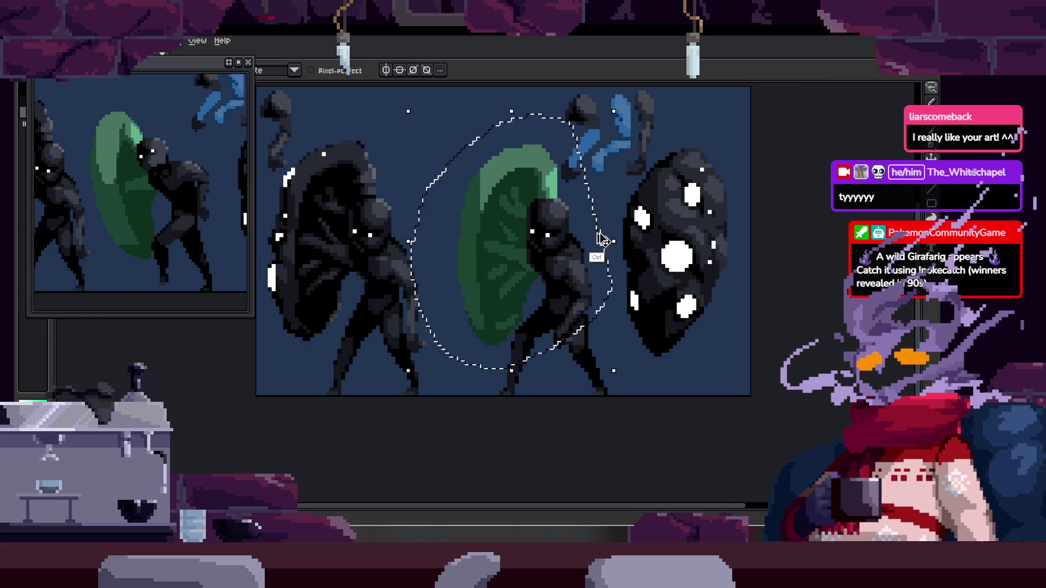
key(Tab)
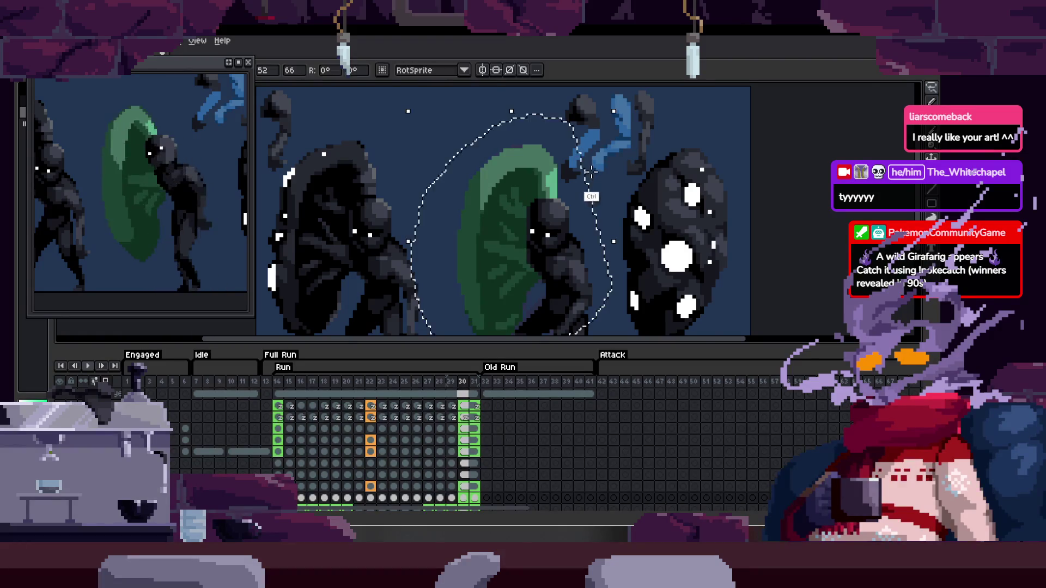
key(Left)
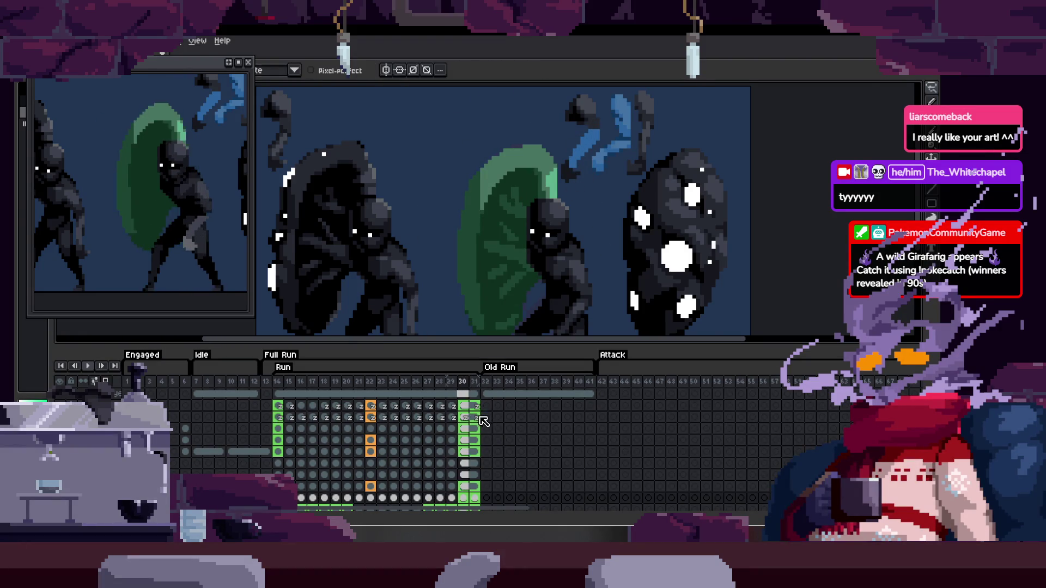
scroll(493, 429, down, 2)
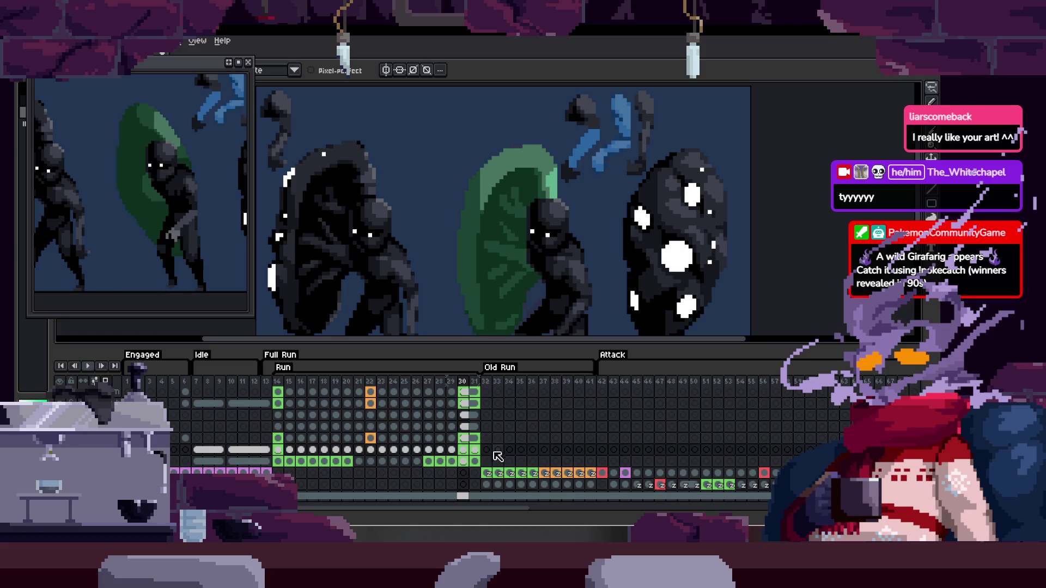
click(466, 452)
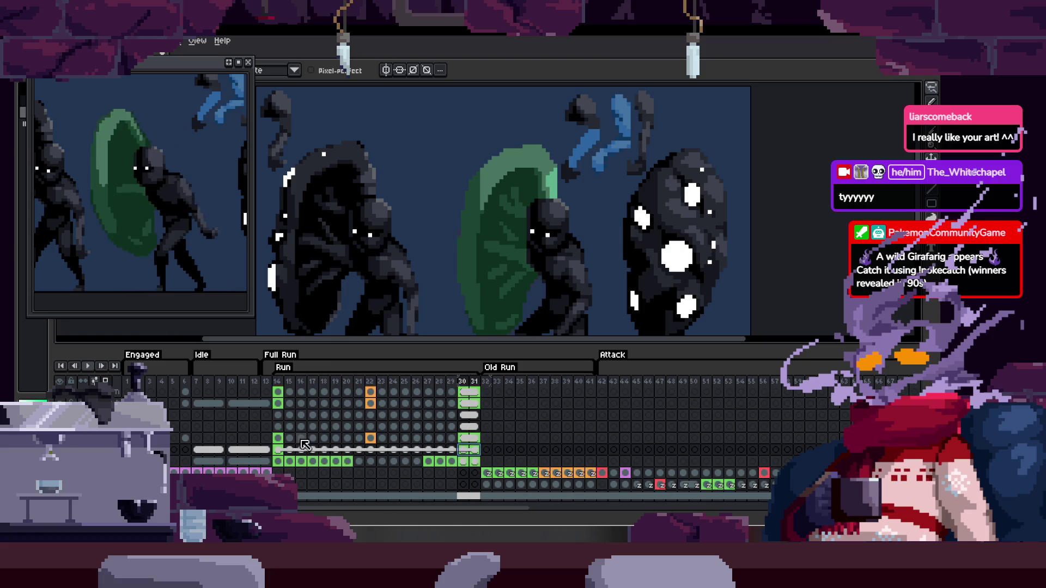
click(464, 451)
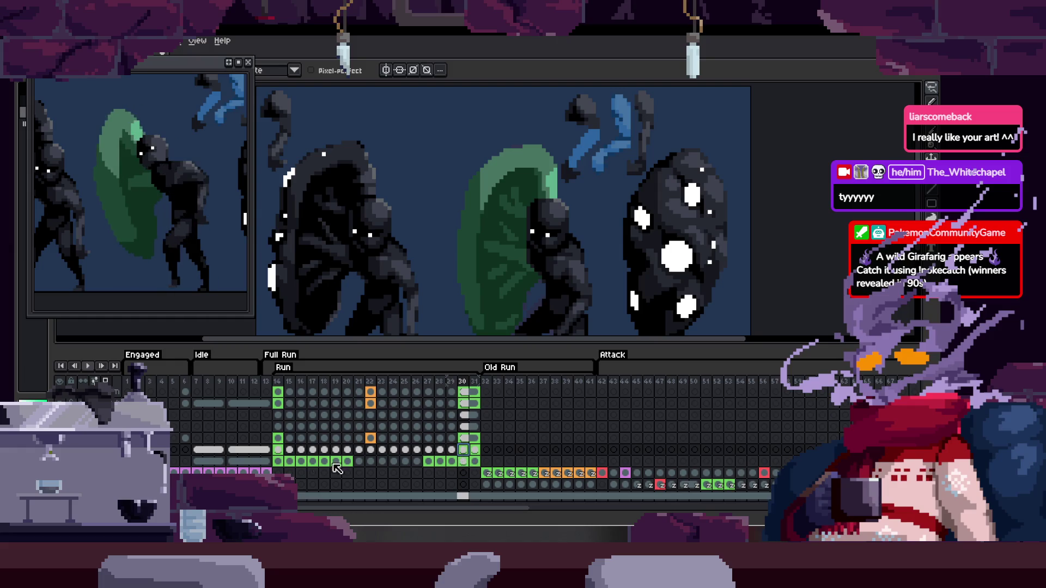
shift+click(280, 452)
Delete frame 31 so the Run tag ends at 30, then go to frame 14.
click(472, 410)
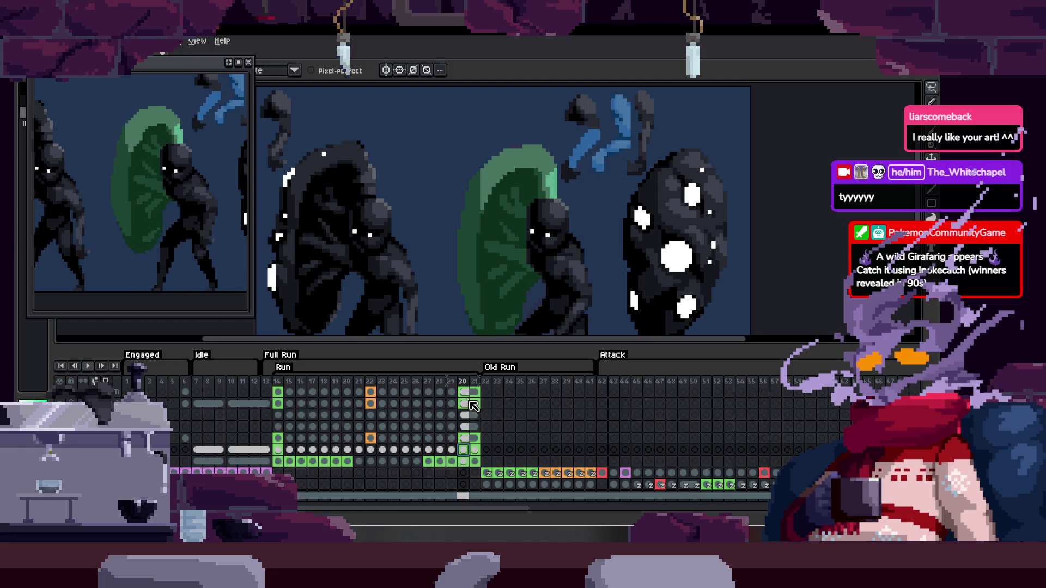
click(466, 384)
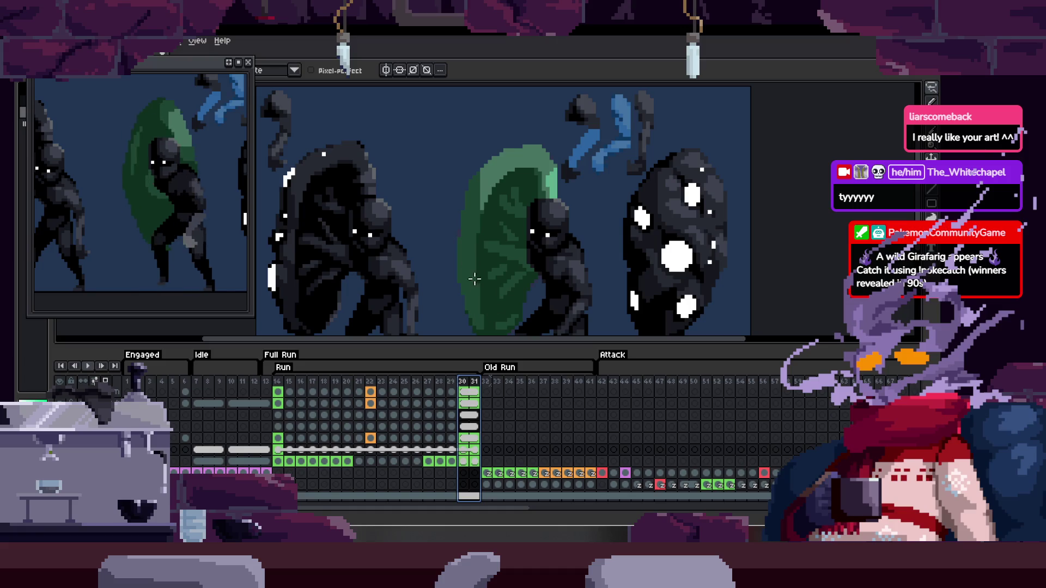
click(475, 382)
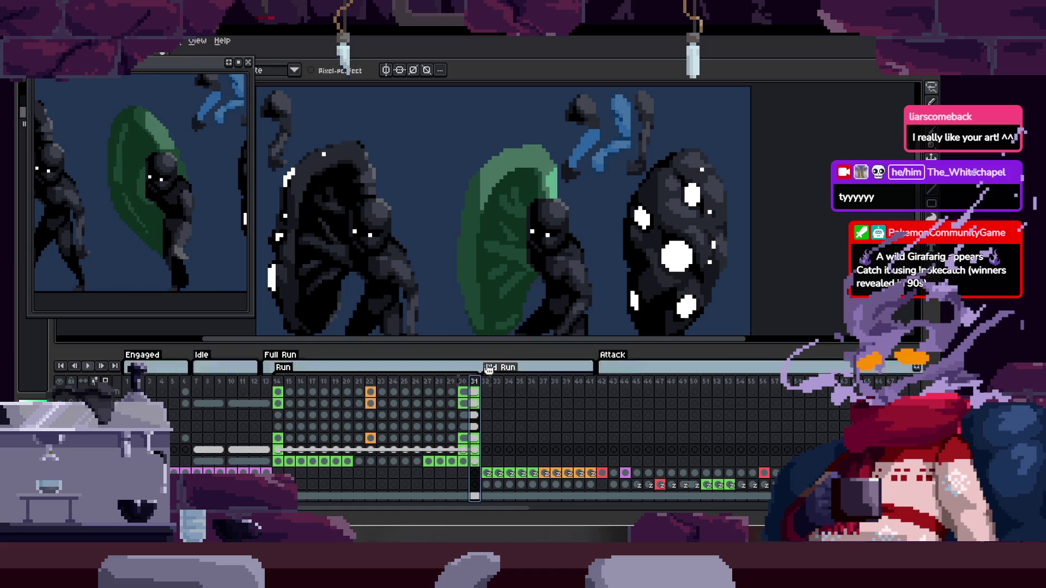
key(Delete)
key(Left)
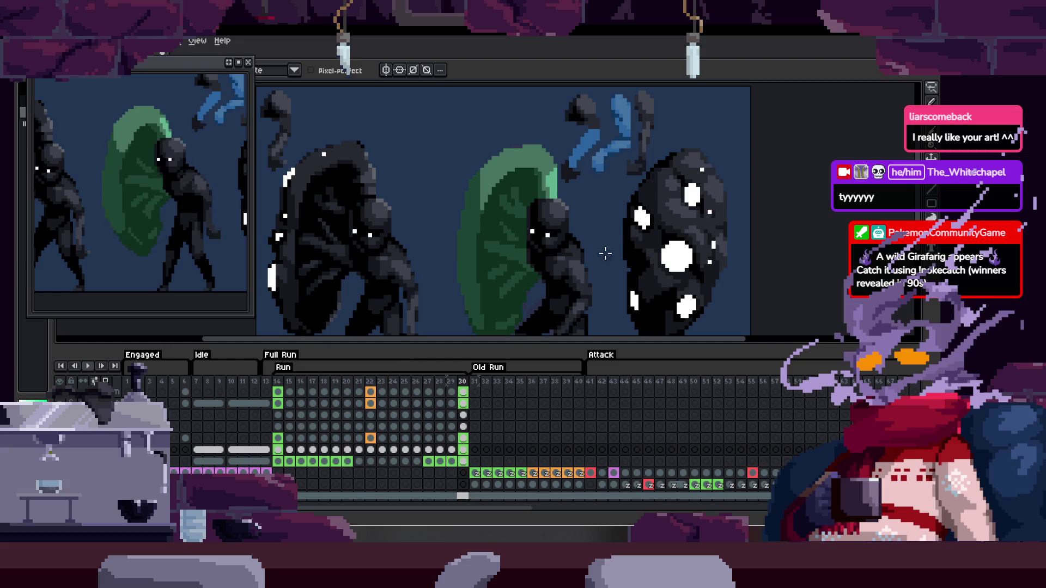
click(282, 384)
Play the run, then link the layer's cels across frames 14–30 with Link Cels.
key(Return)
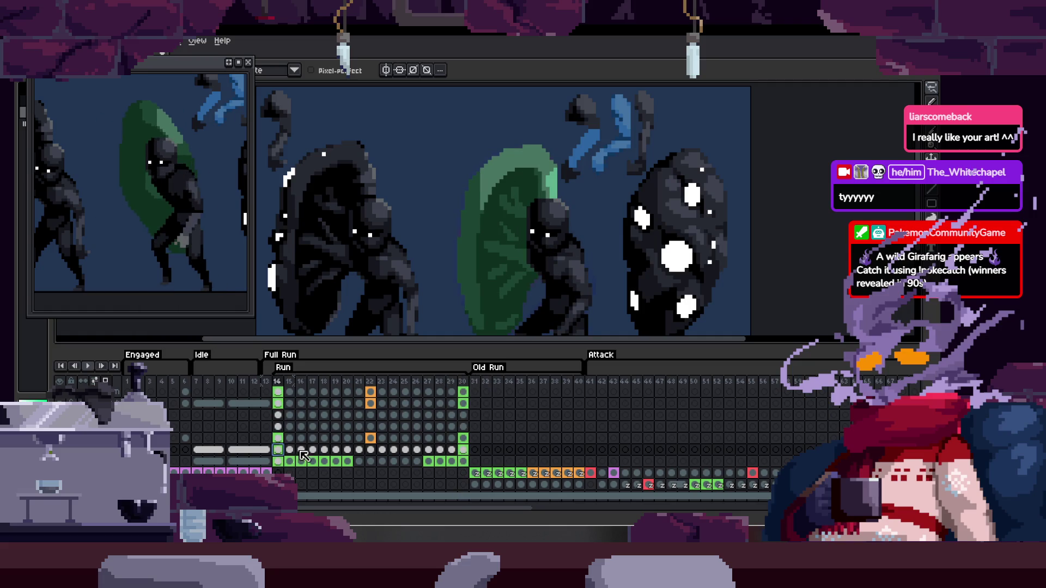
click(476, 448)
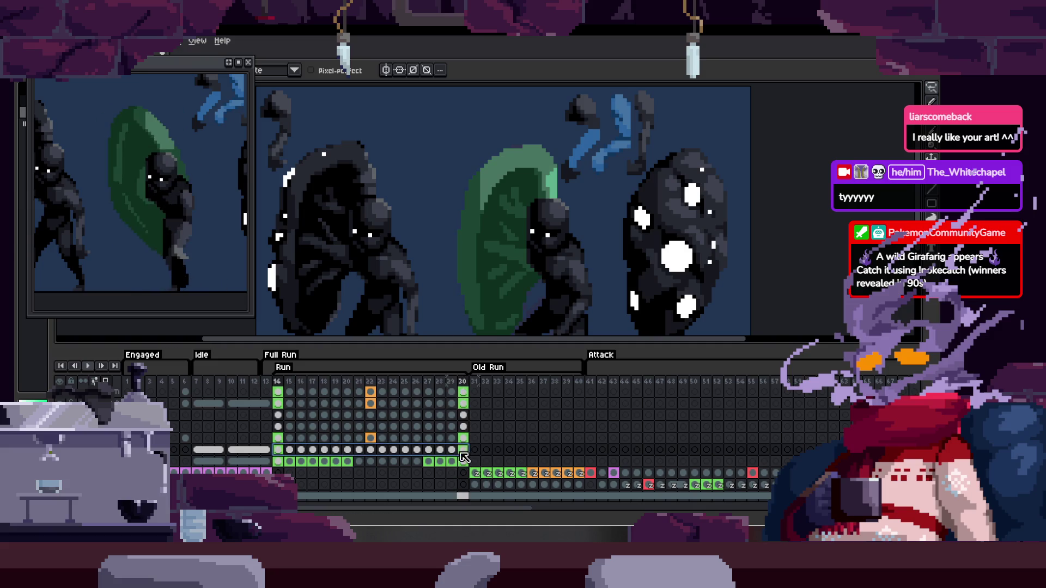
right_click(463, 457)
click(515, 493)
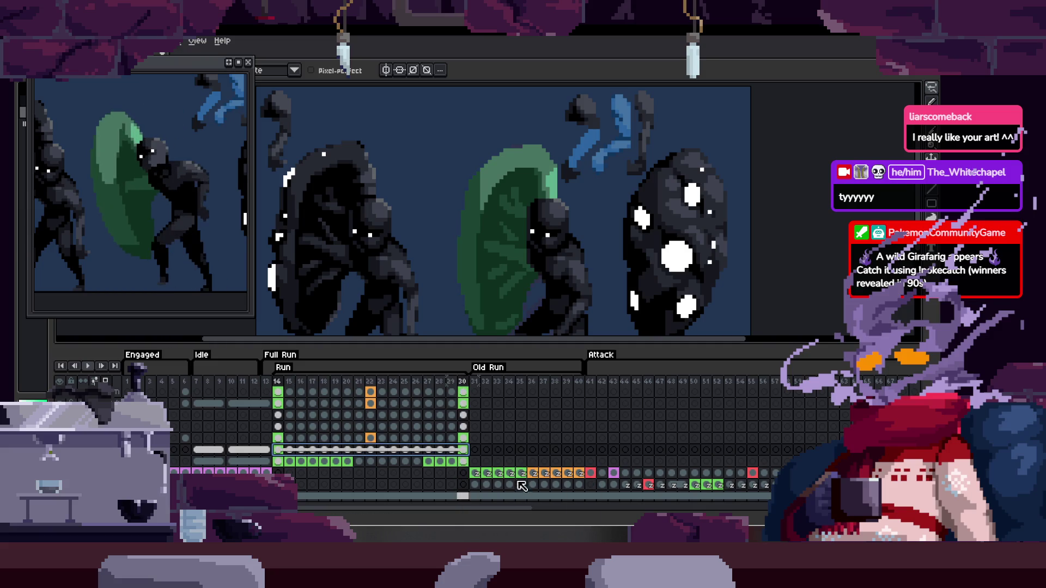
key(Tab)
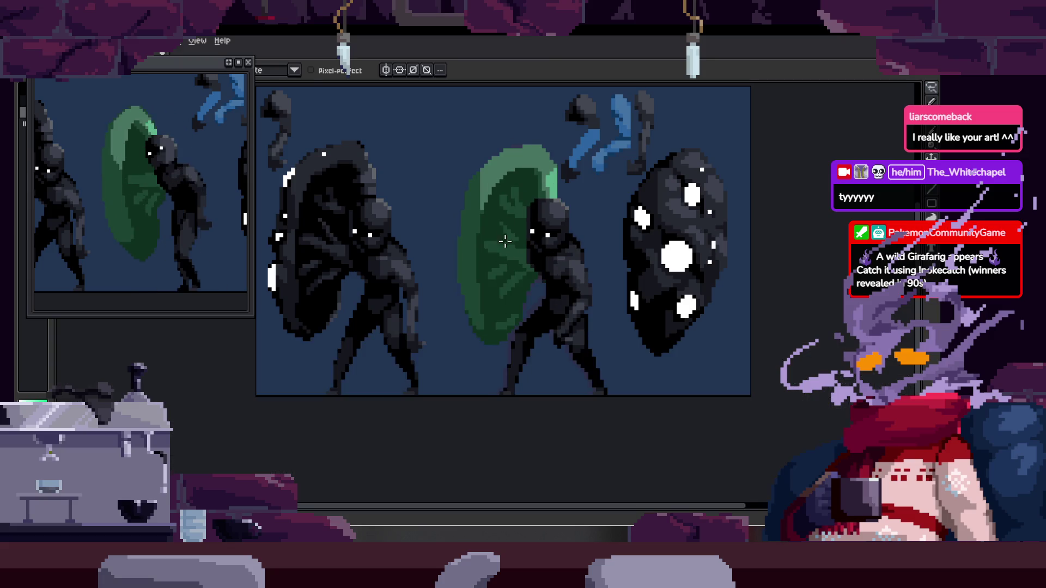
key(Tab)
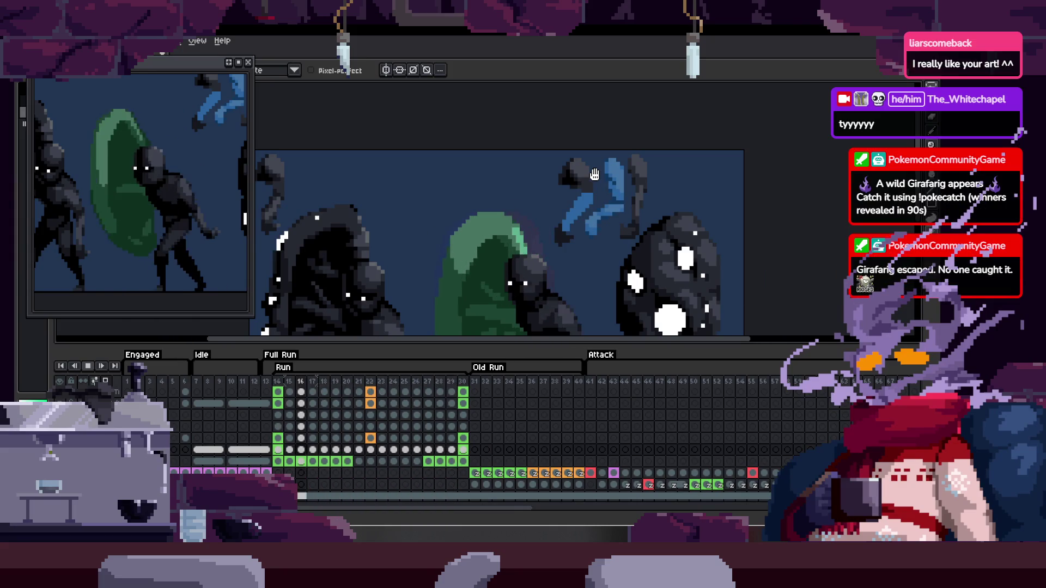
Hide the timeline and switch to the Zoom tool to close in on the green shield.
key(Tab)
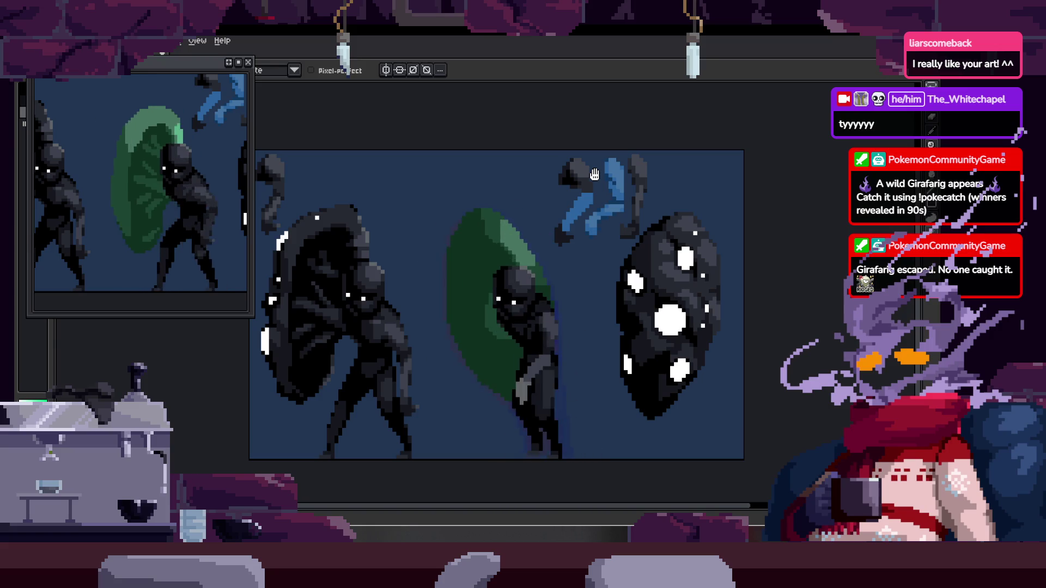
key(z)
scroll(538, 334, up, 2)
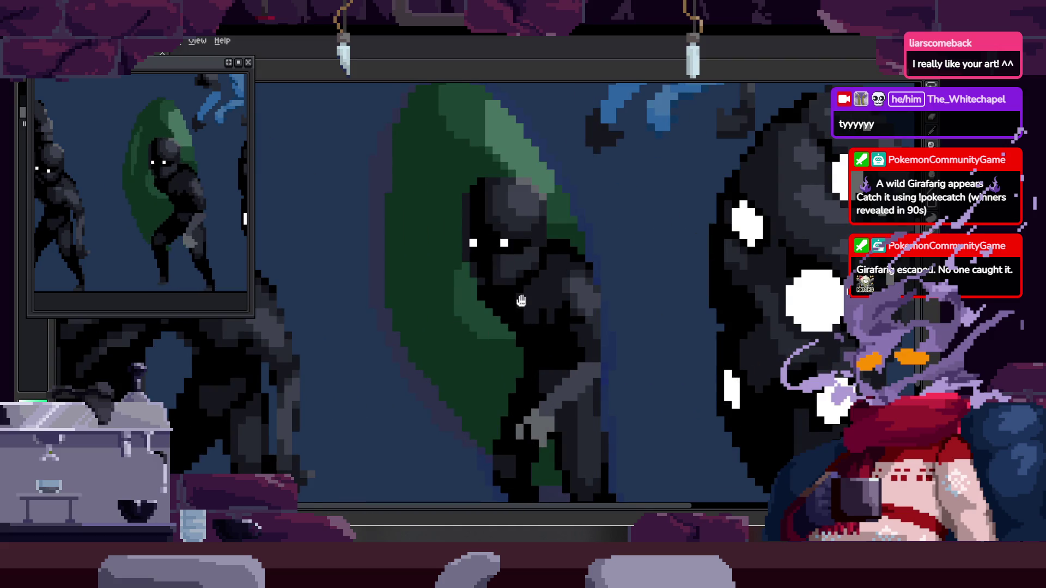
scroll(467, 339, down, 1)
key(Tab)
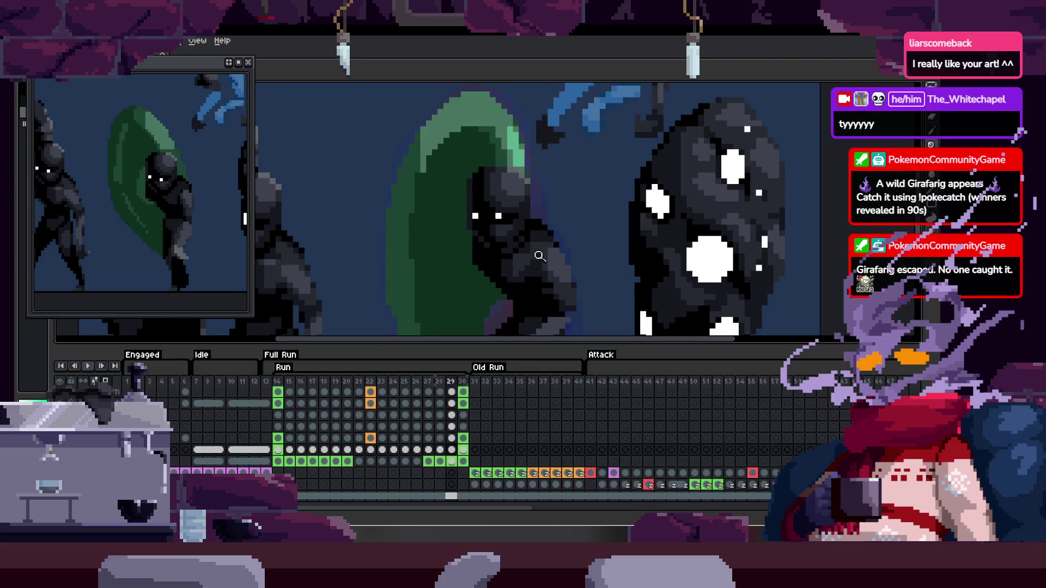
key(Tab)
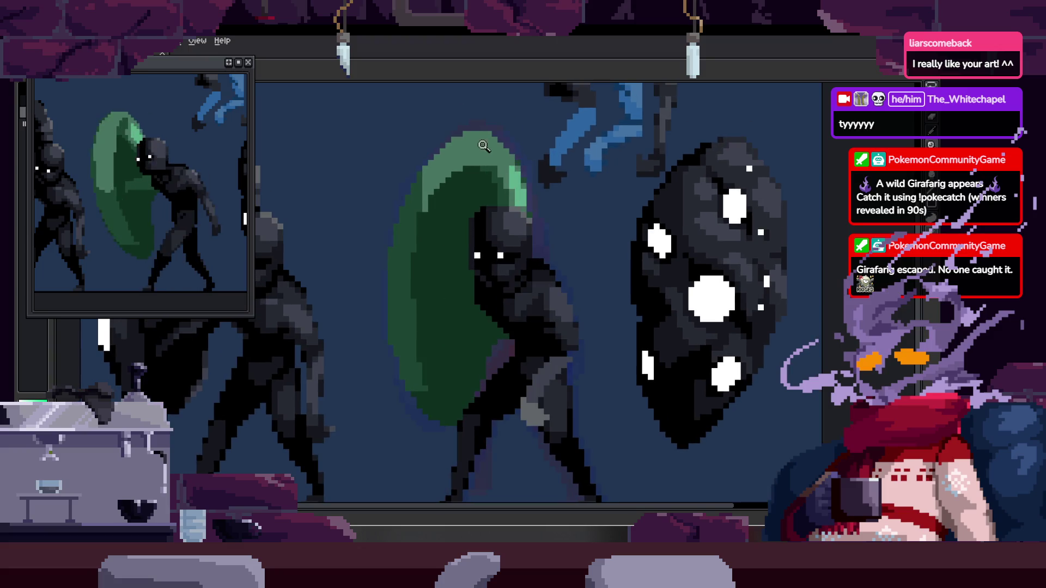
scroll(521, 91, up, 3)
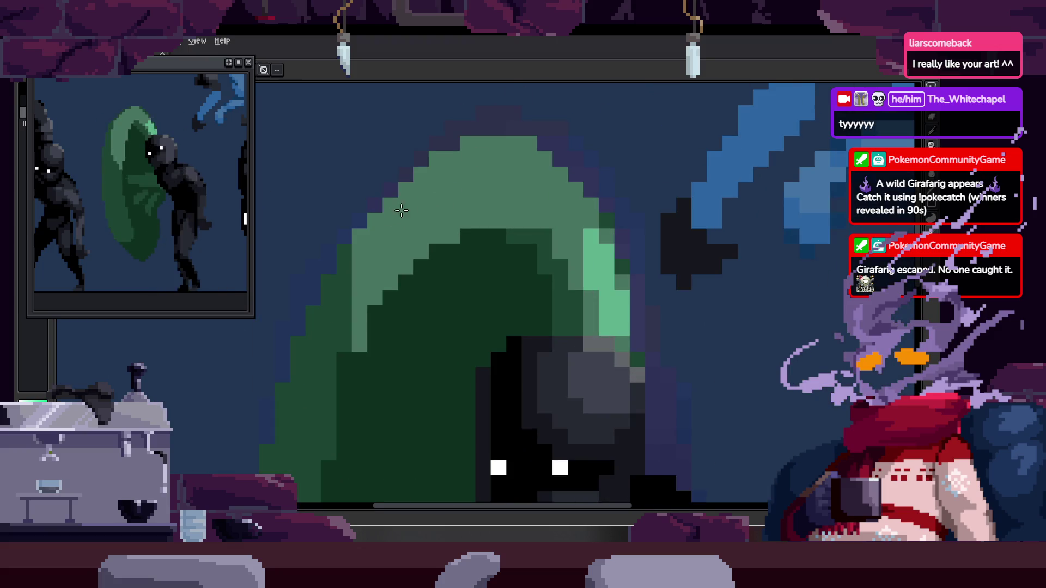
drag(360, 228, 463, 155)
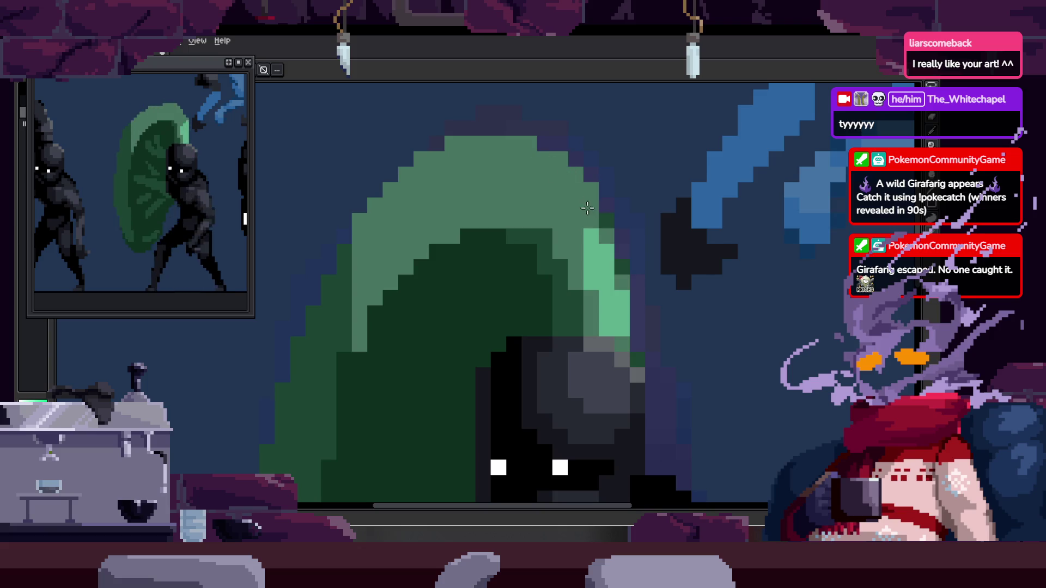
drag(586, 202, 543, 172)
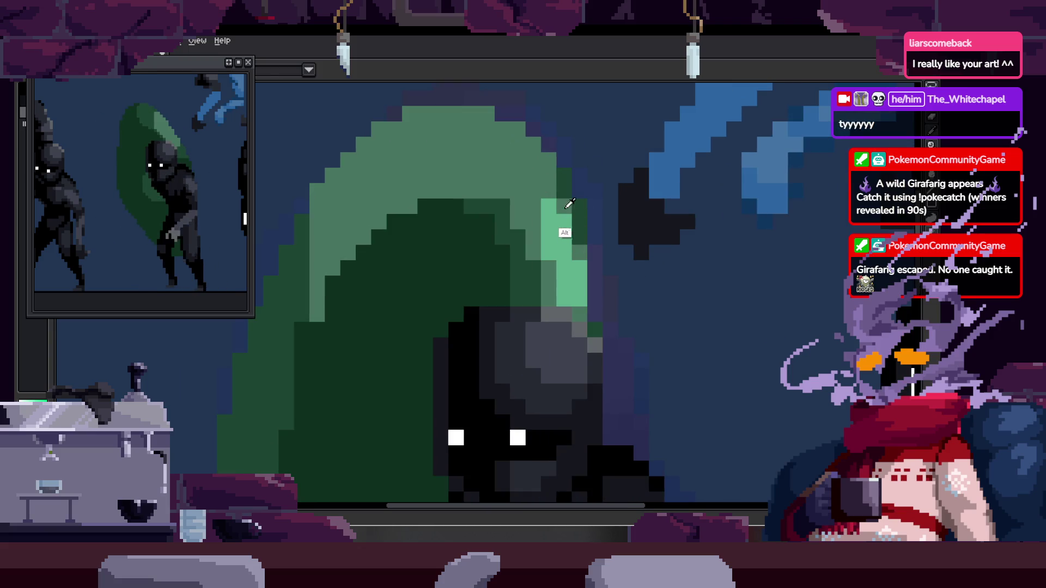
key(Right)
key(Left)
key(Right)
key(Left)
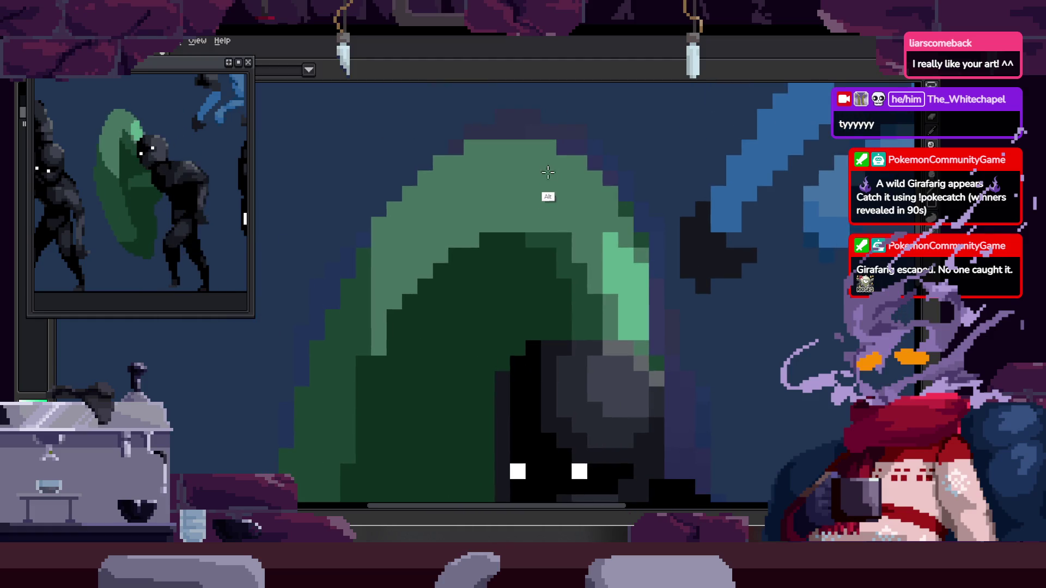
drag(540, 159, 593, 218)
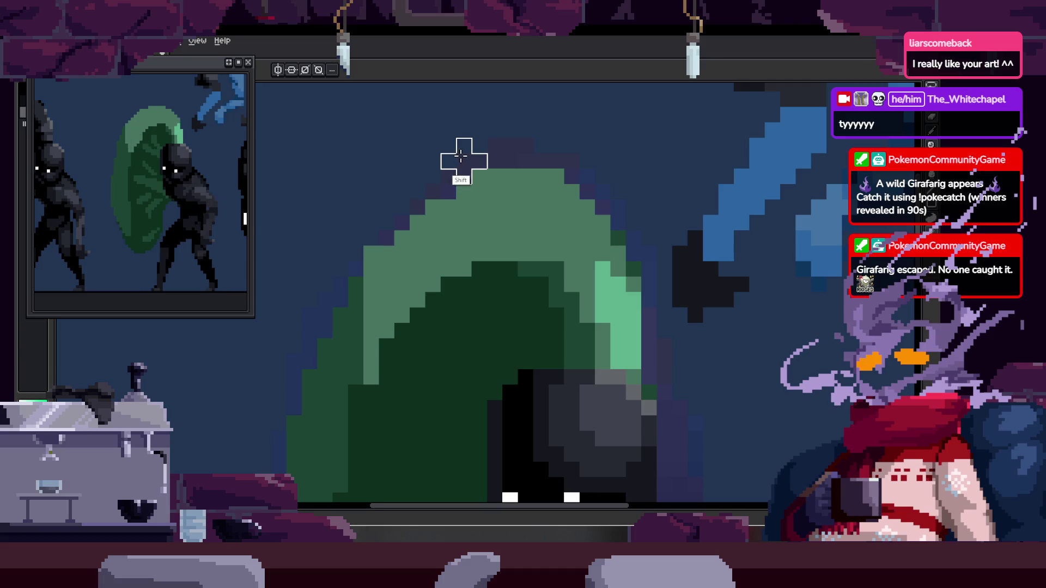
key(b)
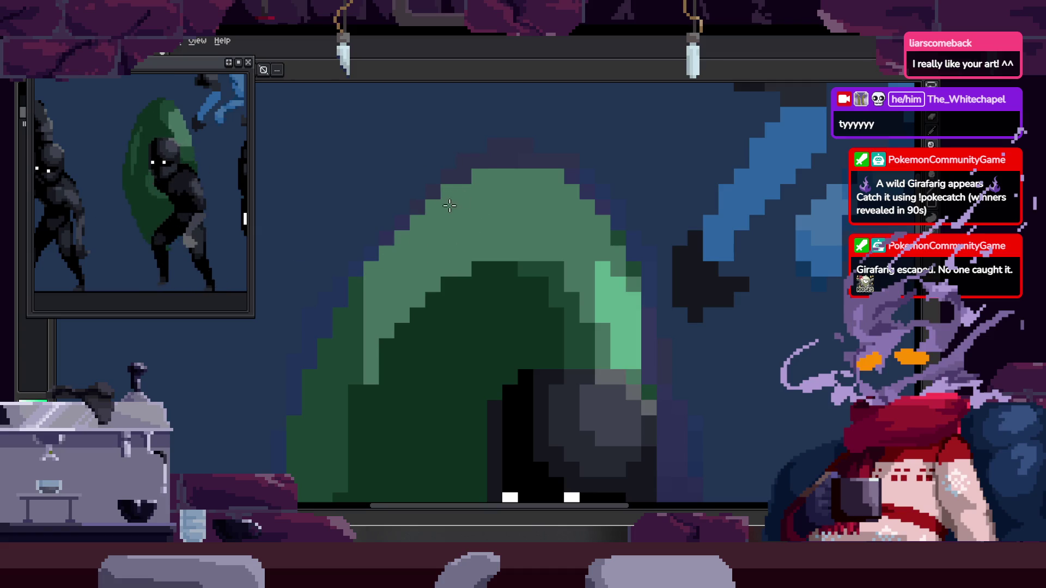
scroll(490, 181, down, 3)
key(Right)
key(Left)
key(Left)
key(Right)
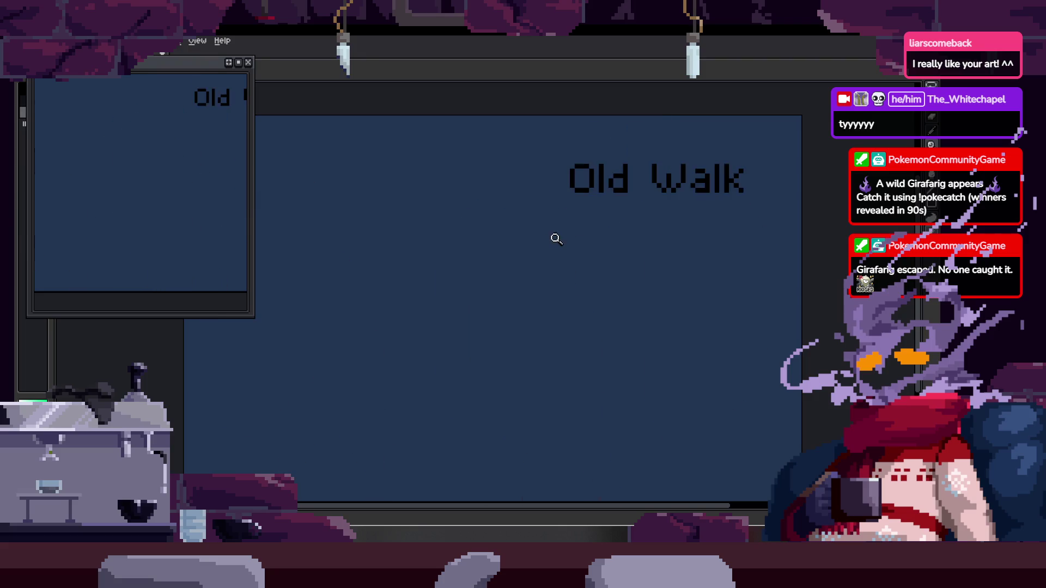
key(Left)
key(Left)
scroll(526, 265, up, 4)
mouse_move(477, 262)
mouse_down()
mouse_move(493, 294)
mouse_move(492, 221)
mouse_up()
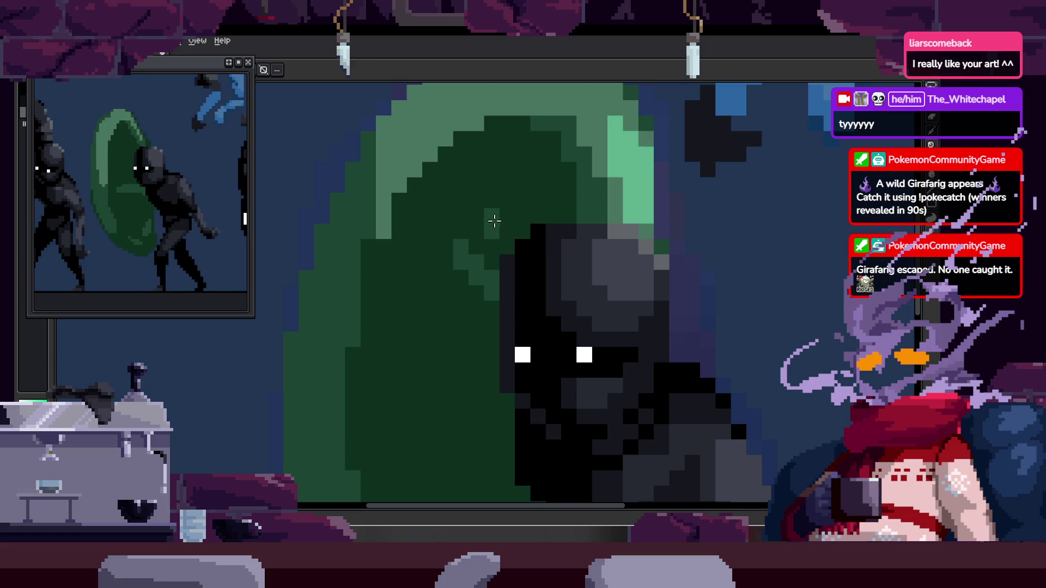
scroll(557, 220, down, 1)
scroll(522, 229, down, 1)
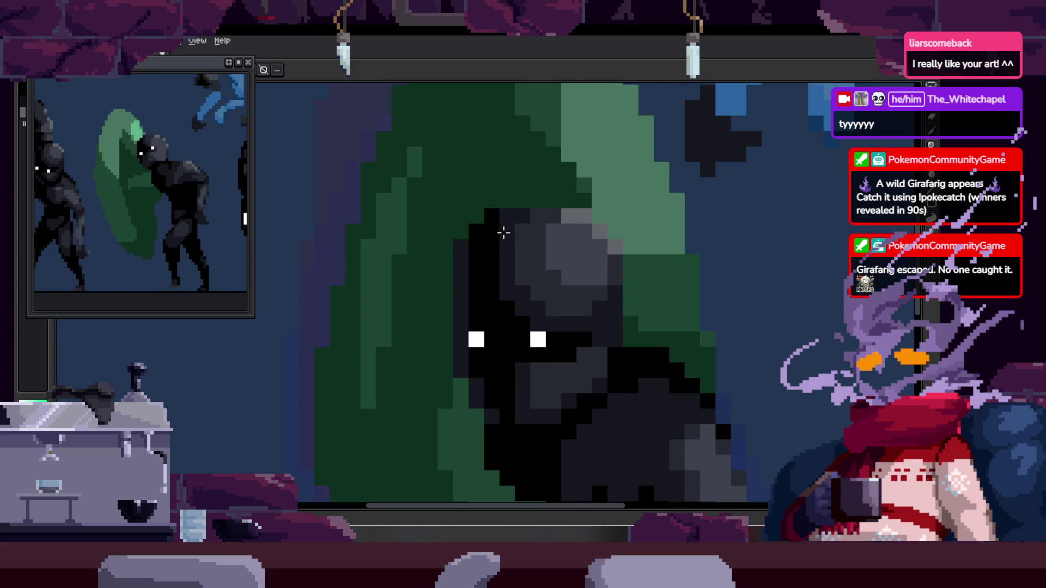
scroll(533, 225, down, 1)
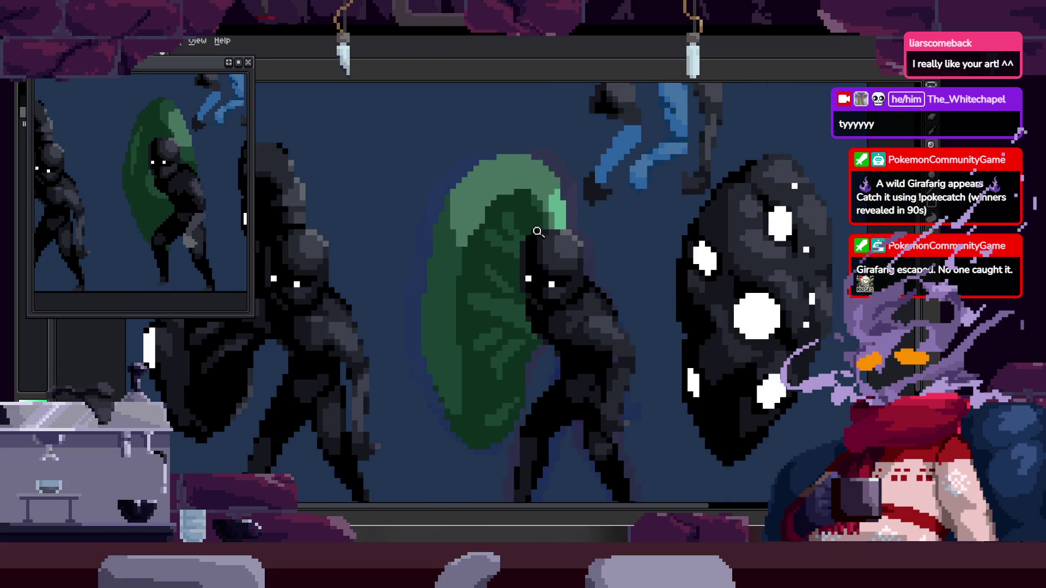
scroll(524, 234, up, 2)
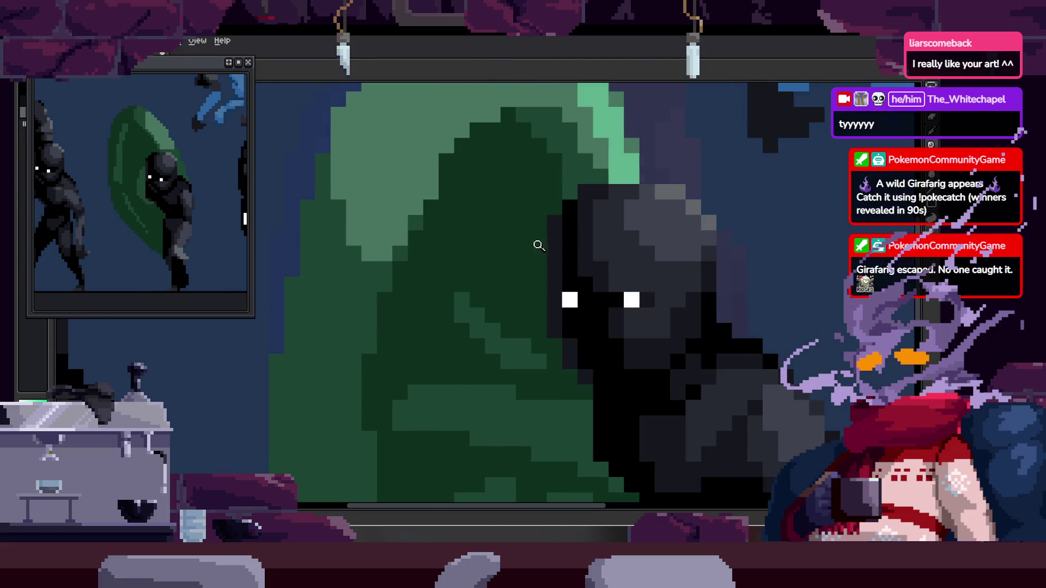
click(475, 220)
click(508, 175)
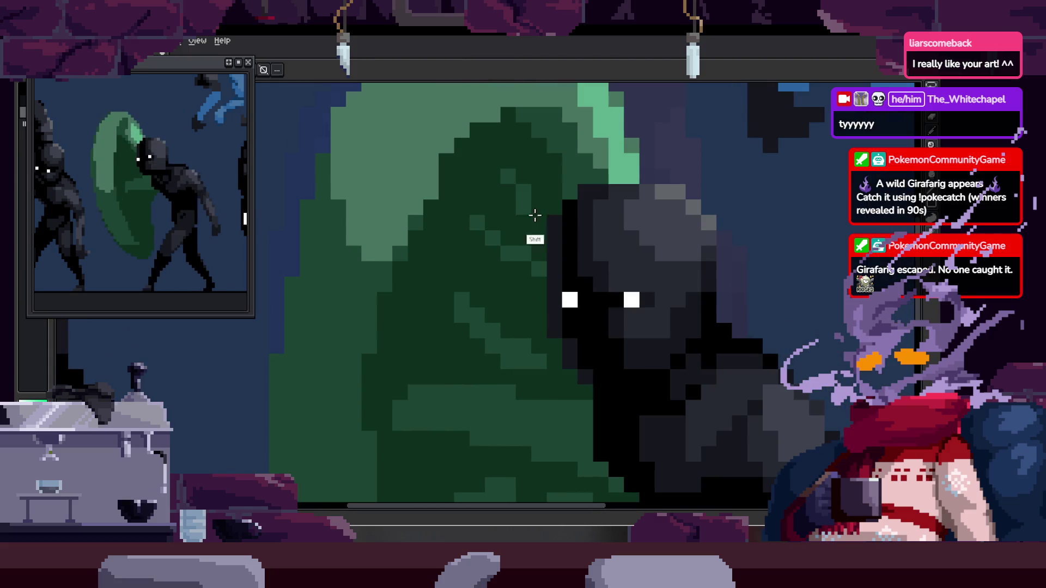
click(524, 223)
scroll(554, 245, down, 3)
scroll(569, 208, up, 4)
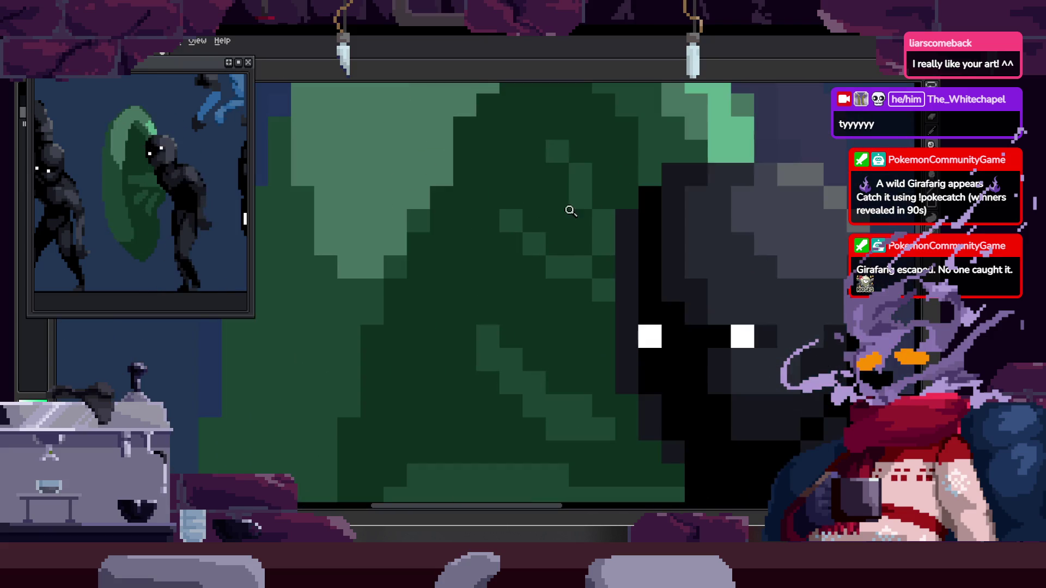
scroll(569, 152, up, 1)
scroll(583, 178, up, 1)
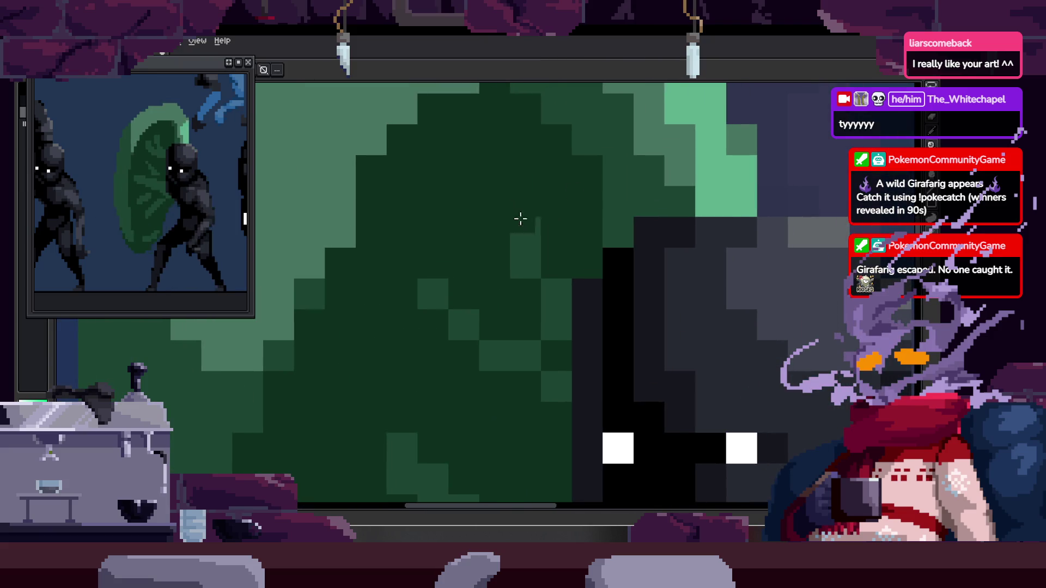
key(ctrl+z)
key(ctrl+z)
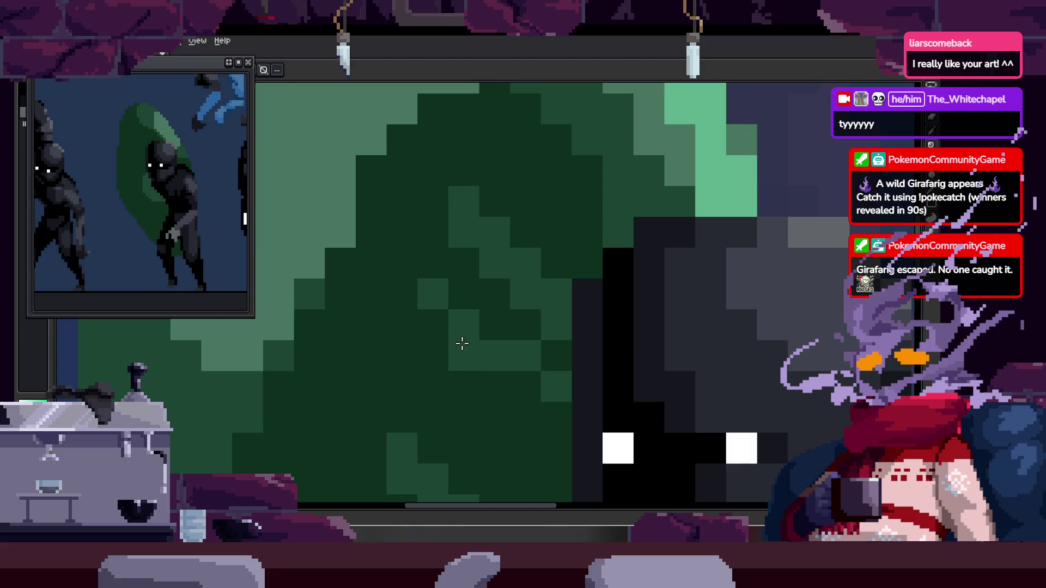
scroll(499, 364, down, 1)
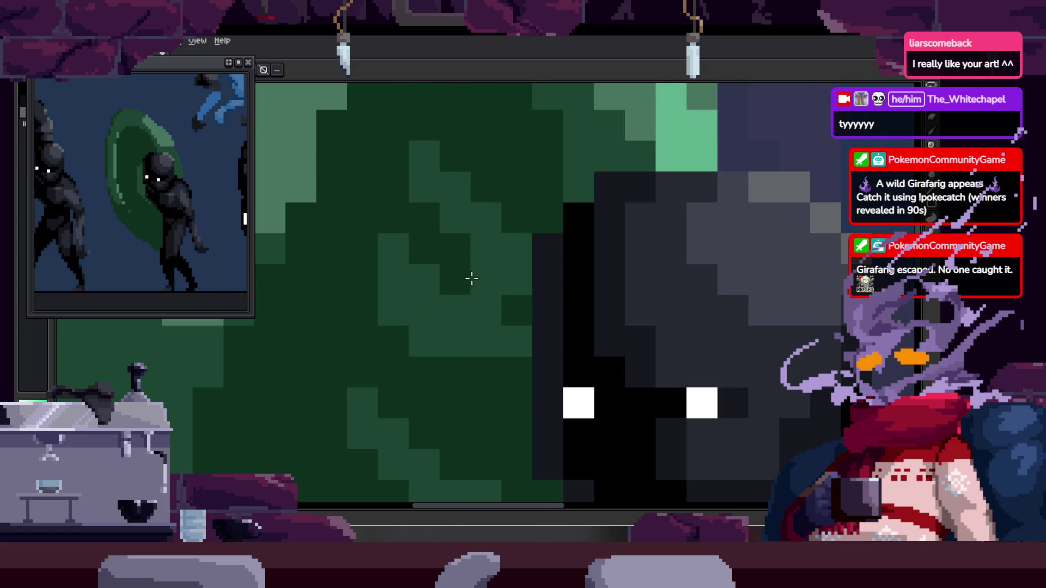
scroll(490, 253, down, 3)
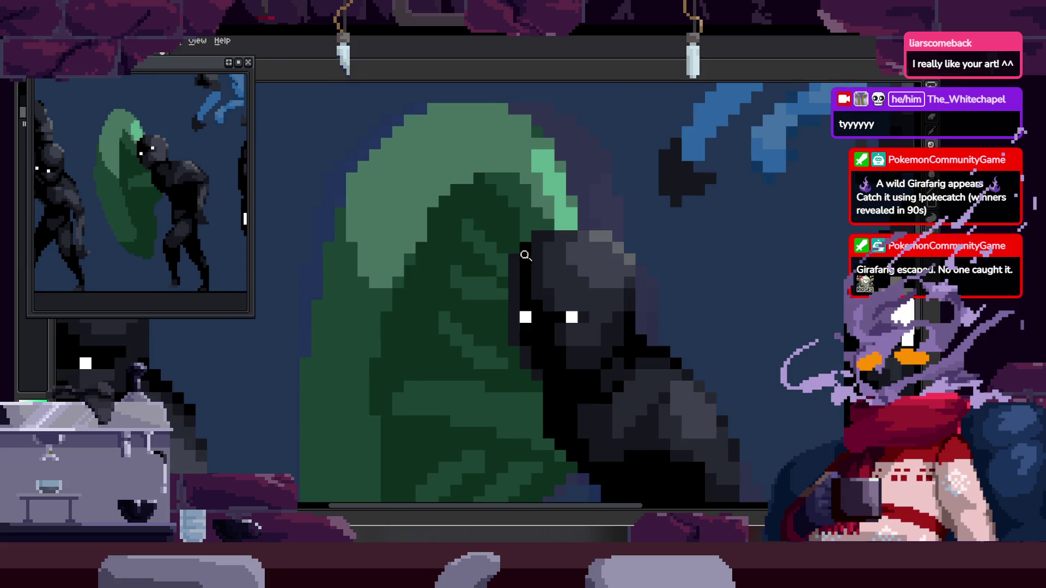
scroll(488, 285, up, 3)
scroll(465, 278, down, 2)
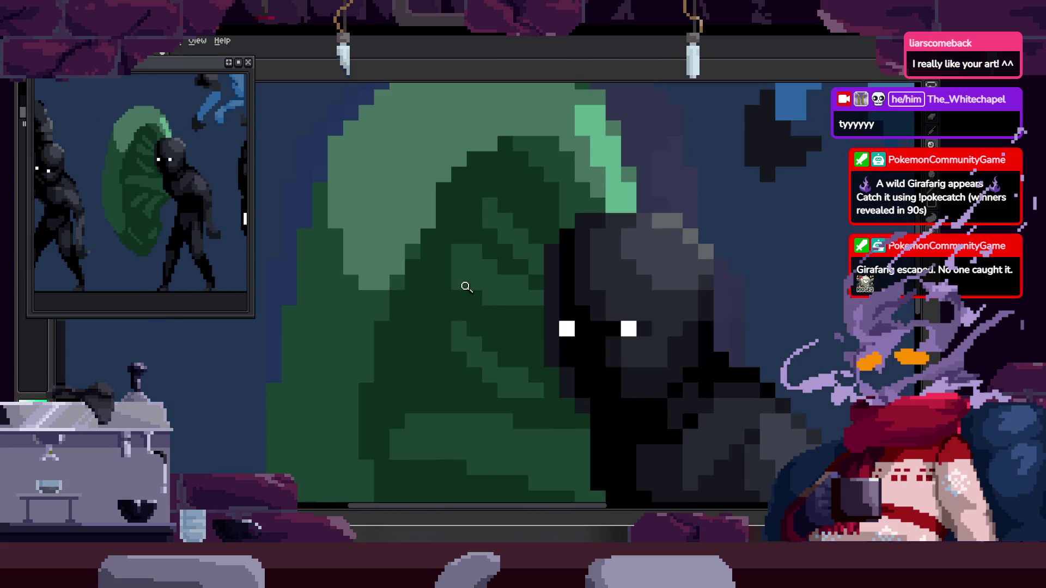
scroll(491, 294, up, 1)
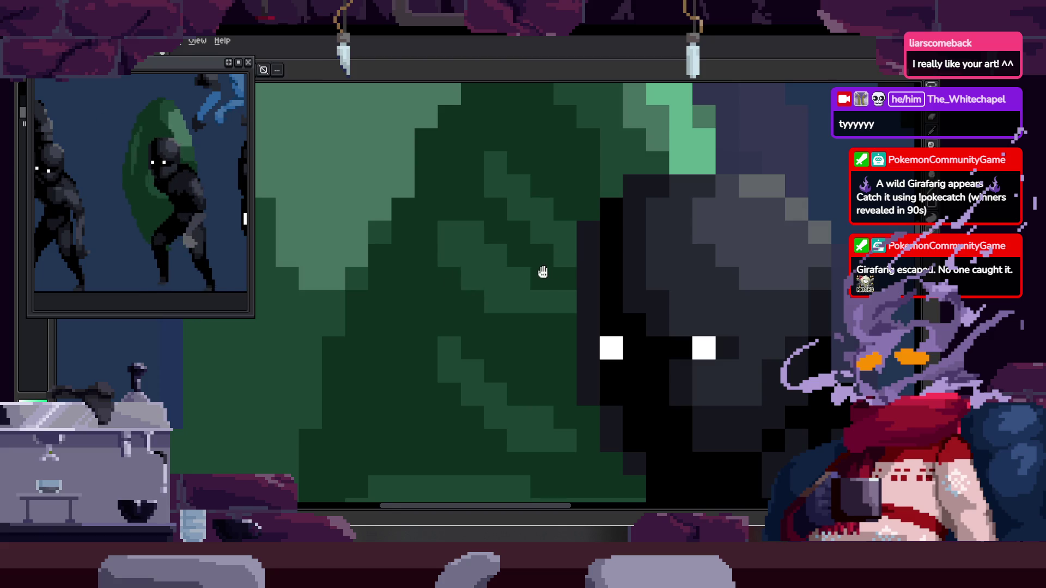
scroll(482, 293, down, 3)
scroll(507, 286, up, 2)
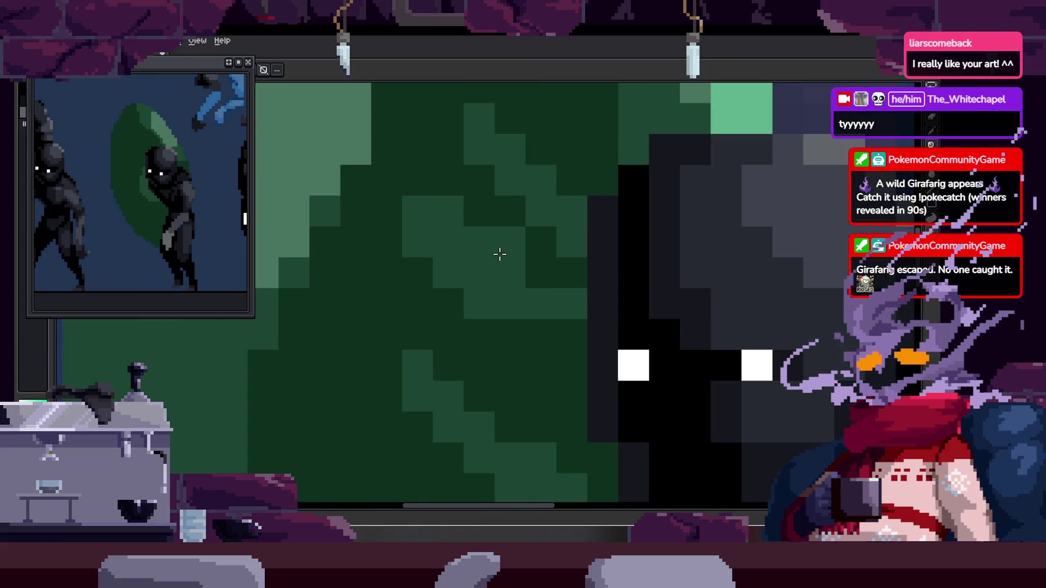
scroll(584, 265, down, 2)
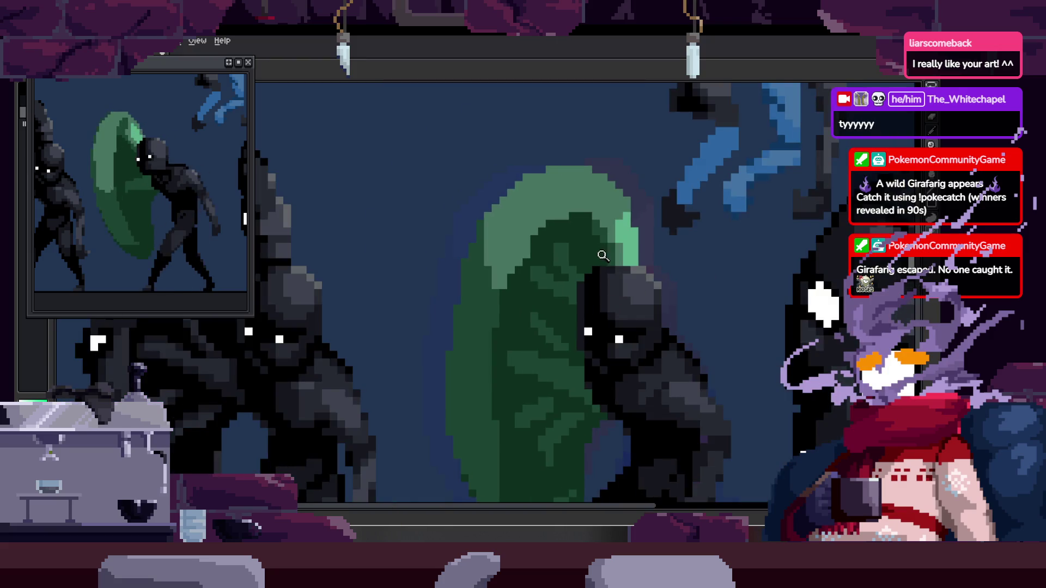
scroll(580, 274, up, 1)
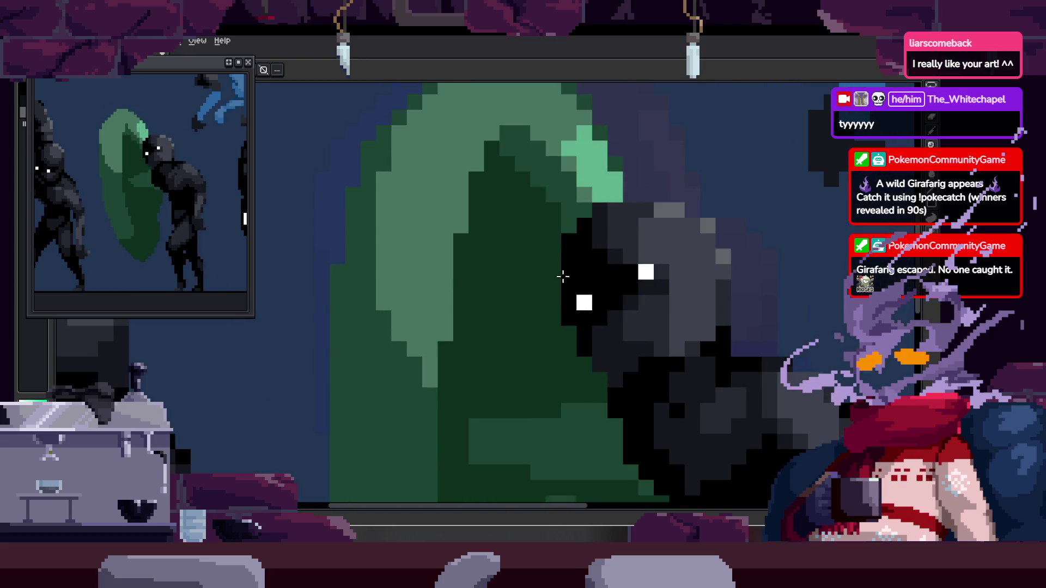
scroll(571, 280, up, 1)
key(Right)
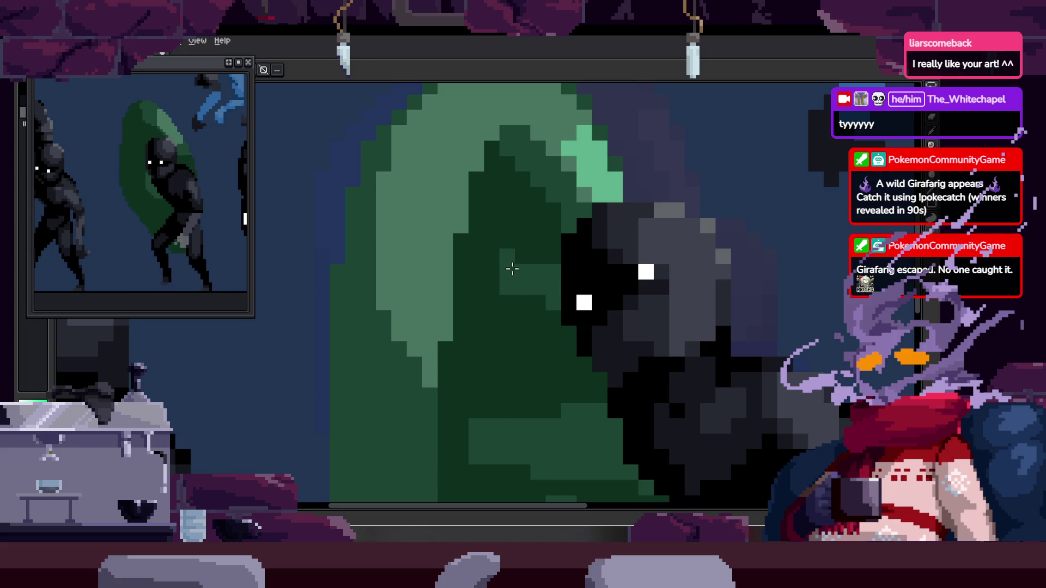
key(alt)
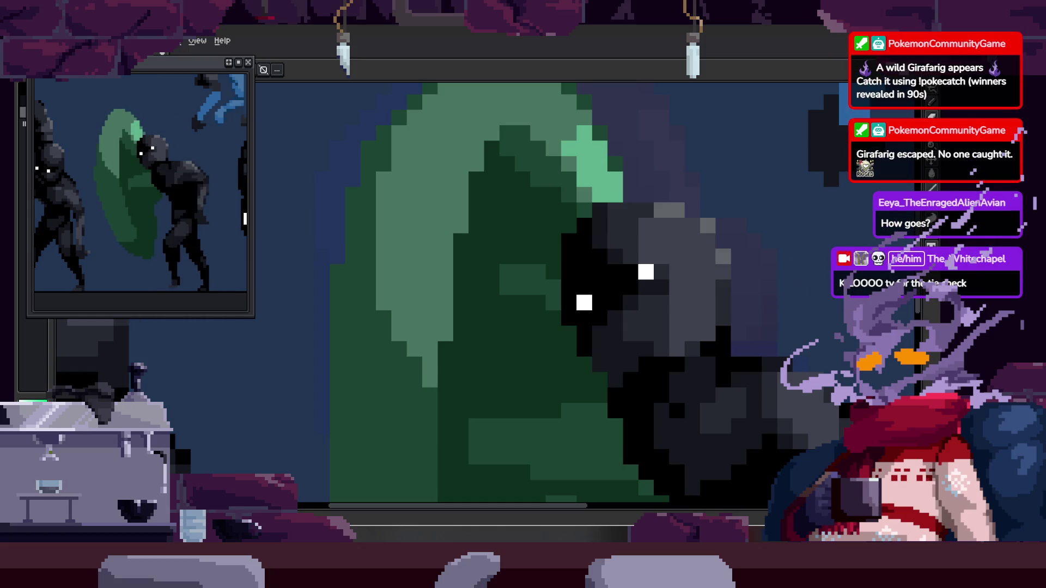
scroll(518, 330, down, 2)
Pan the close-up view across the shield and the creature's head.
drag(518, 330, 504, 296)
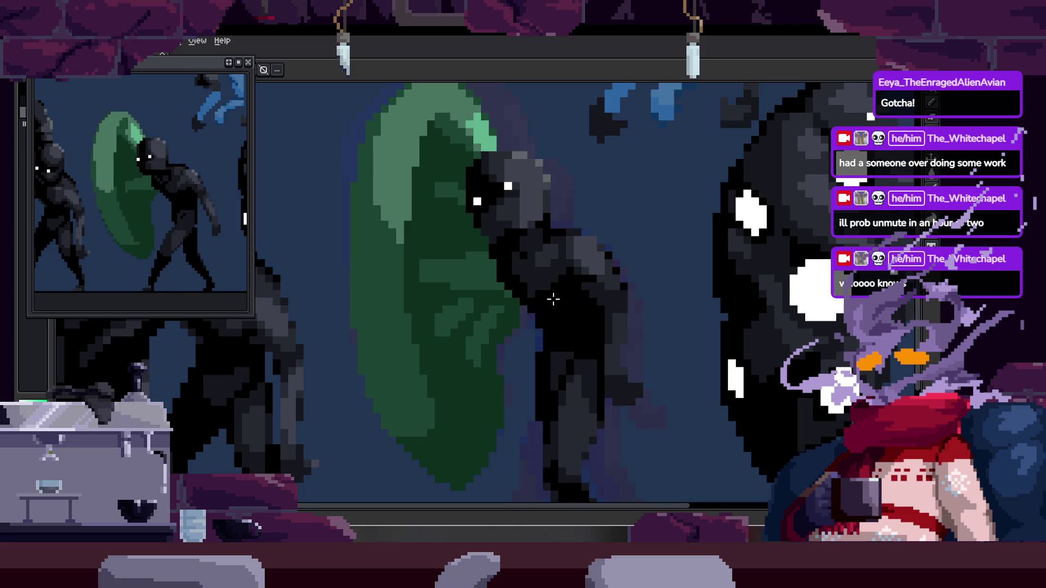
scroll(553, 296, down, 2)
scroll(540, 277, up, 1)
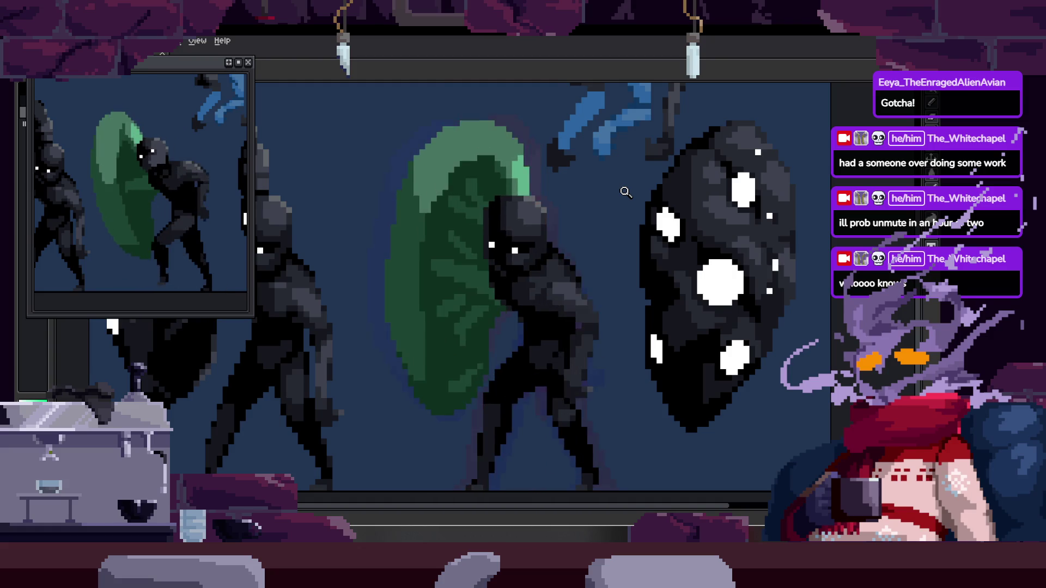
key(Tab)
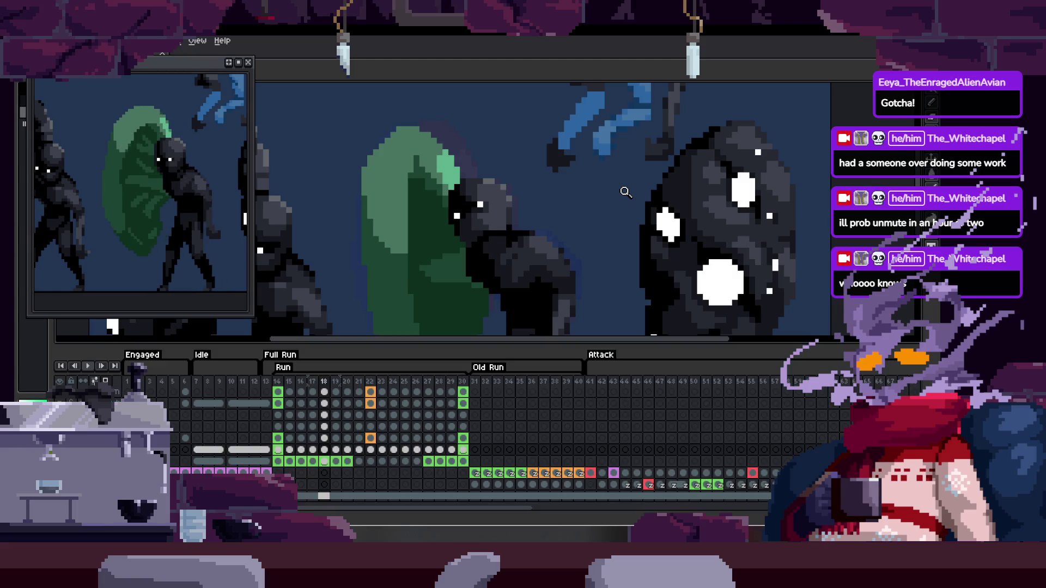
key(Tab)
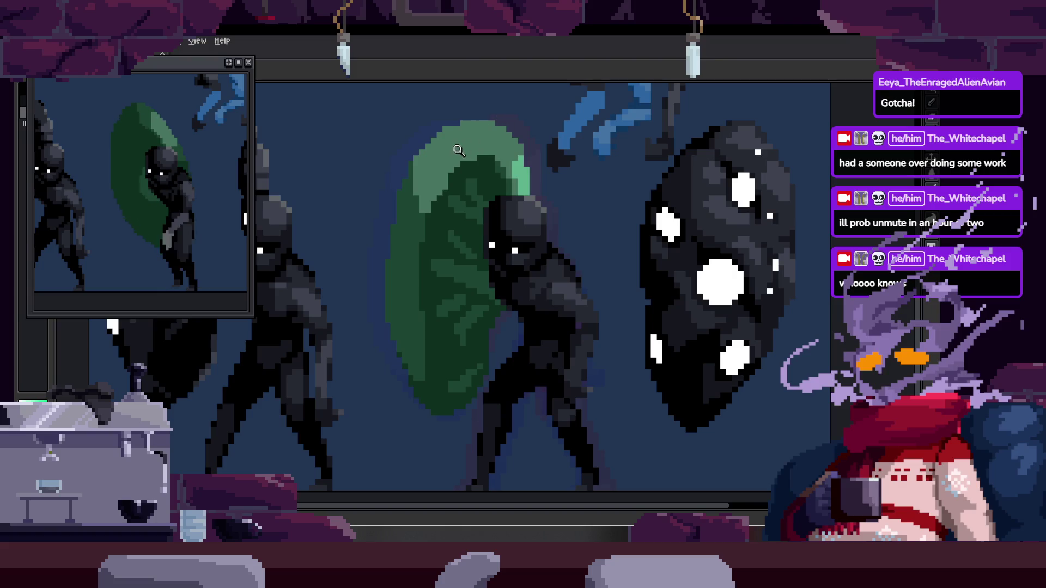
scroll(458, 123, up, 3)
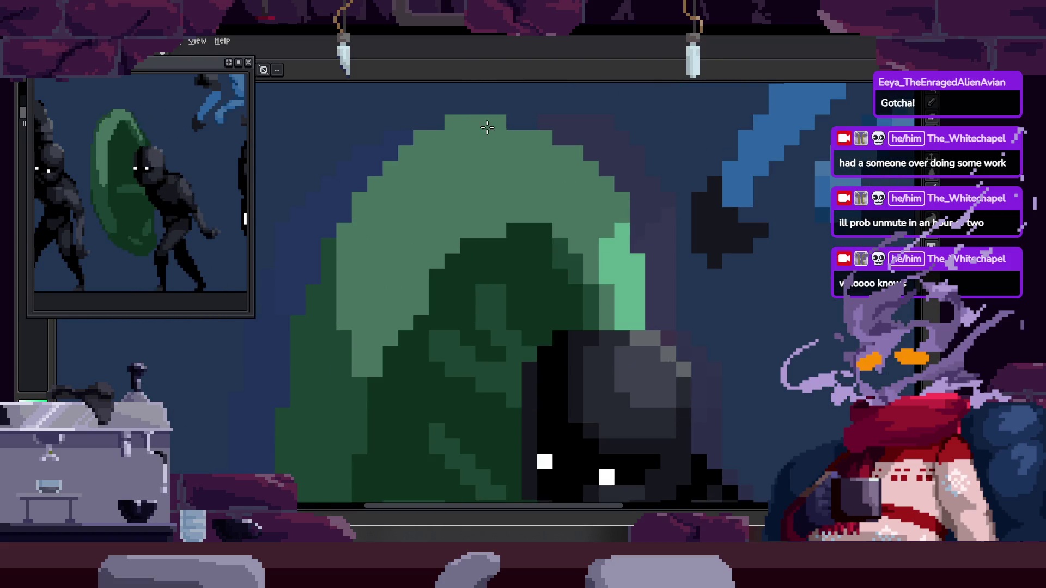
scroll(559, 141, right, 2)
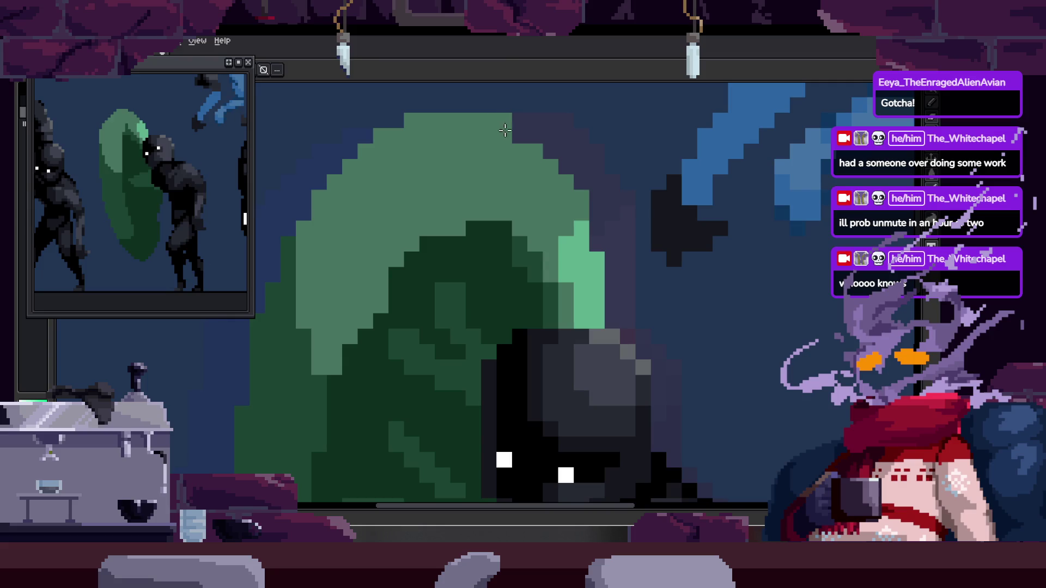
scroll(605, 195, down, 3)
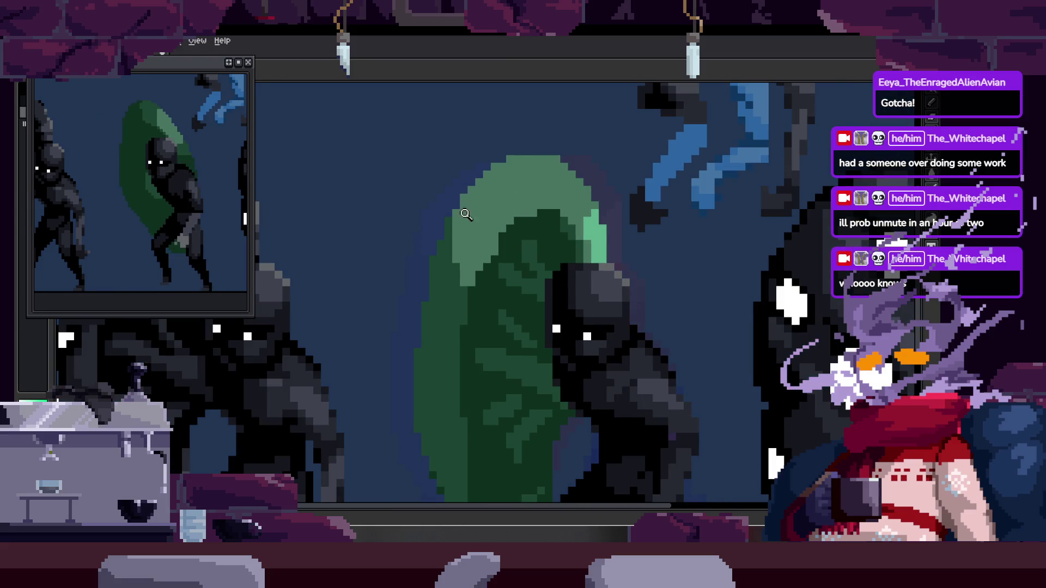
scroll(539, 212, up, 2)
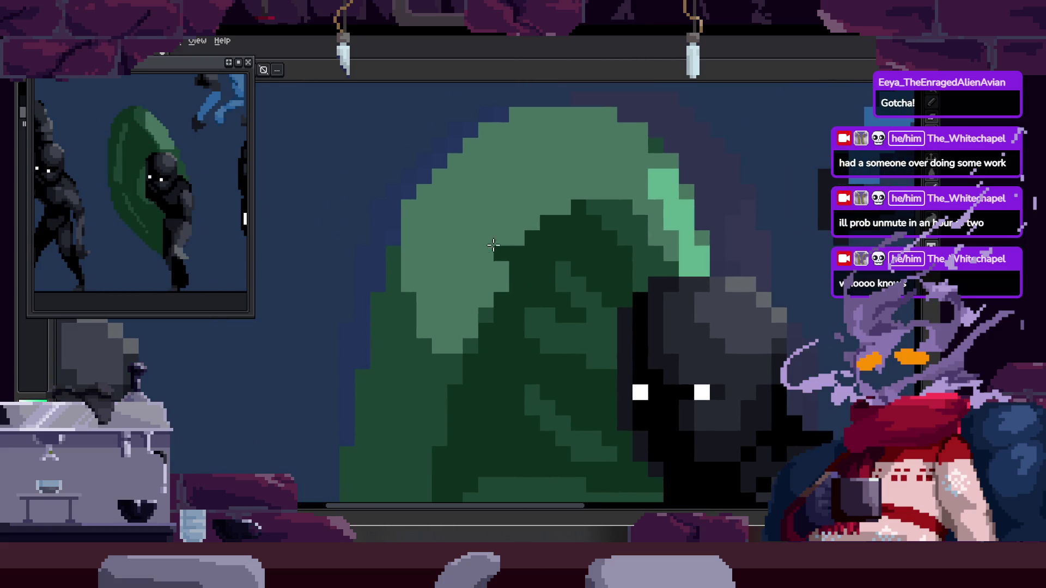
scroll(536, 154, down, 1)
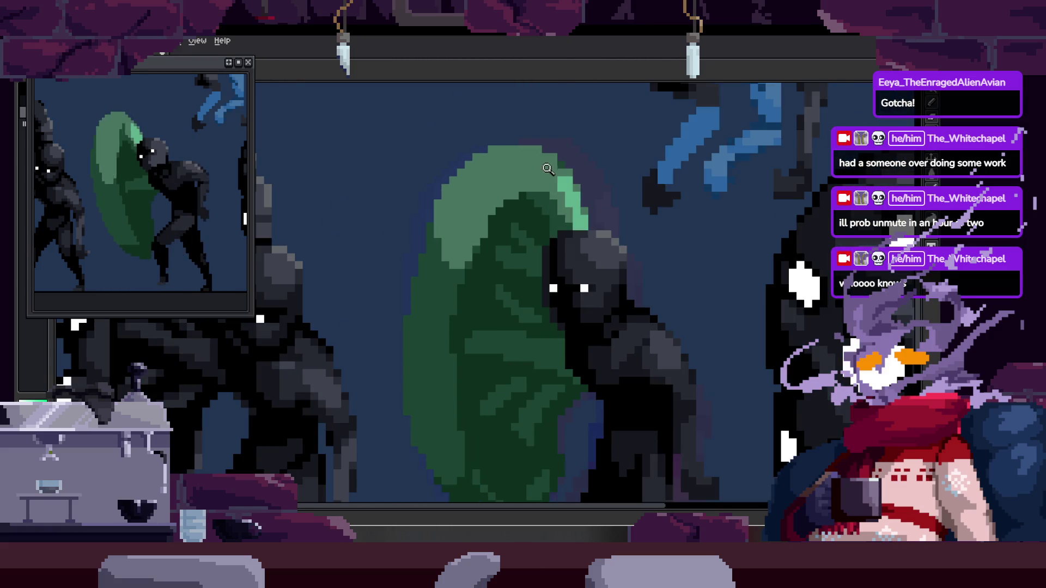
scroll(482, 175, up, 3)
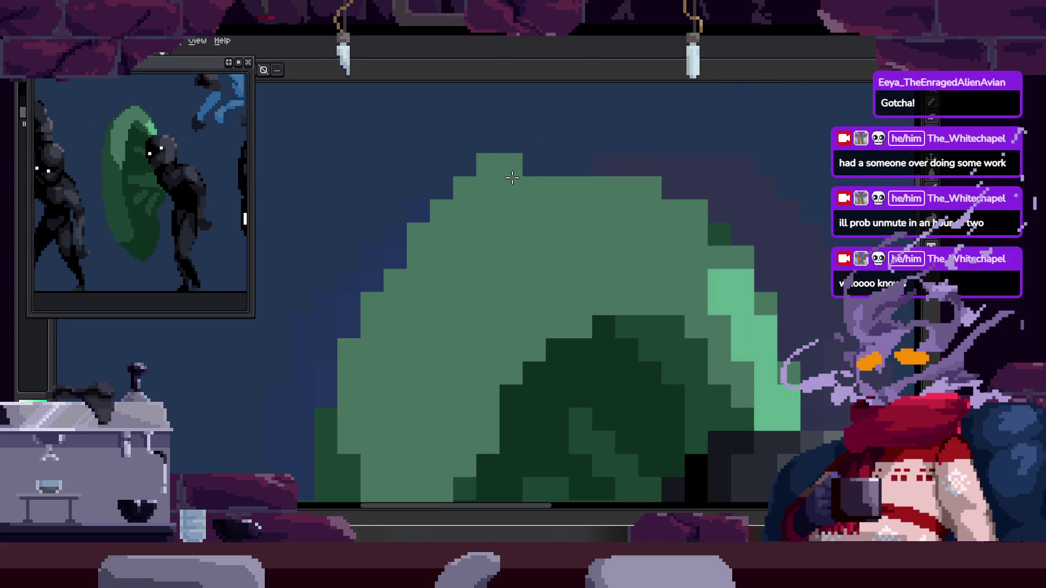
scroll(409, 205, down, 1)
scroll(374, 250, down, 2)
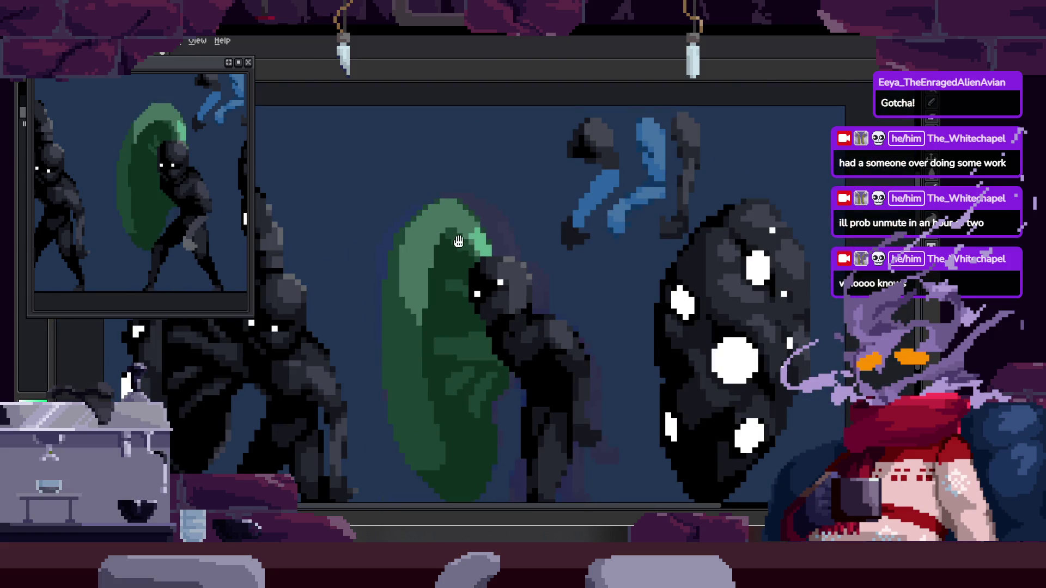
scroll(424, 227, down, 2)
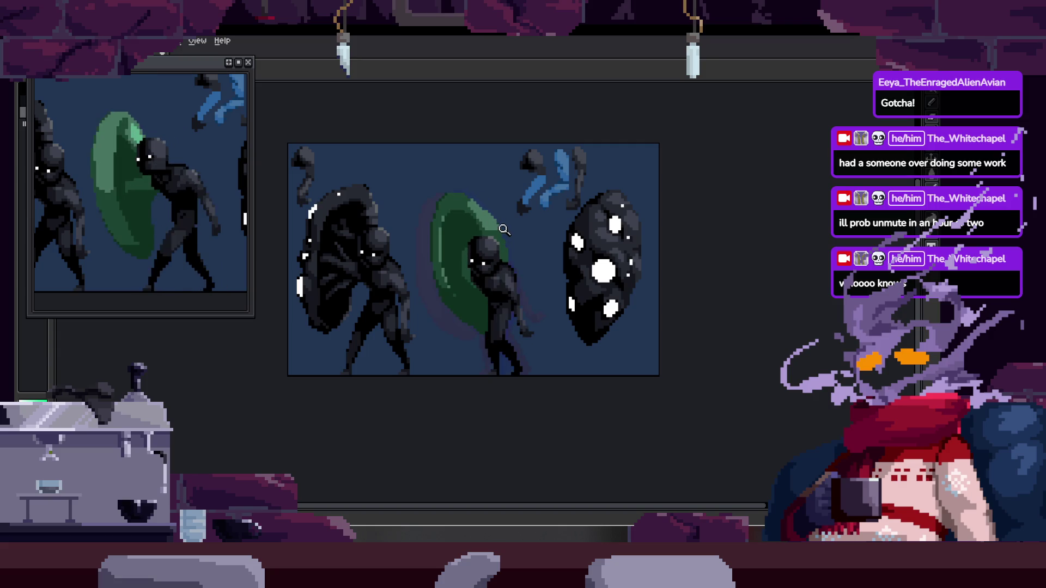
scroll(450, 315, up, 3)
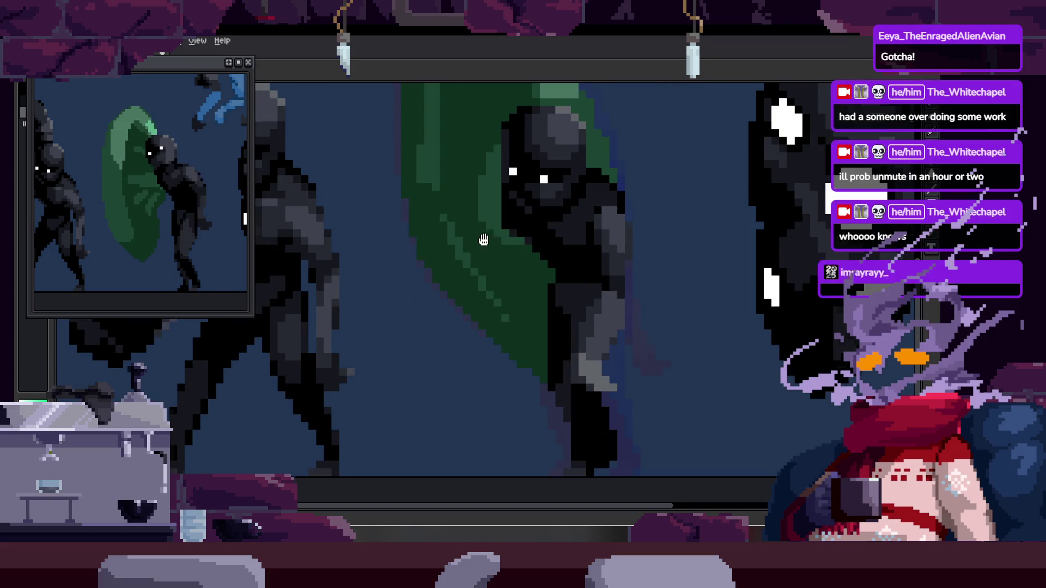
scroll(476, 264, down, 1)
scroll(476, 280, down, 1)
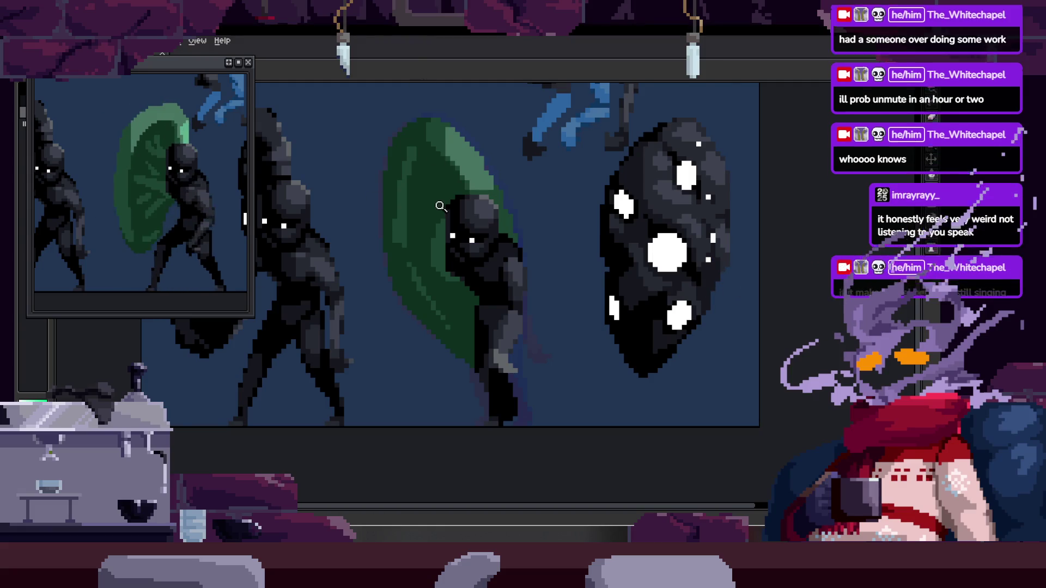
scroll(477, 206, up, 1)
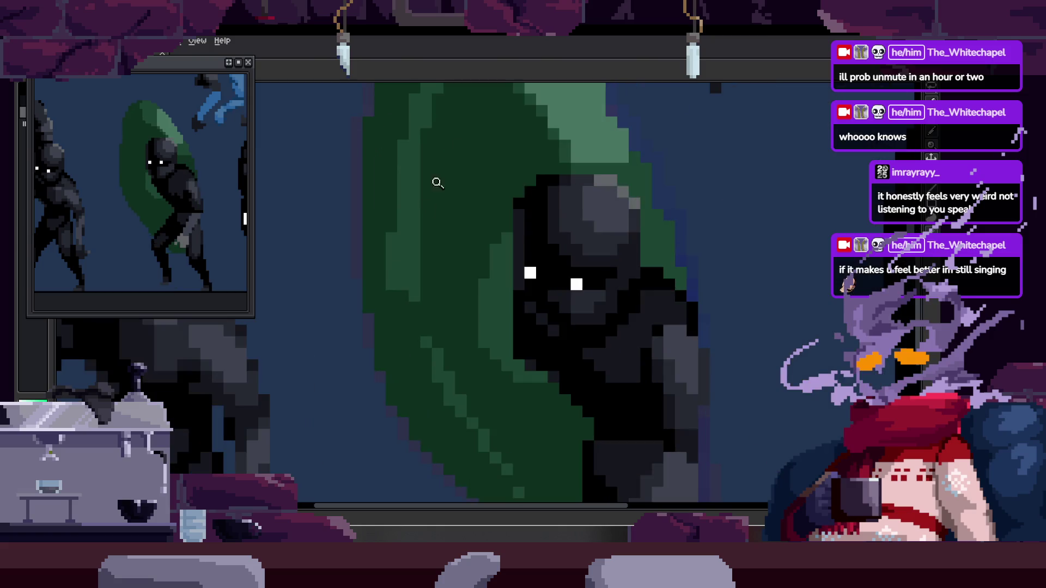
scroll(374, 310, up, 1)
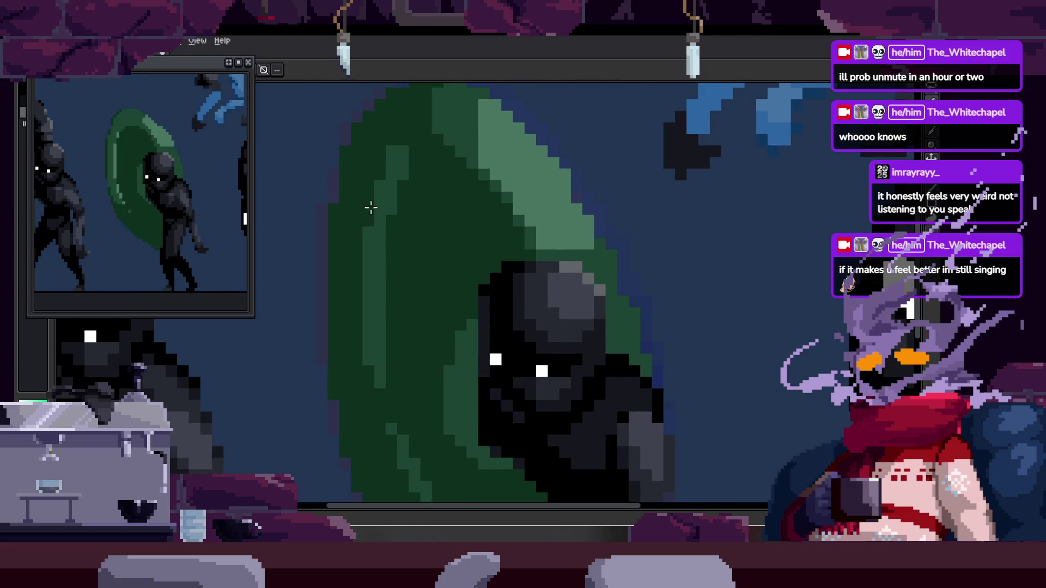
scroll(361, 237, up, 1)
scroll(377, 240, up, 1)
scroll(377, 239, down, 2)
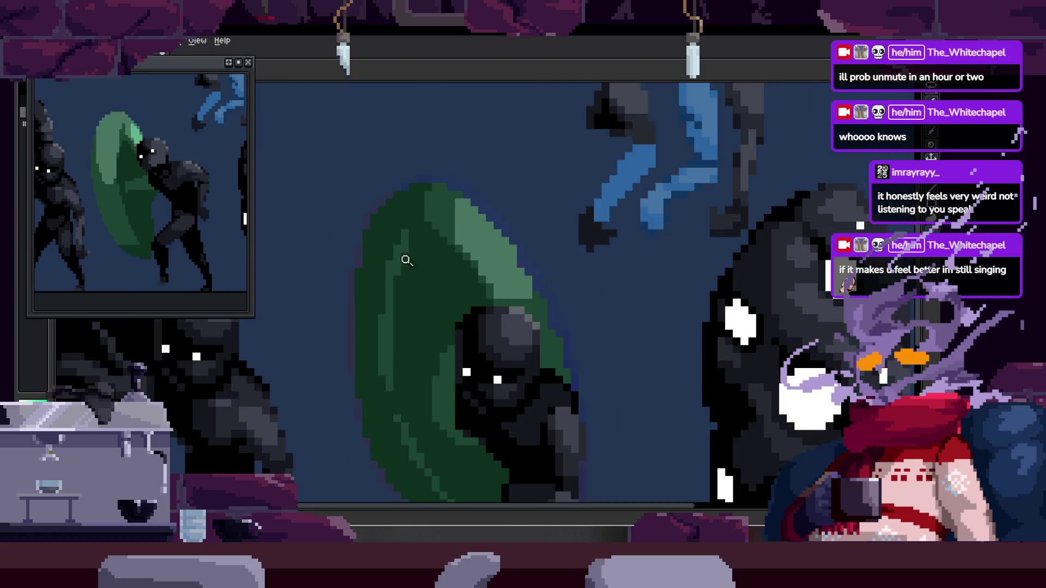
scroll(420, 250, down, 1)
Briefly show and hide the frame timeline while shading the shield rim.
key(Tab)
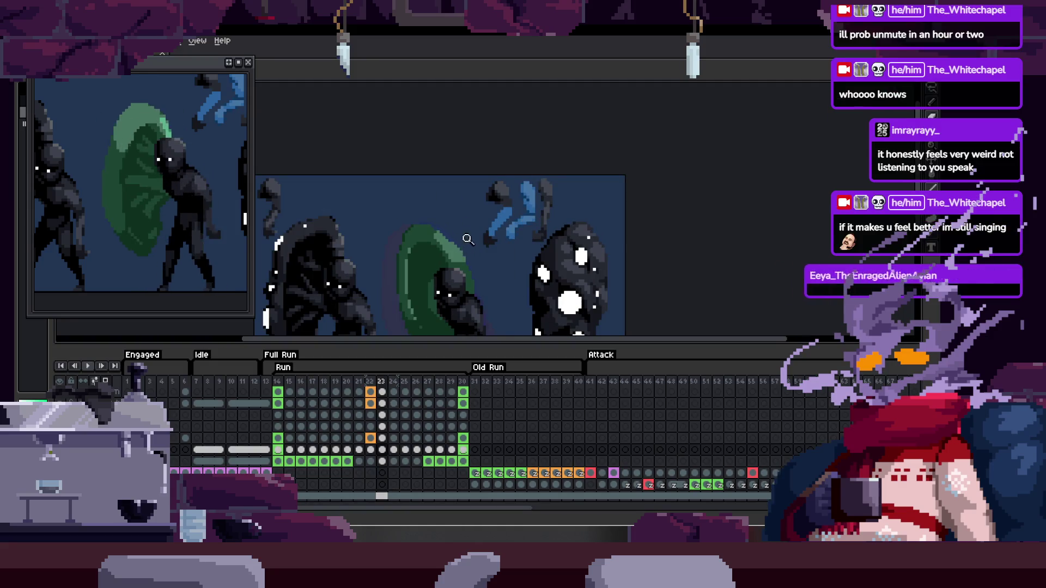
scroll(464, 257, up, 1)
key(Tab)
scroll(492, 223, down, 1)
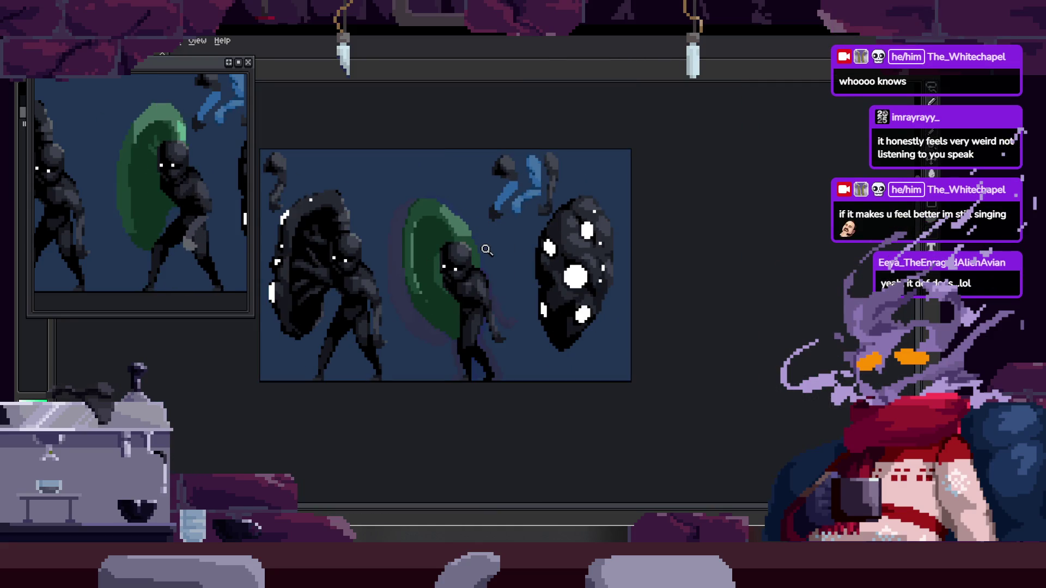
scroll(482, 204, up, 1)
scroll(460, 216, up, 2)
scroll(401, 338, up, 1)
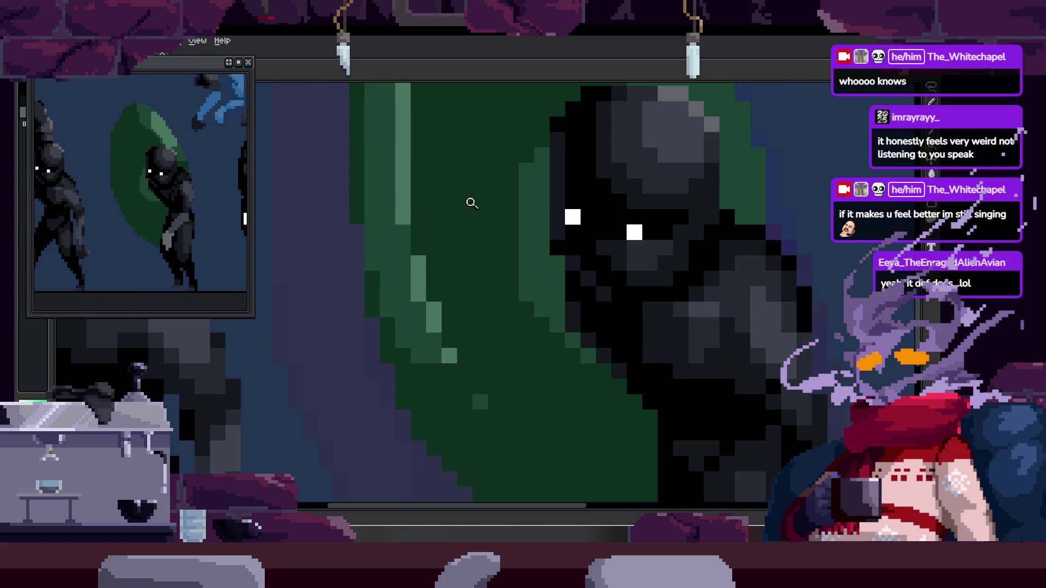
scroll(399, 327, up, 1)
scroll(369, 352, up, 1)
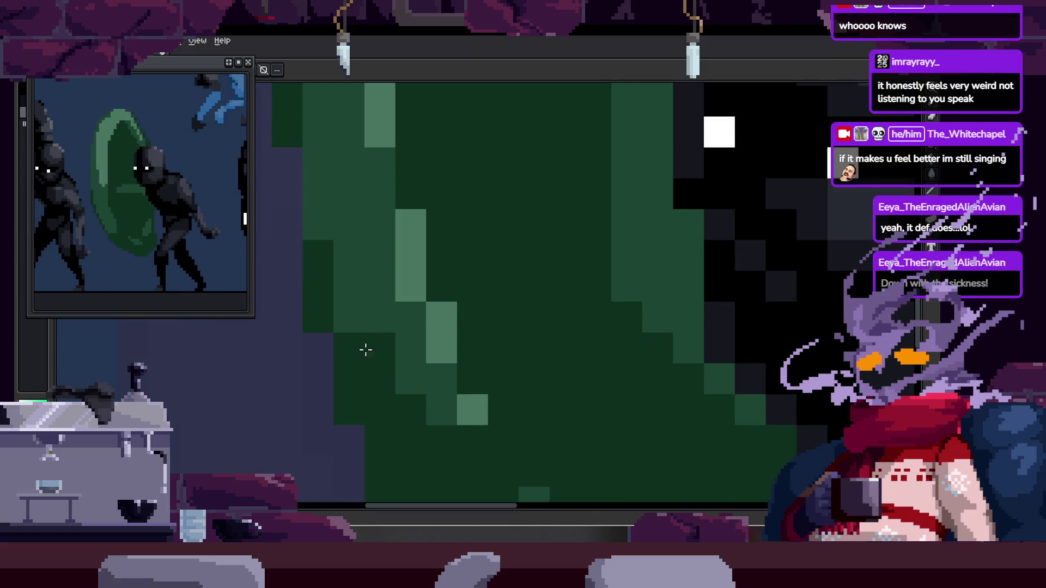
scroll(413, 249, down, 1)
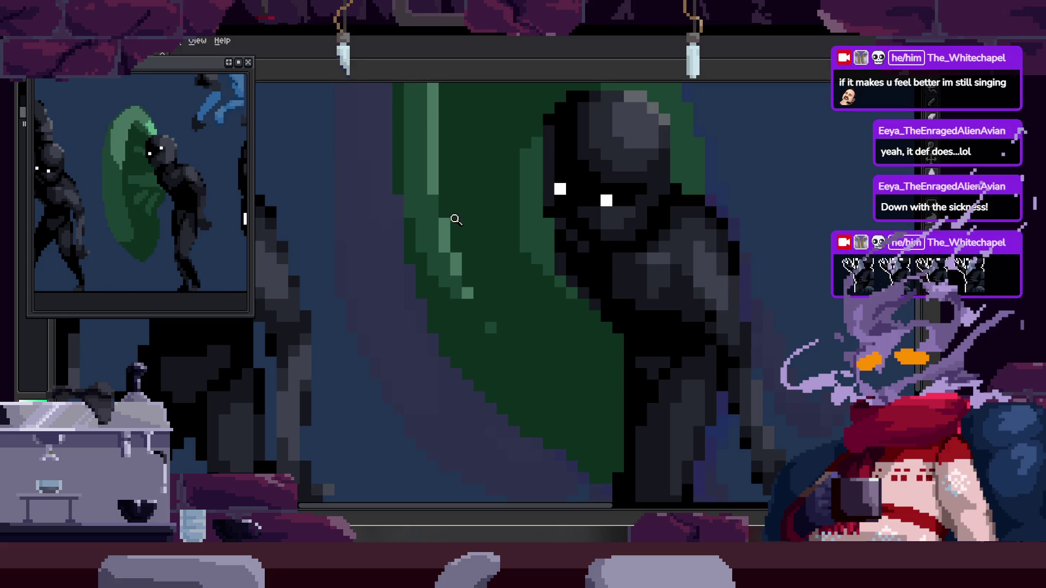
scroll(482, 245, down, 2)
scroll(481, 240, down, 2)
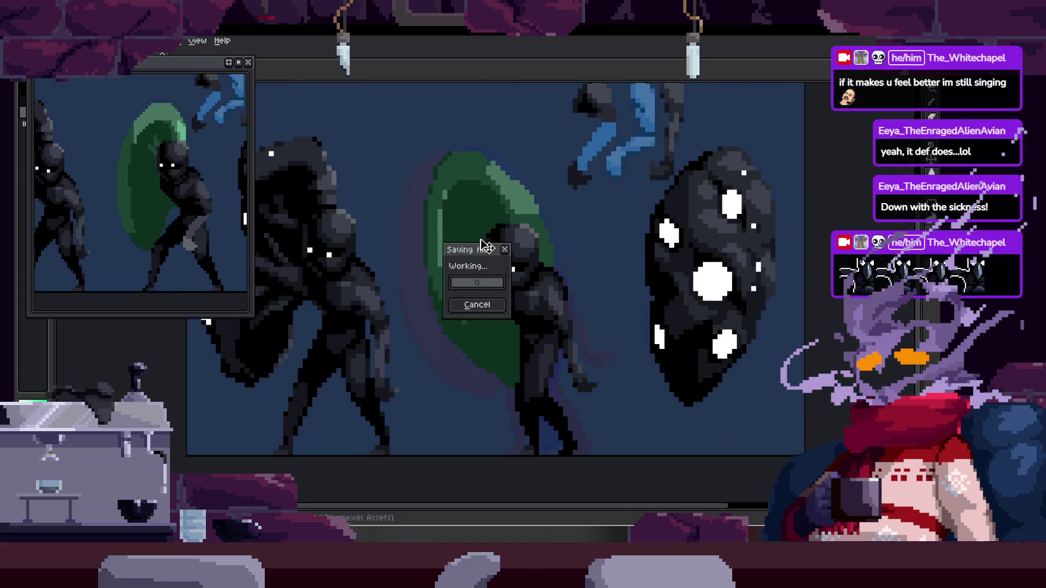
Save the run-cycle animation and toggle the frame timeline.
key(Tab)
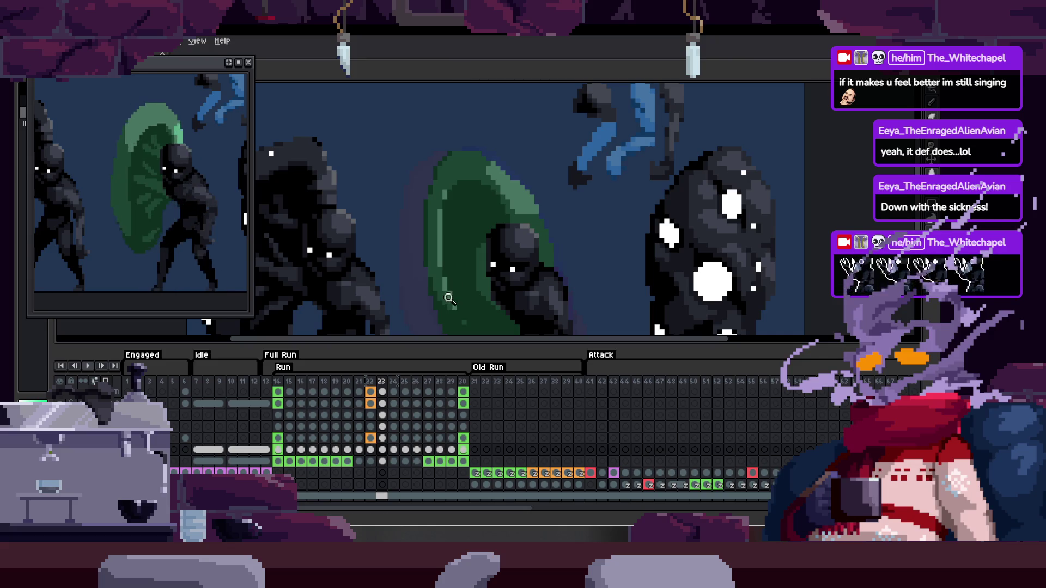
key(Tab)
scroll(482, 282, down, 1)
scroll(478, 273, down, 1)
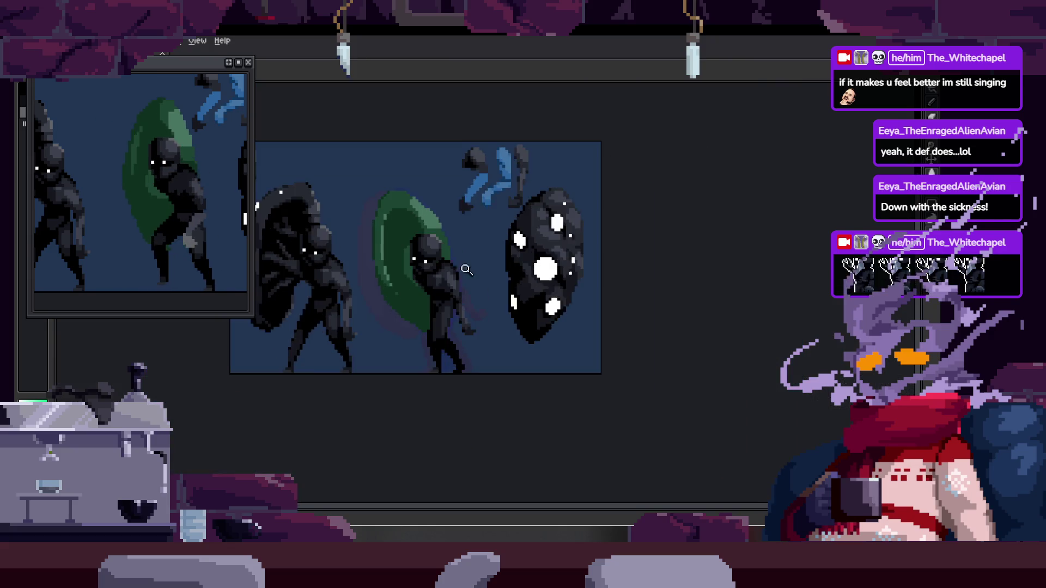
scroll(471, 260, up, 3)
scroll(368, 293, up, 2)
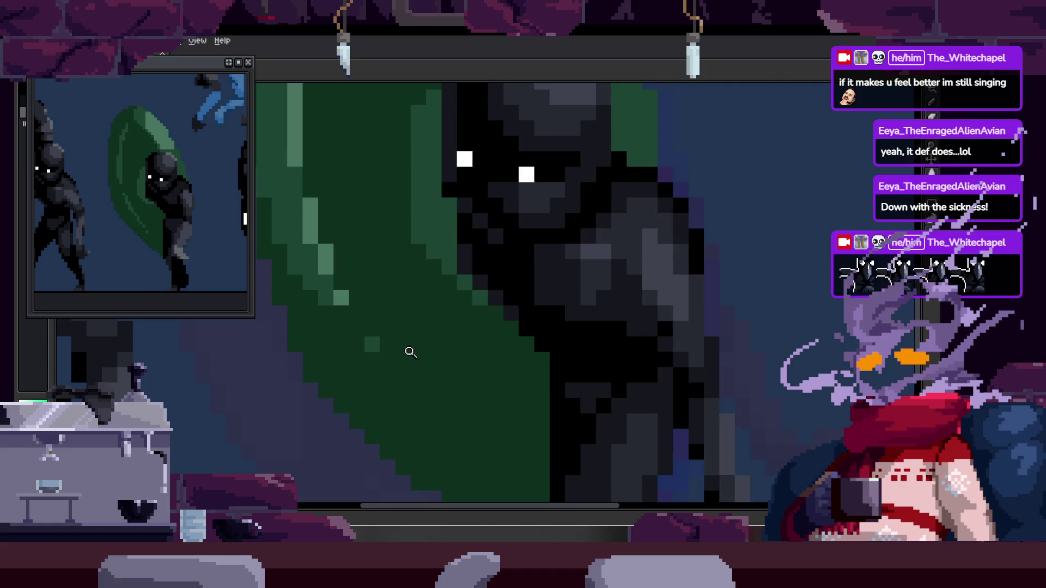
Sample a shield green, flip between neighbouring frames and pan over the shield.
key(alt)
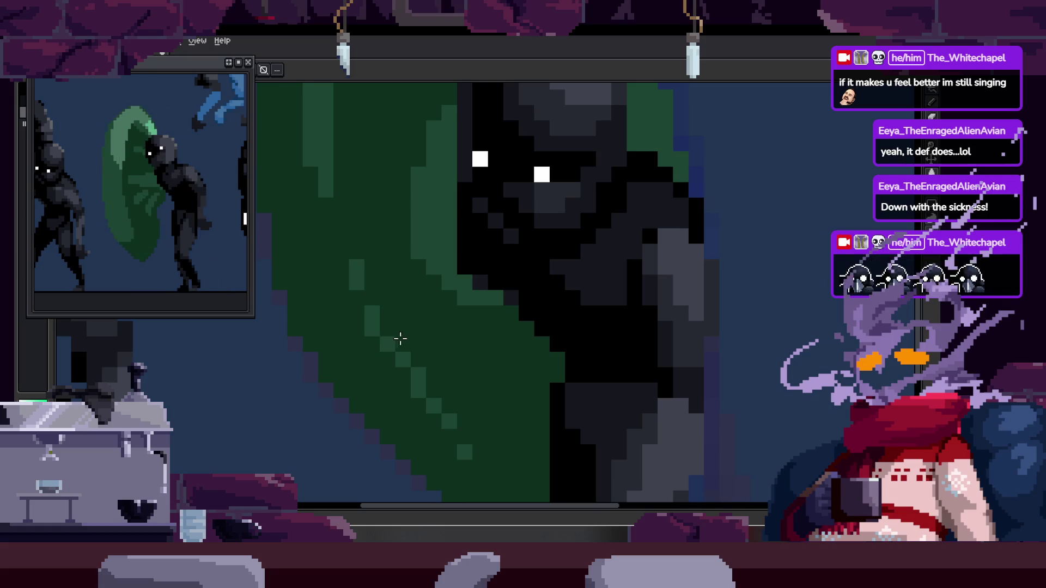
scroll(397, 354, up, 2)
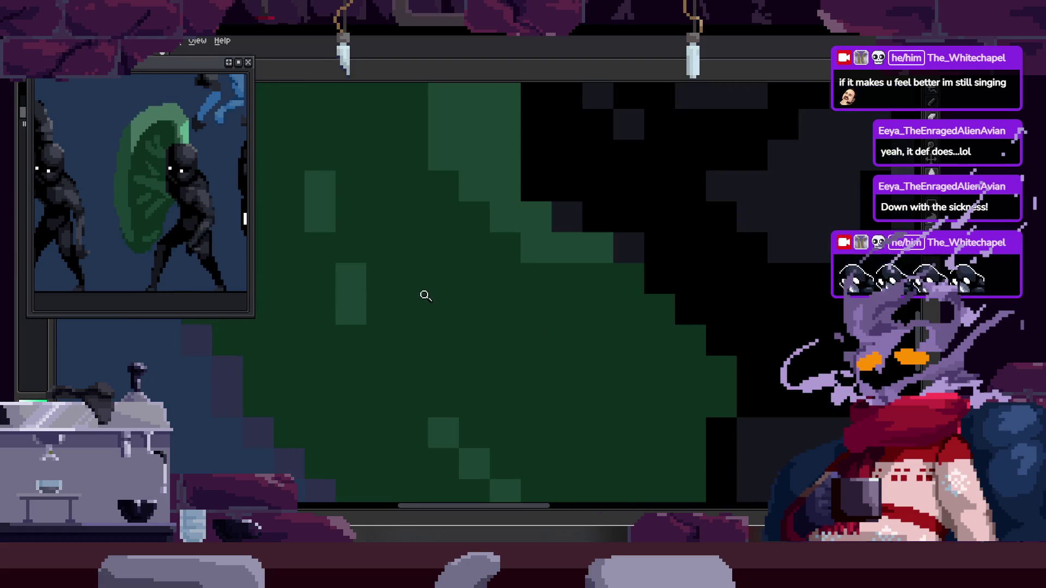
scroll(417, 360, down, 1)
scroll(430, 305, down, 1)
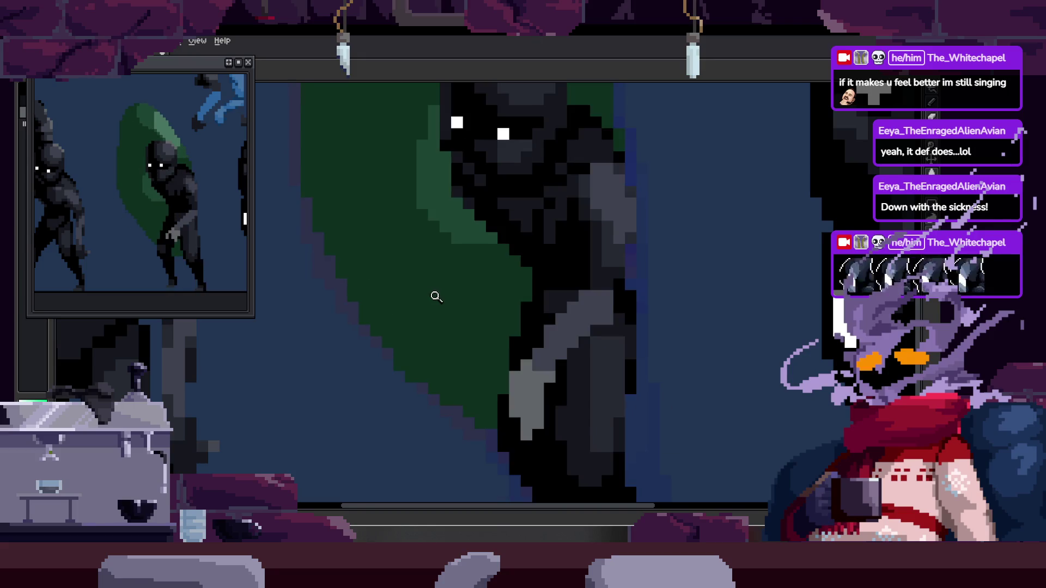
key(Right)
key(Right)
key(Left)
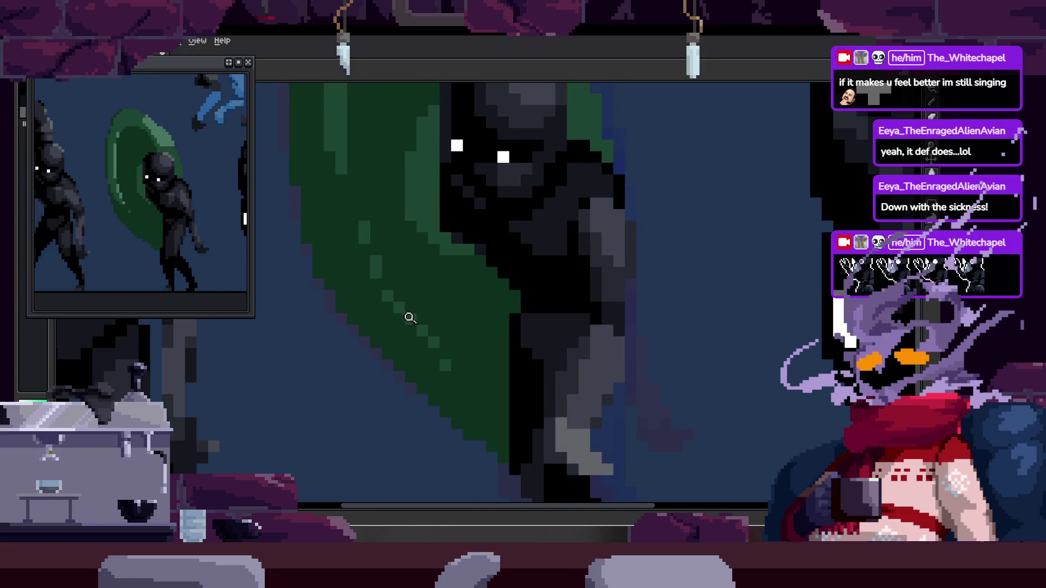
key(Right)
scroll(418, 302, up, 1)
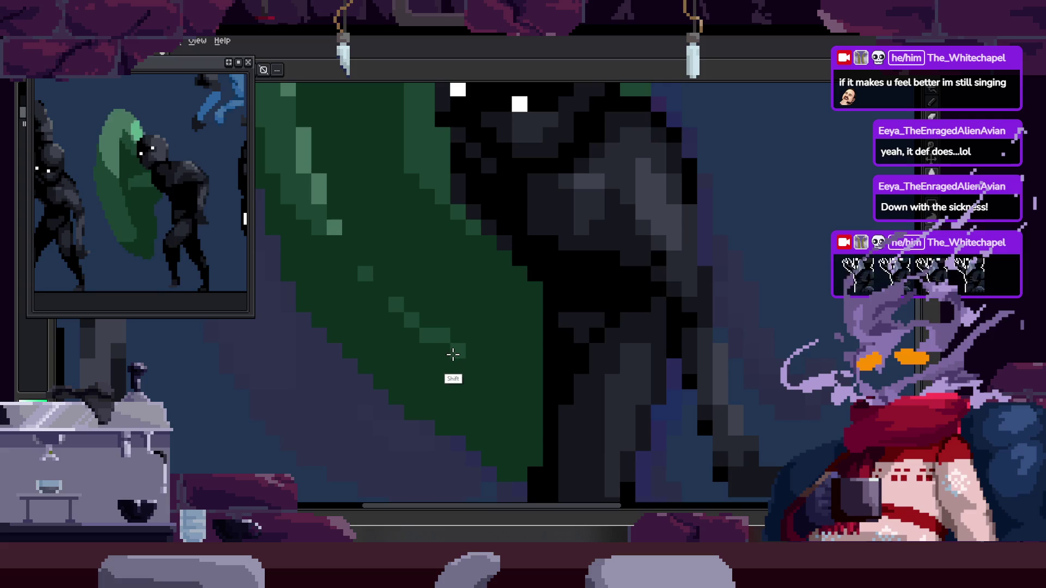
drag(446, 364, 432, 344)
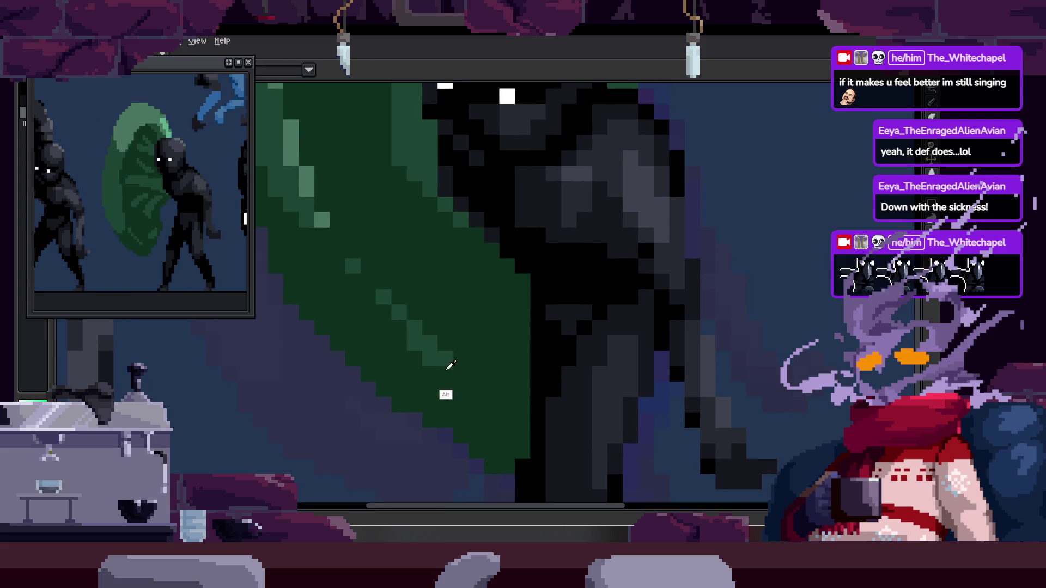
scroll(427, 354, down, 2)
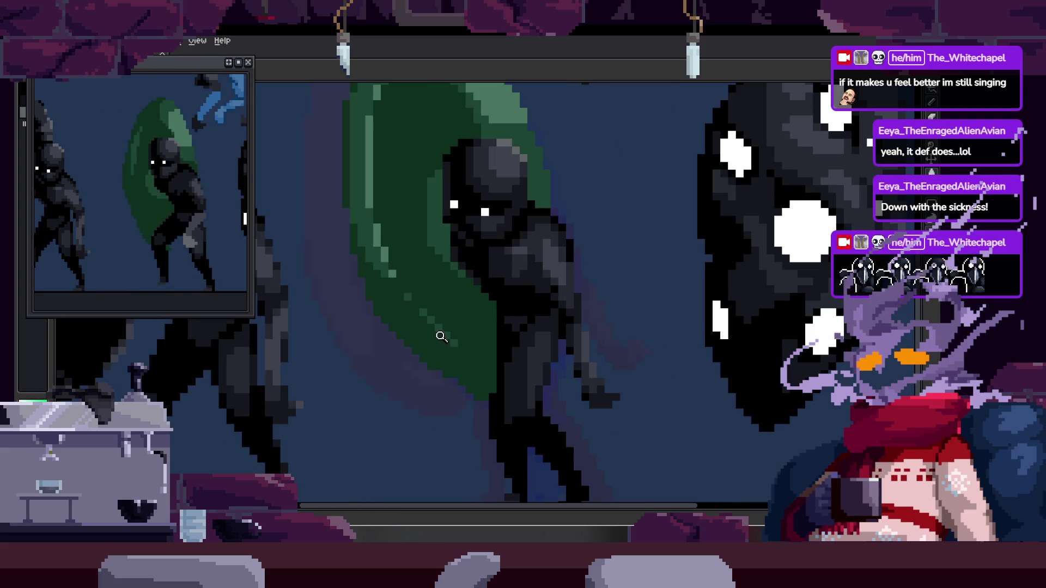
scroll(472, 335, up, 2)
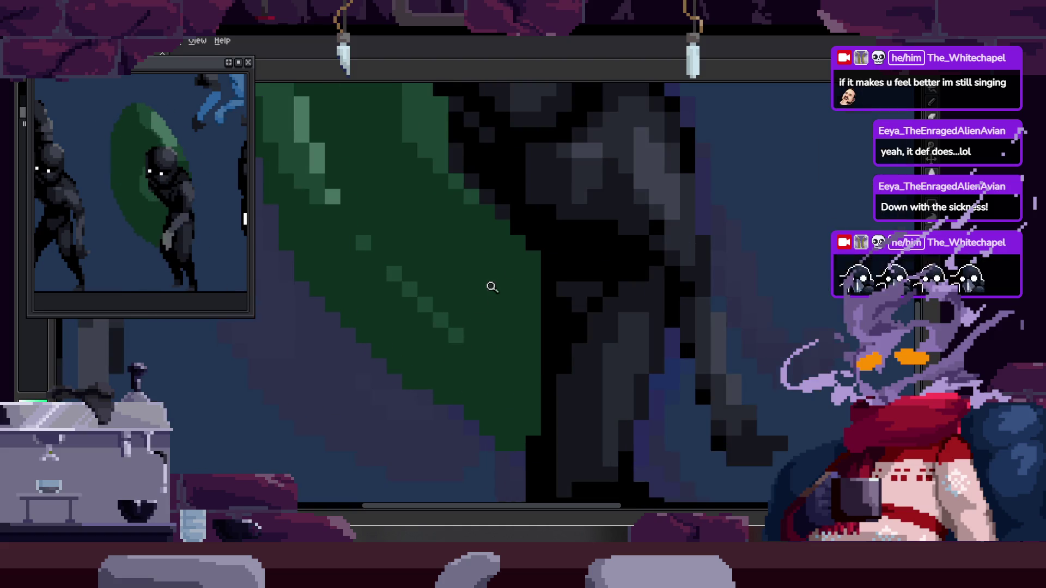
Recentre on the shield-carrying figure and compare adjacent run-cycle frames.
drag(460, 303, 440, 353)
scroll(440, 353, down, 3)
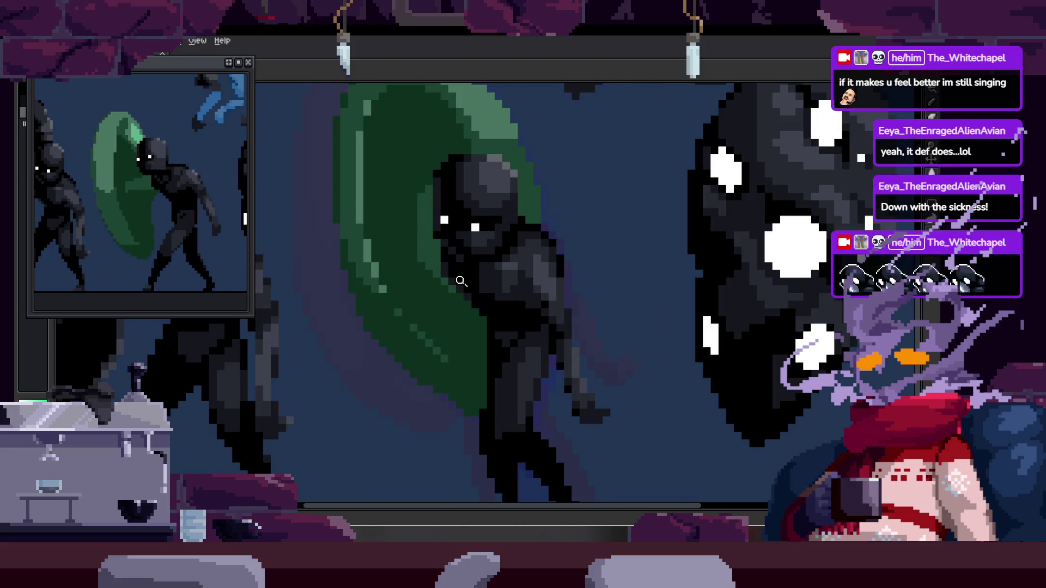
scroll(461, 280, up, 1)
key(Right)
key(Right)
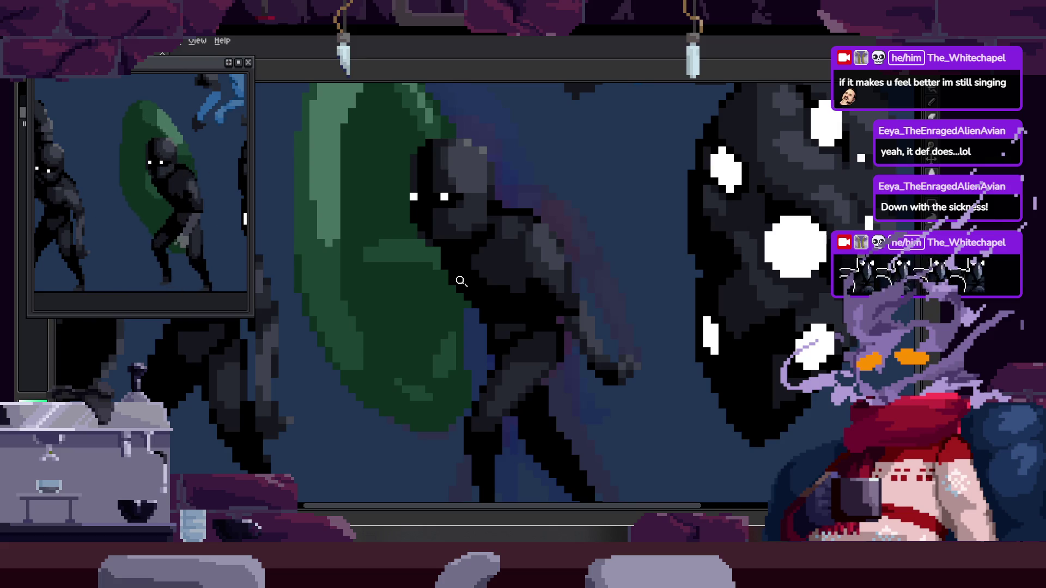
scroll(461, 280, up, 1)
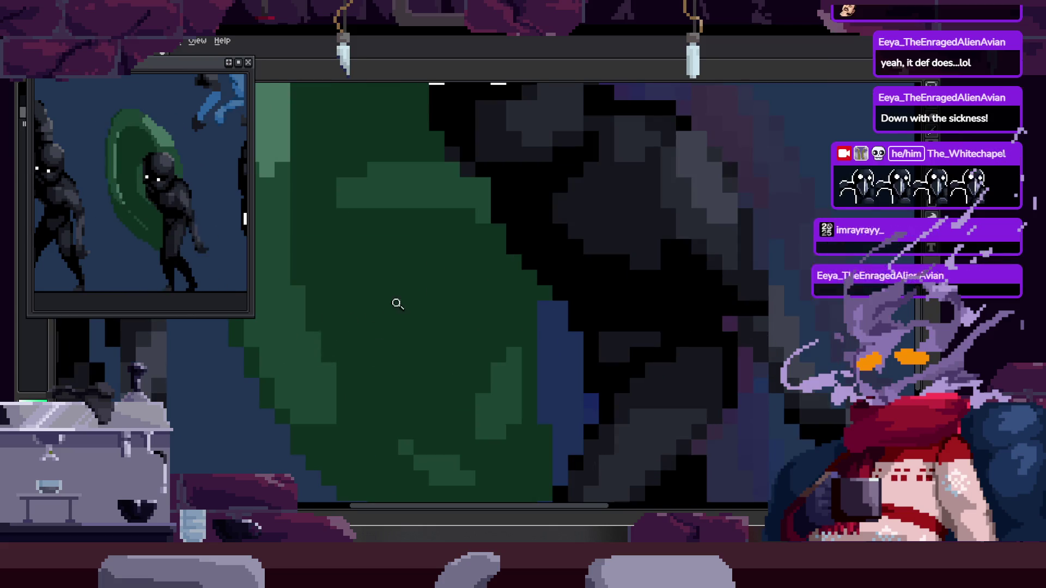
scroll(392, 303, down, 3)
key(Right)
key(Right)
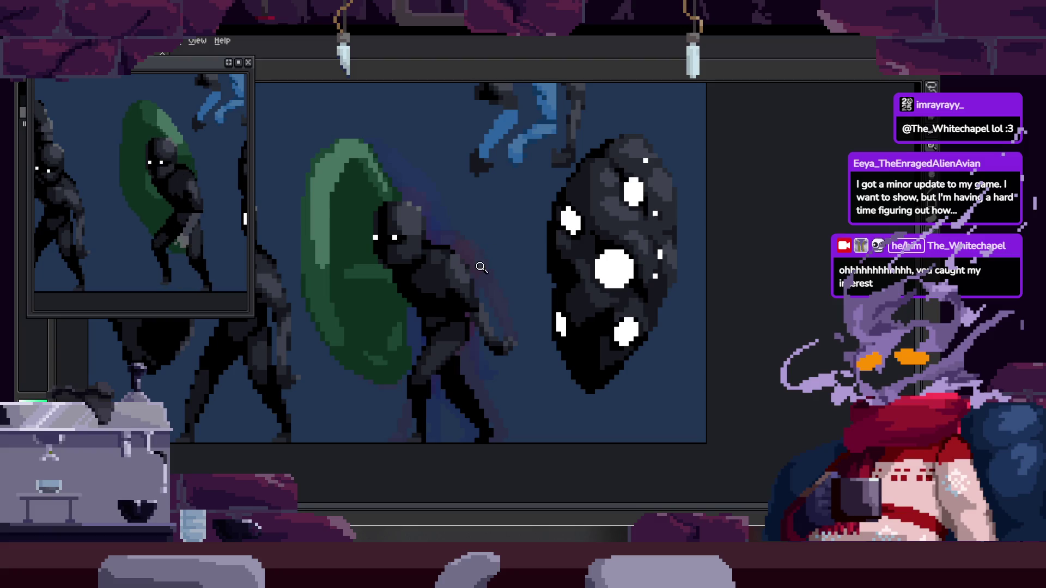
scroll(482, 263, down, 1)
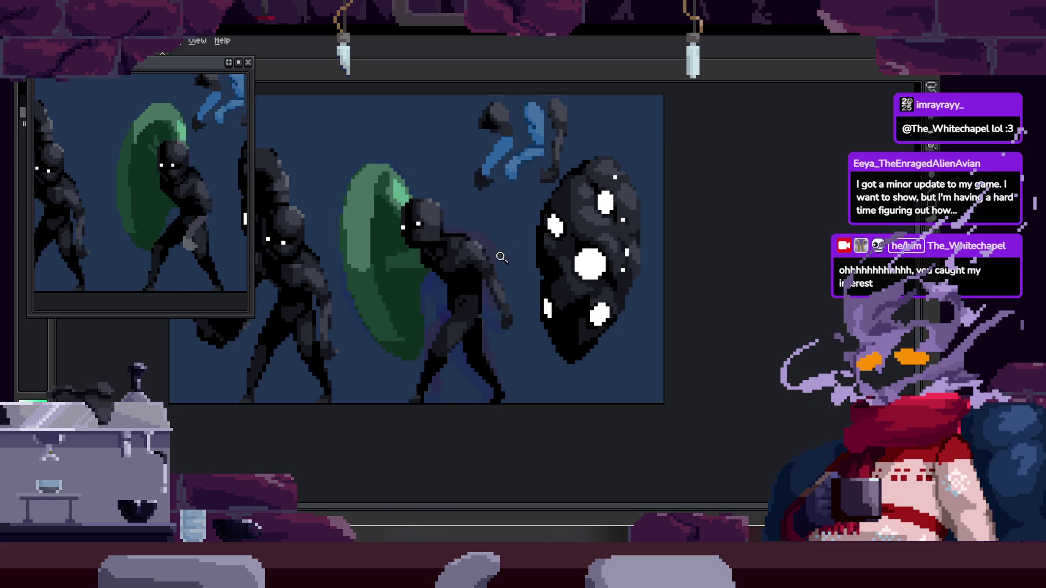
scroll(502, 258, up, 3)
key(ctrl+s)
Show the timeline, shrink it to enlarge the canvas, and step between Run frames 24 and 25.
key(Tab)
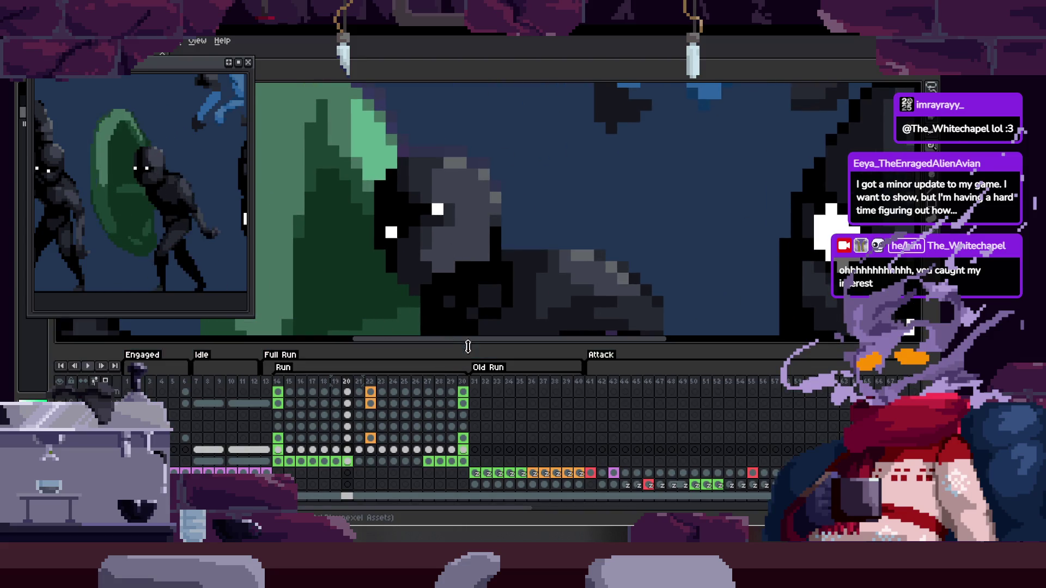
drag(468, 347, 467, 444)
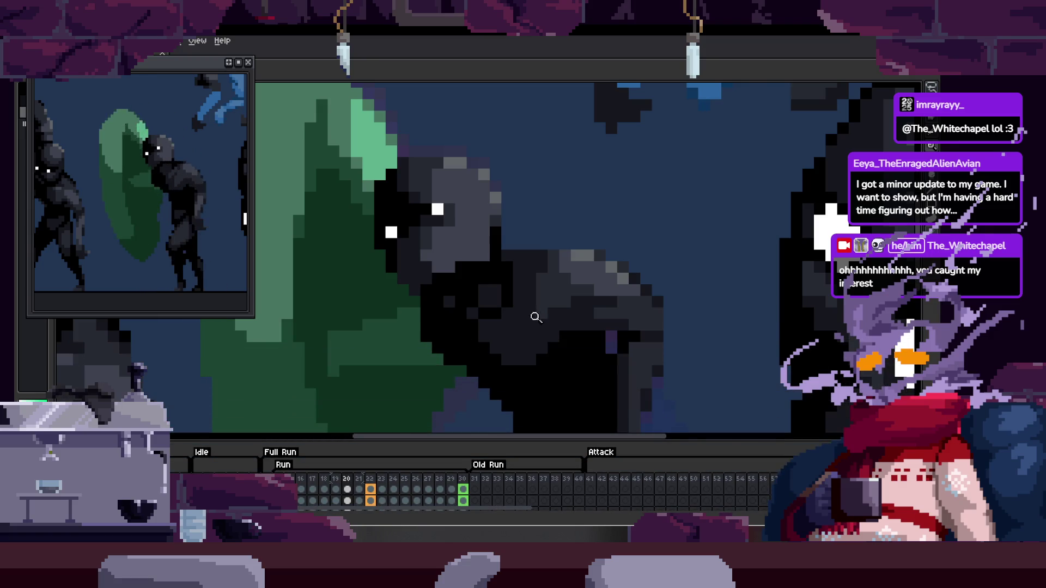
scroll(533, 322, down, 3)
scroll(490, 278, up, 3)
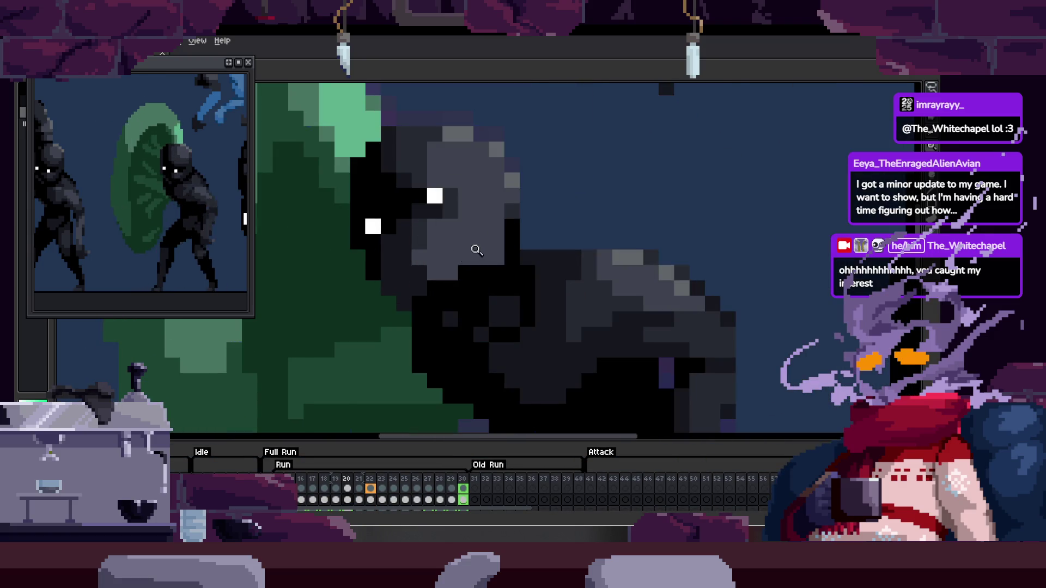
scroll(476, 251, down, 2)
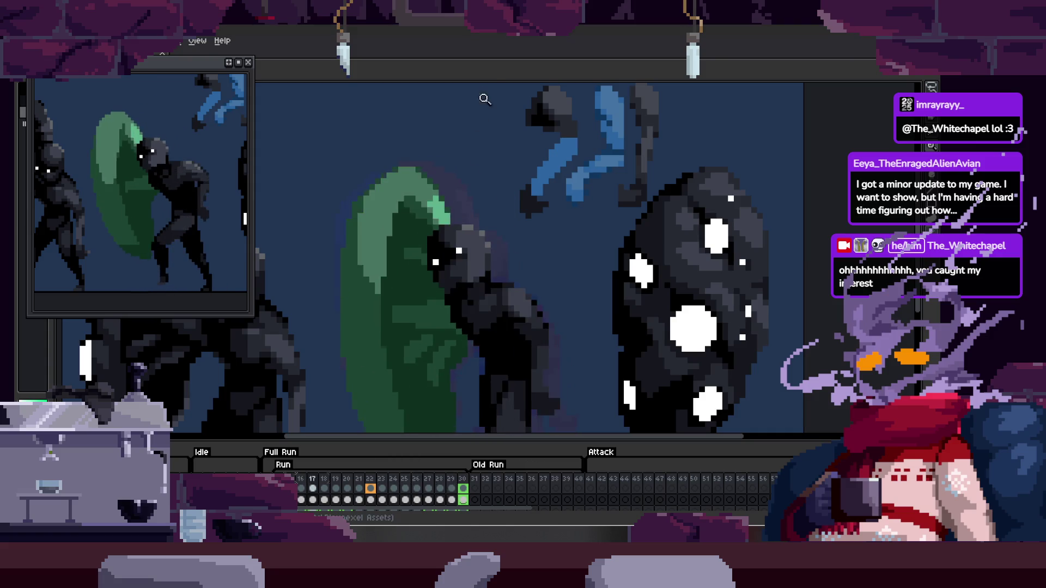
scroll(500, 283, down, 1)
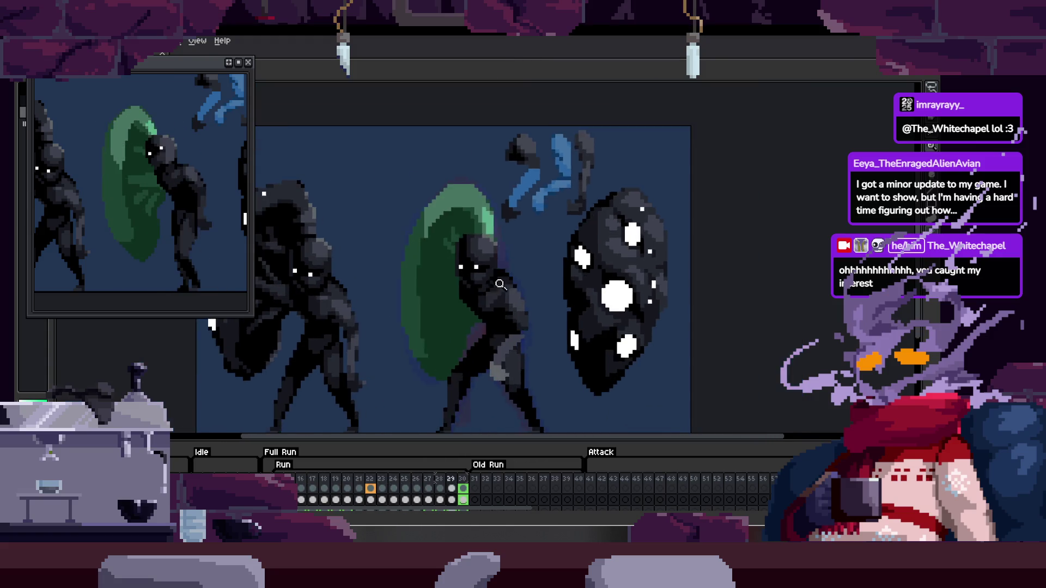
scroll(500, 283, up, 1)
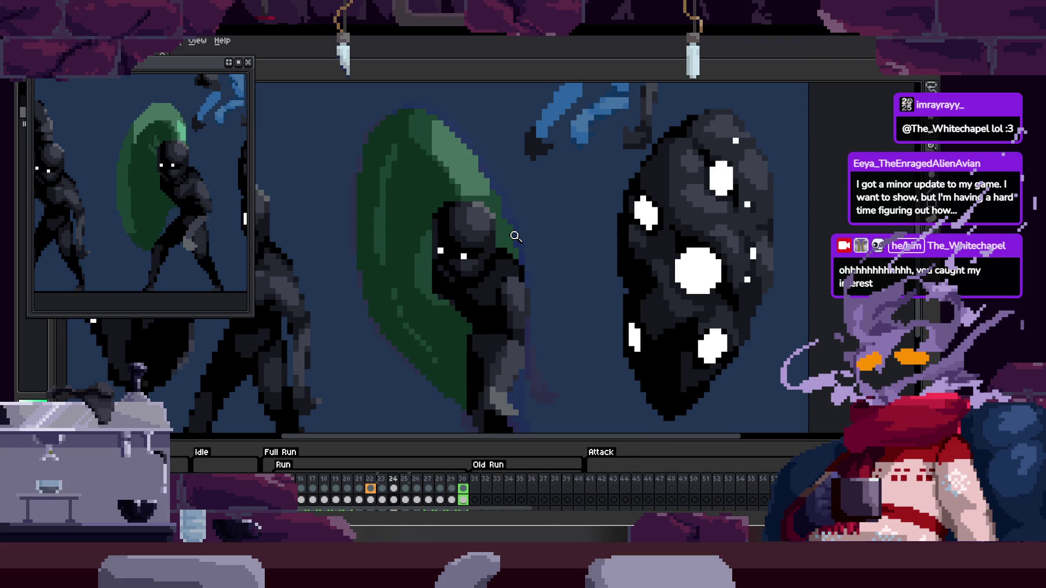
key(Right)
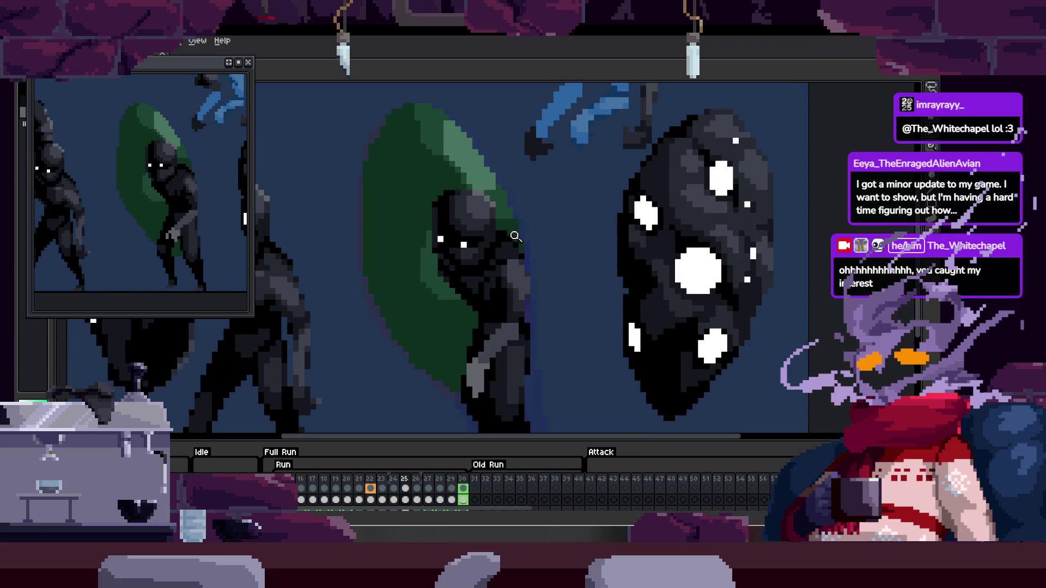
key(Left)
key(Left)
key(Left)
key(Right)
key(Right)
key(Left)
key(Left)
key(Left)
key(Left)
key(Left)
key(Left)
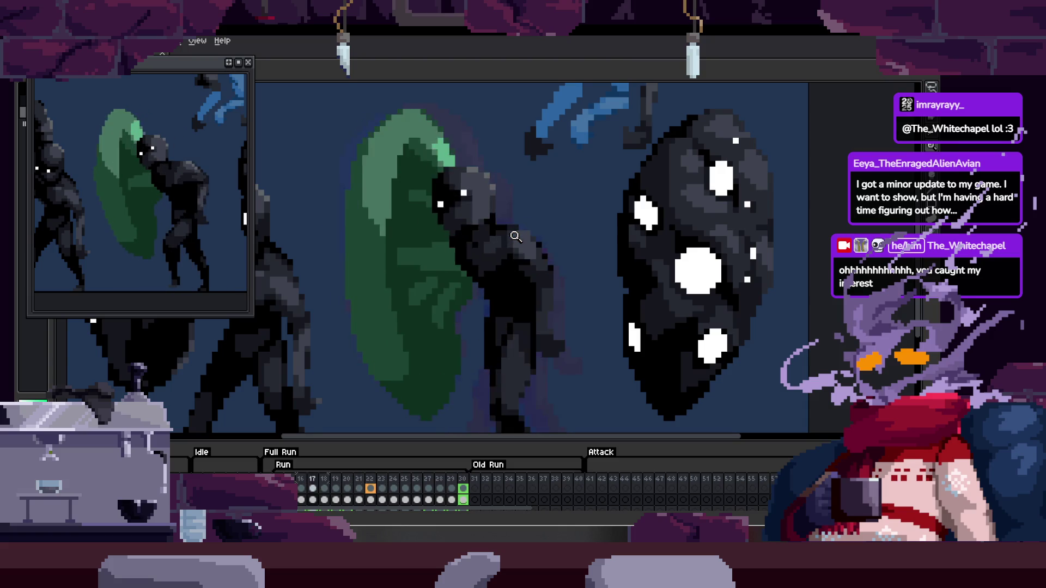
key(Left)
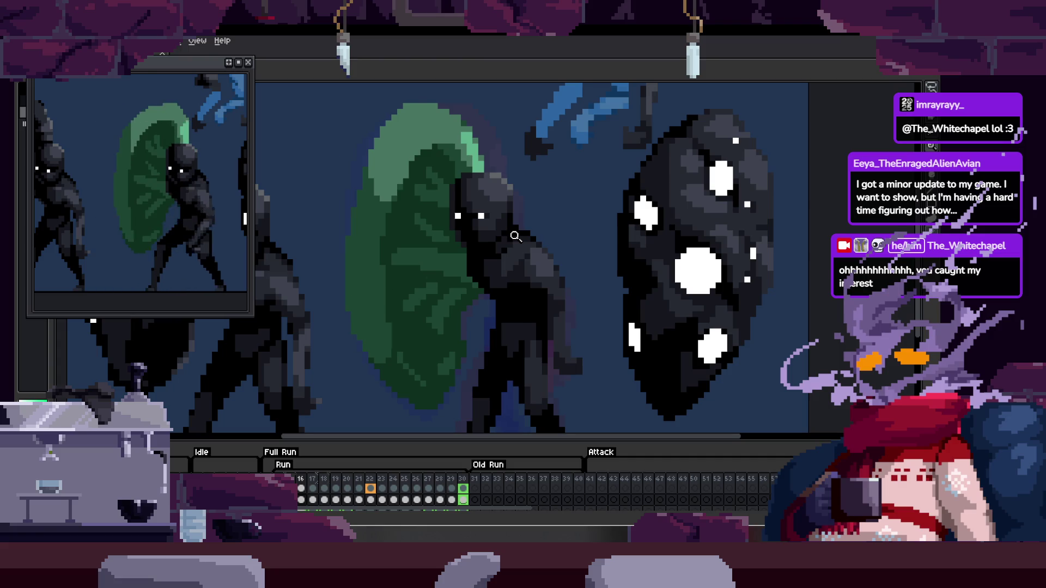
Flip between frames 18 and 19 to compare poses, then play the run cycle on the canvas.
key(Right)
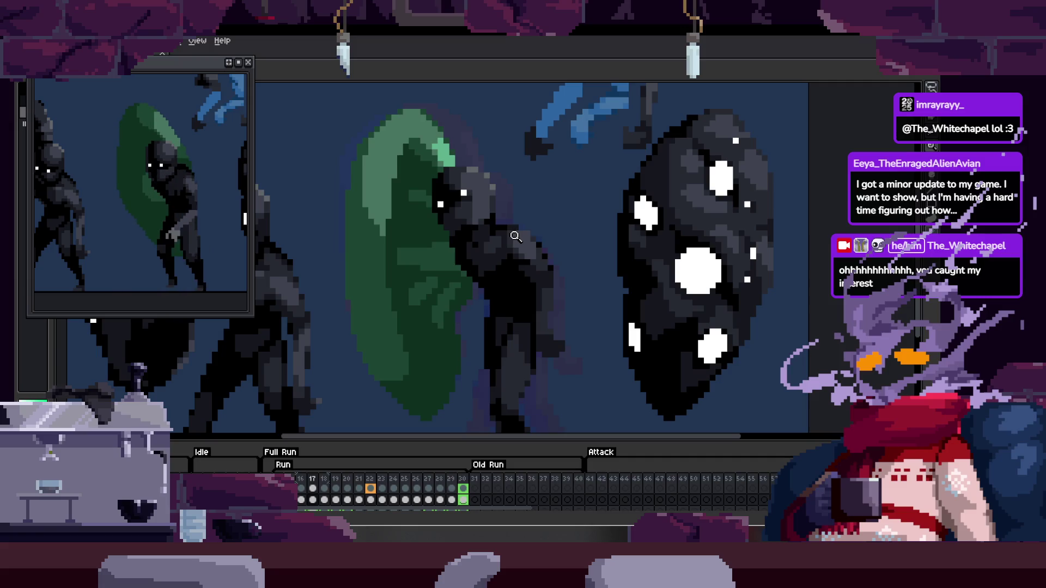
scroll(503, 281, up, 2)
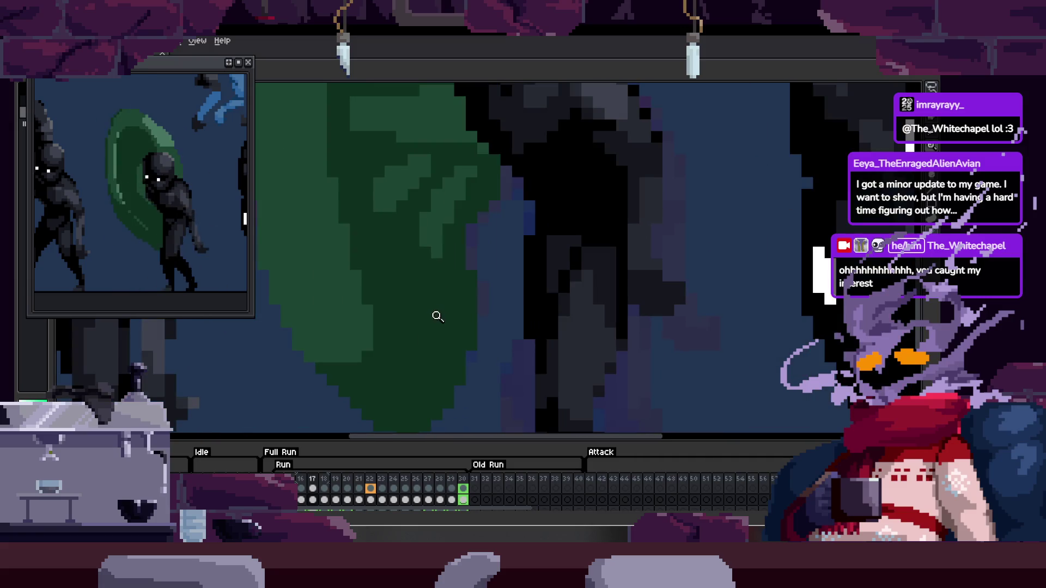
scroll(438, 301, up, 1)
scroll(428, 343, up, 1)
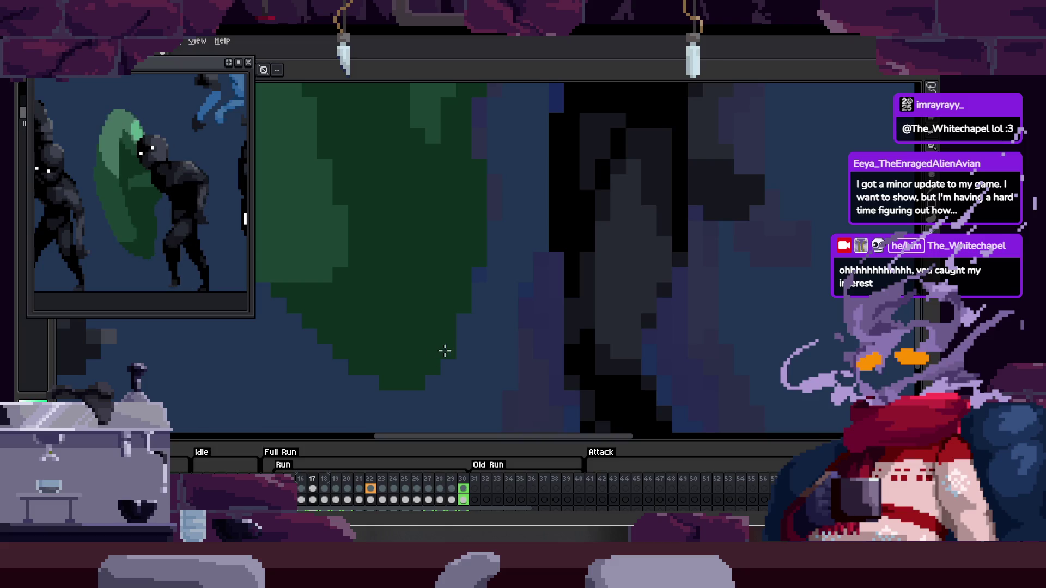
scroll(467, 311, up, 1)
scroll(475, 318, up, 1)
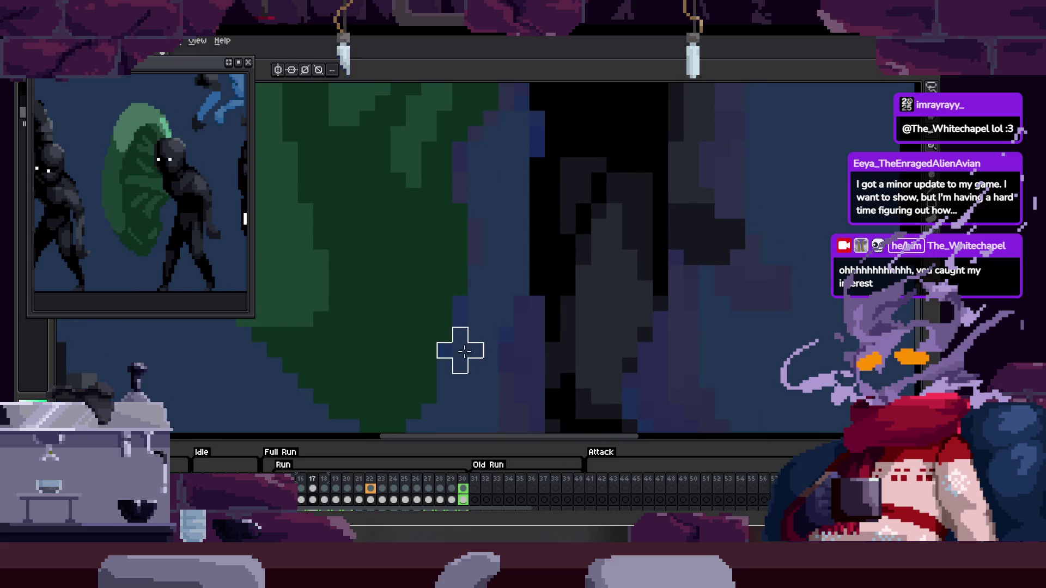
scroll(471, 344, down, 3)
scroll(469, 376, up, 3)
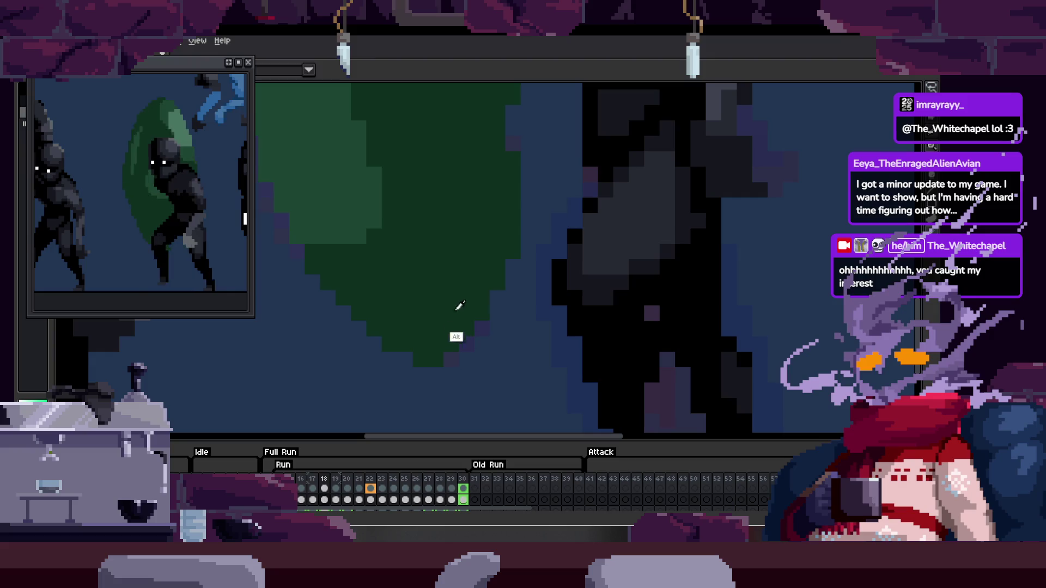
scroll(498, 327, down, 3)
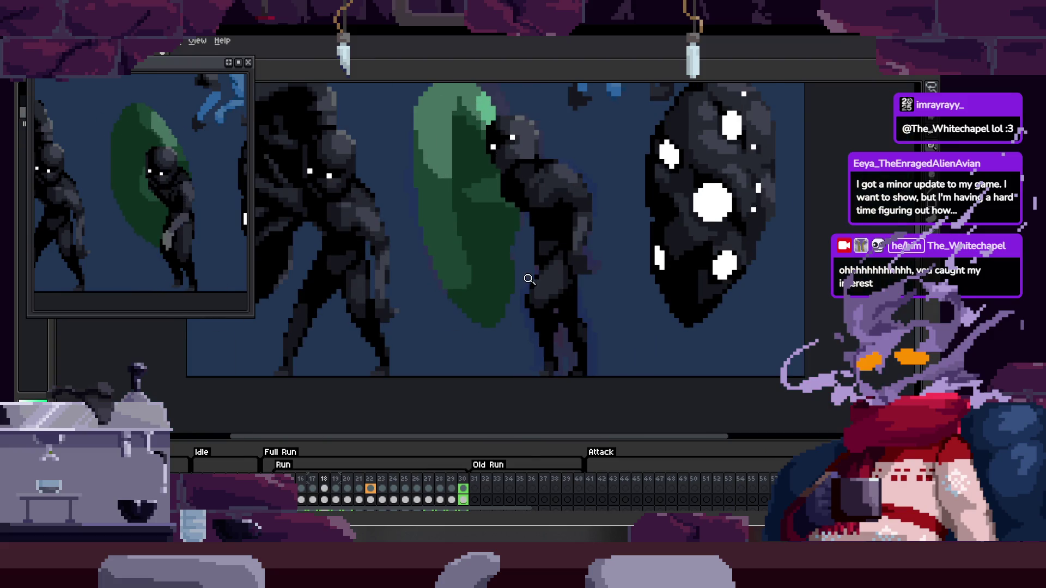
key(Right)
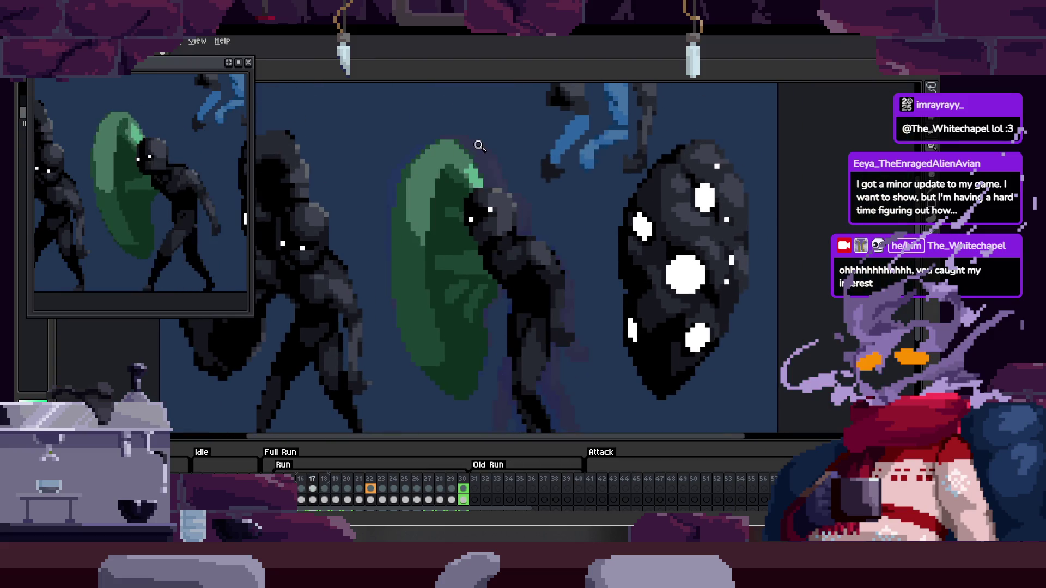
key(Left)
key(Right)
key(Left)
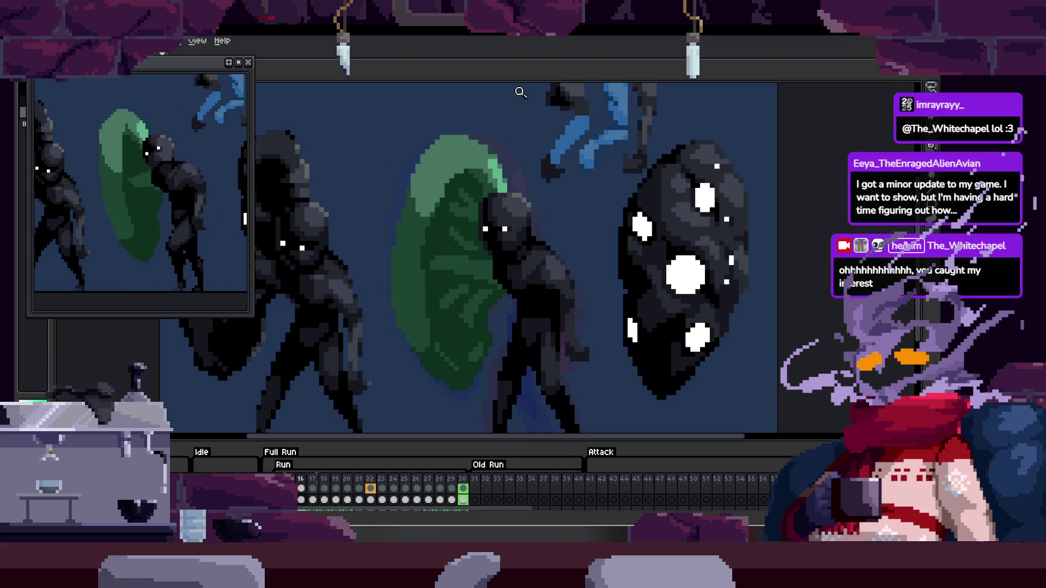
key(Right)
key(Left)
scroll(498, 256, up, 2)
scroll(460, 304, up, 1)
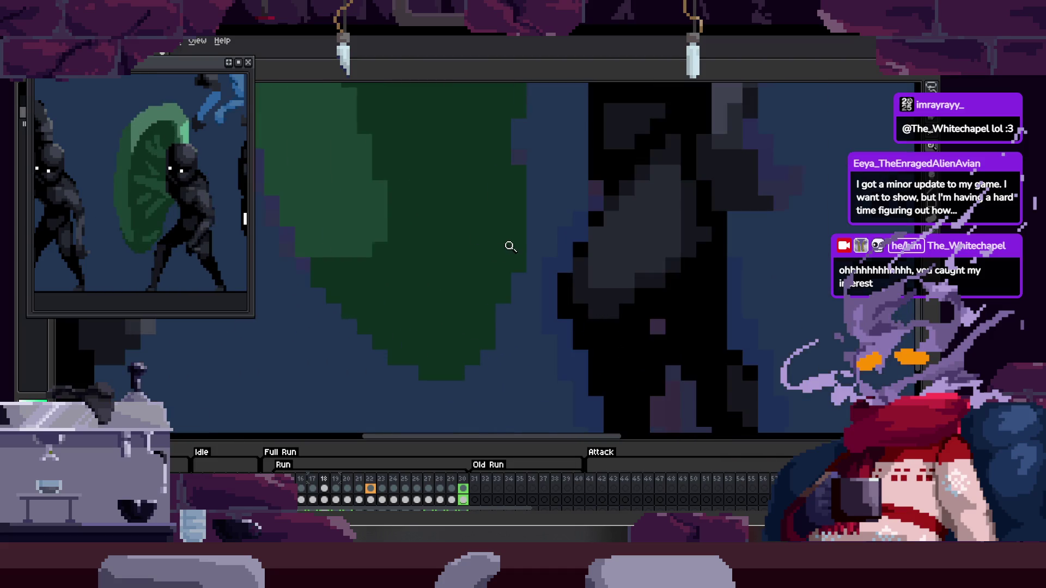
scroll(502, 284, left, 2)
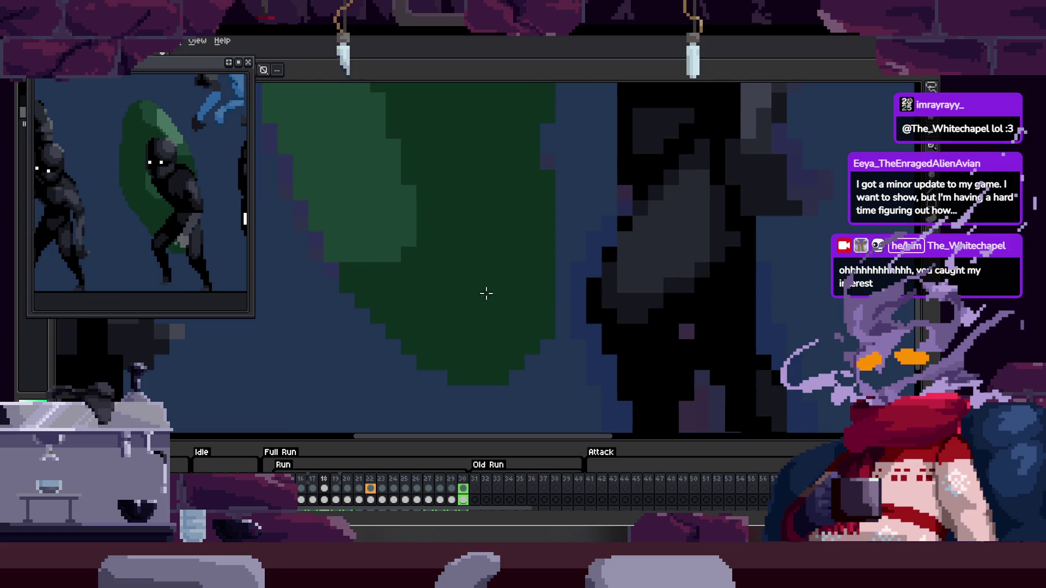
key(Right)
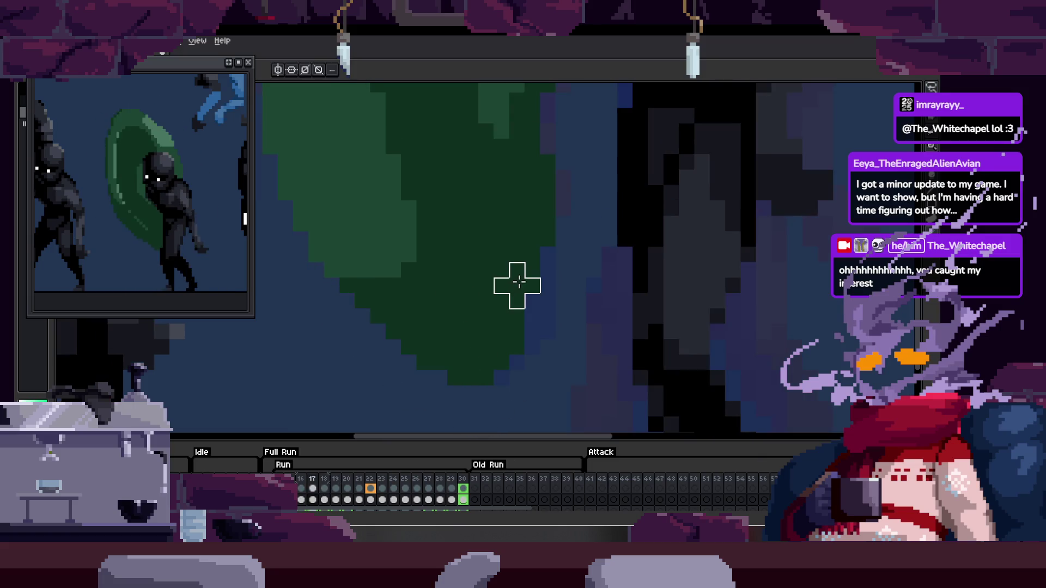
scroll(503, 300, down, 4)
key(Return)
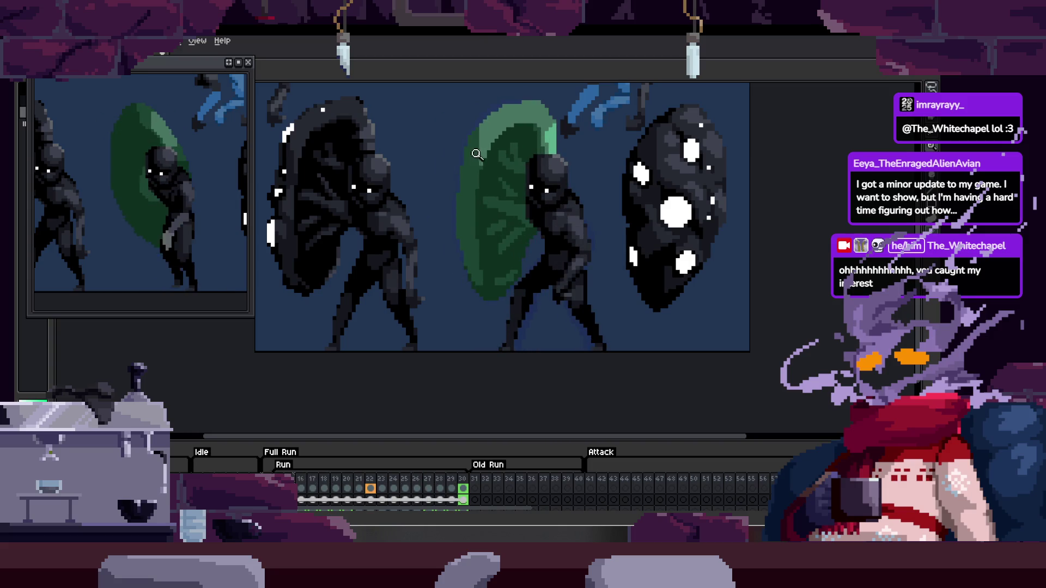
Hide the timeline and pencil darker pixels down the shield's left edge.
key(Tab)
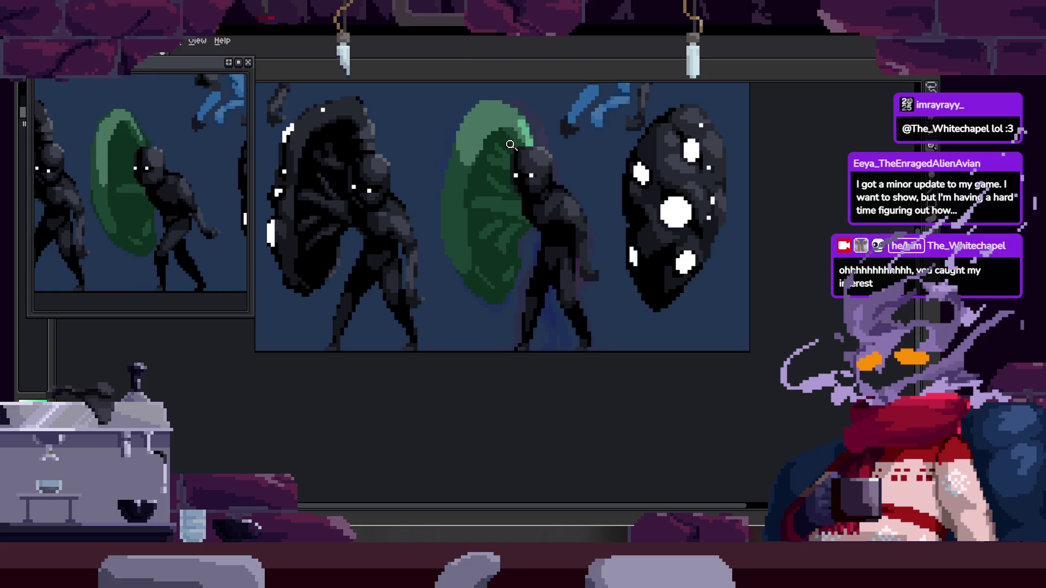
scroll(511, 145, up, 3)
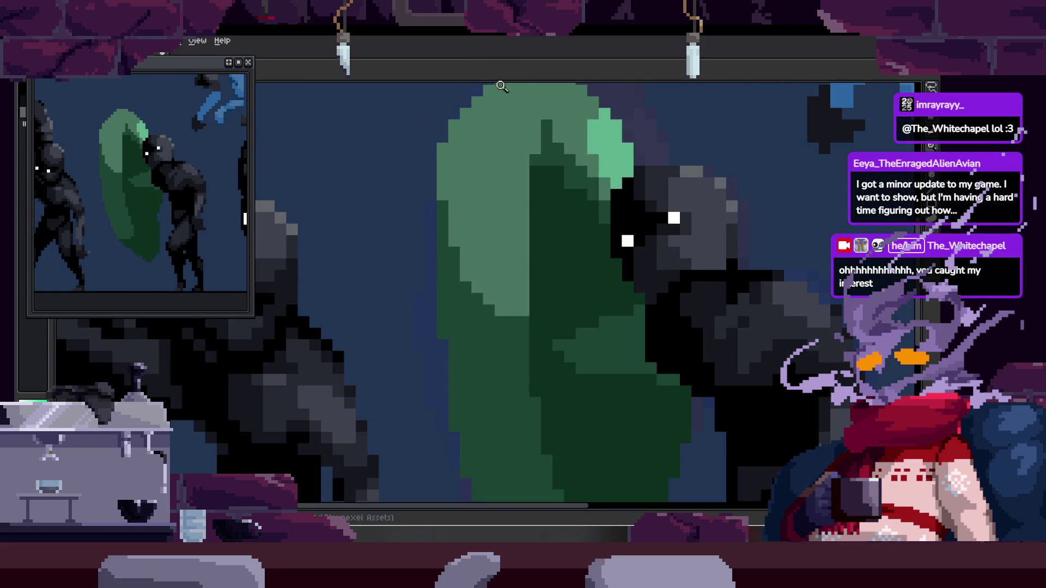
scroll(404, 218, up, 1)
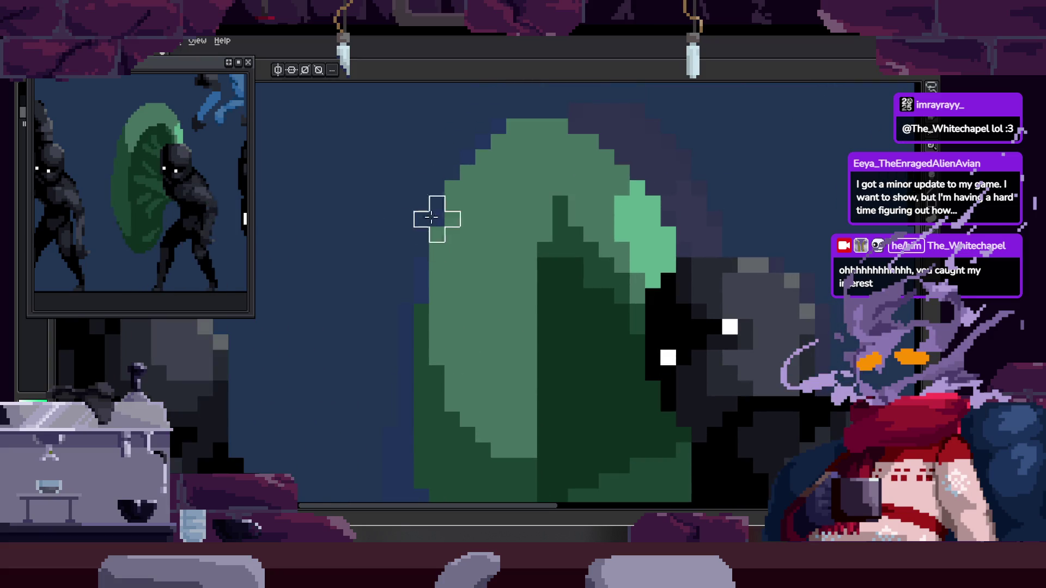
key(b)
drag(437, 245, 438, 317)
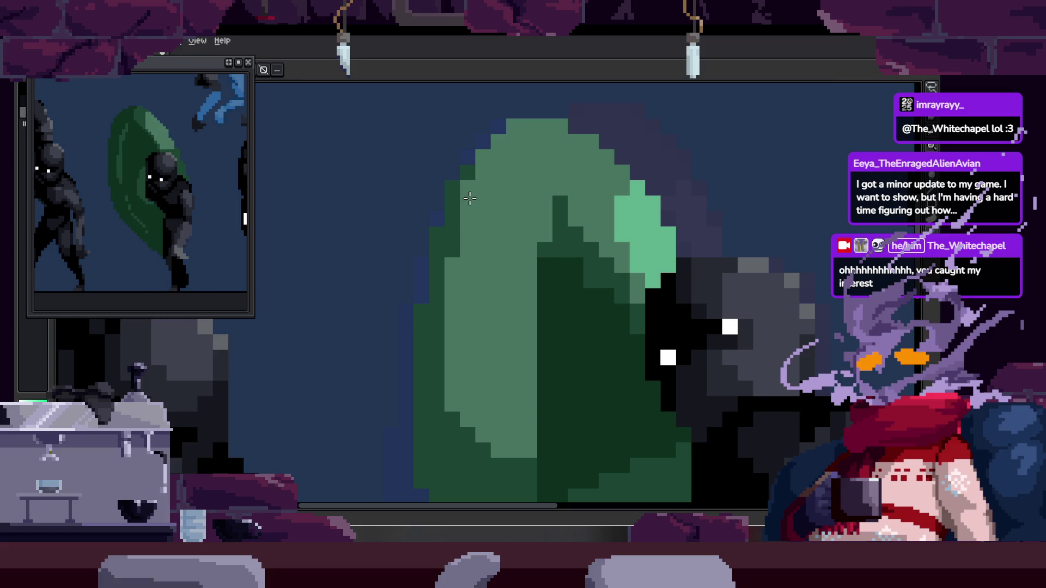
scroll(482, 203, down, 1)
scroll(502, 209, down, 1)
scroll(523, 217, down, 1)
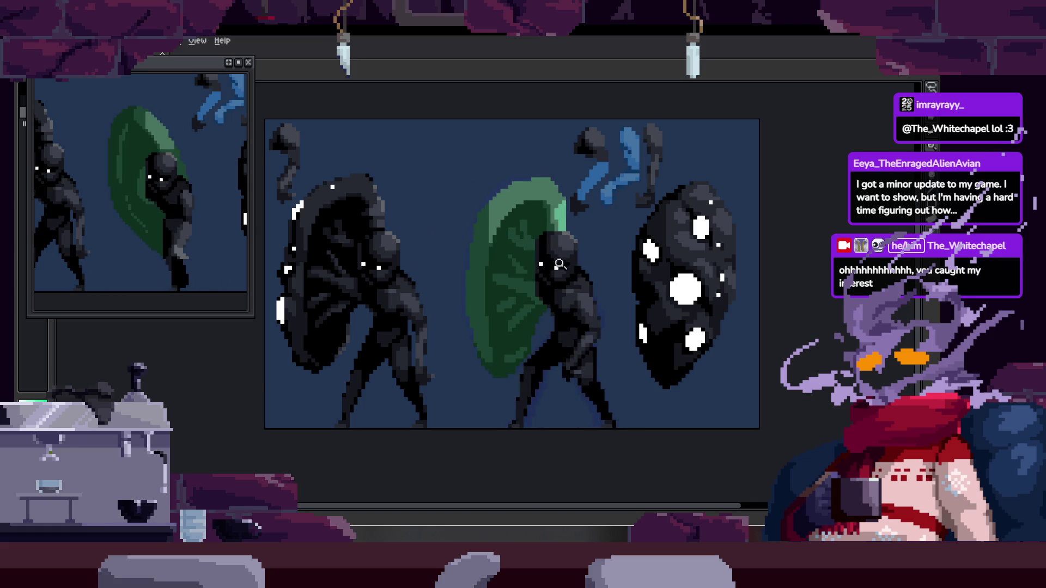
scroll(543, 253, up, 1)
scroll(524, 297, up, 1)
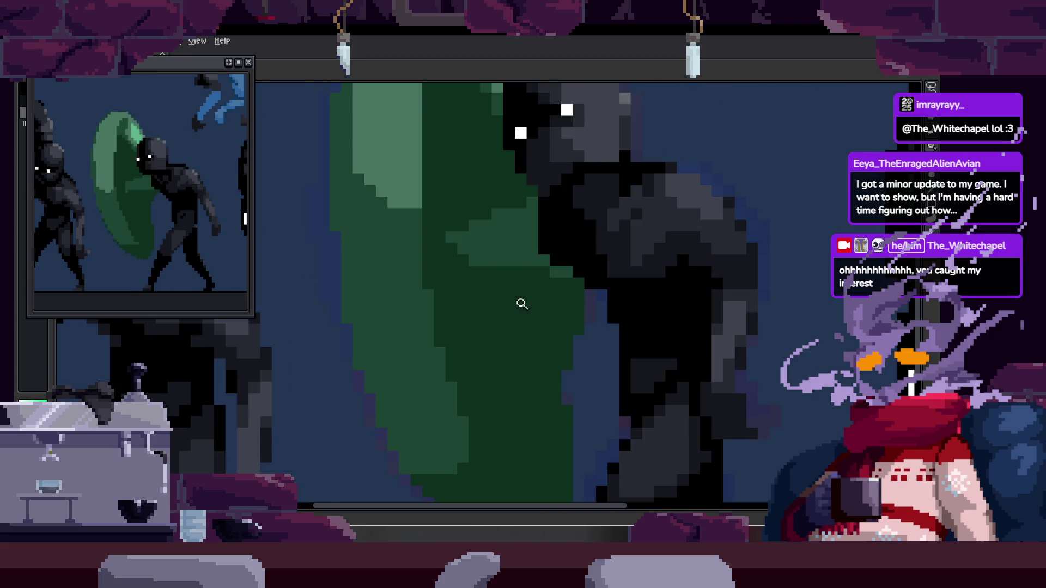
scroll(509, 300, down, 1)
scroll(482, 337, up, 1)
scroll(398, 350, up, 1)
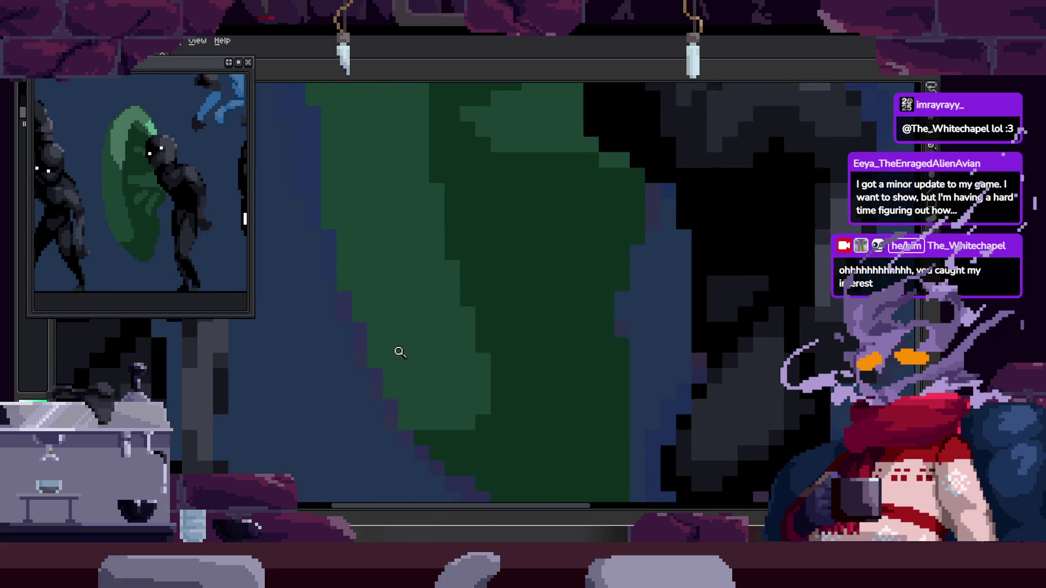
scroll(397, 392, up, 1)
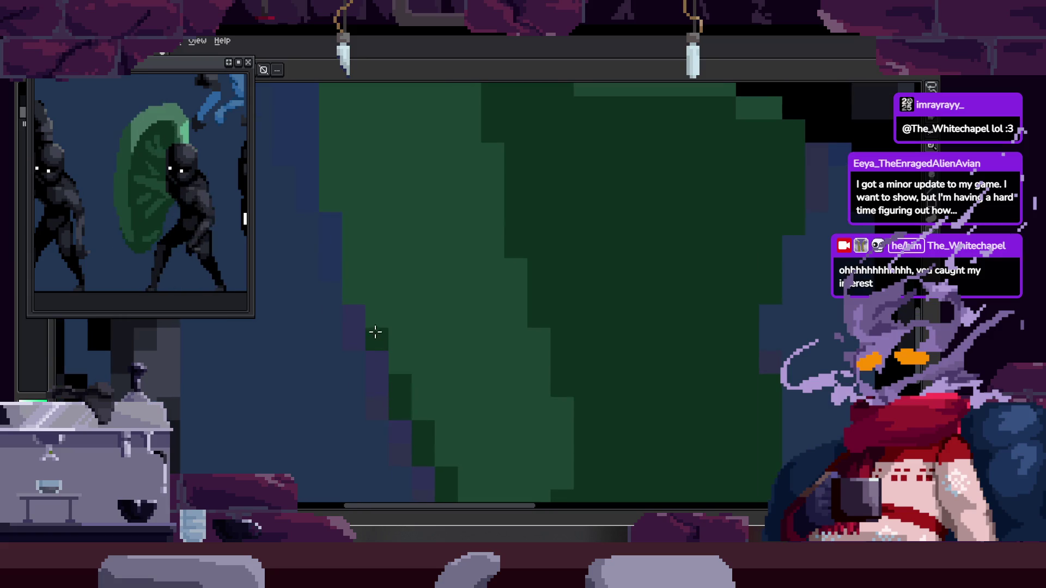
scroll(462, 309, down, 3)
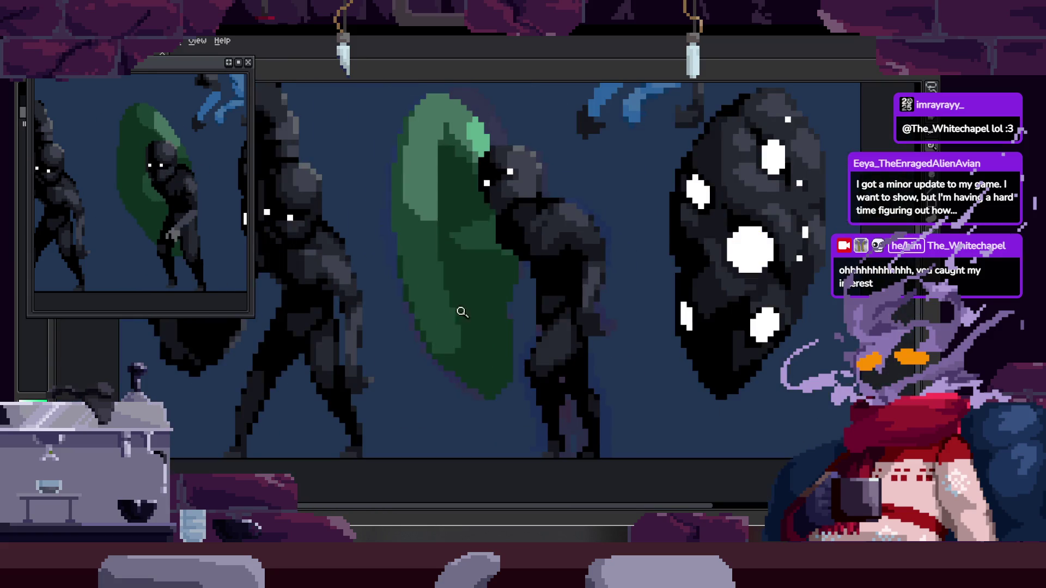
scroll(482, 307, up, 2)
scroll(490, 308, down, 2)
scroll(470, 319, up, 2)
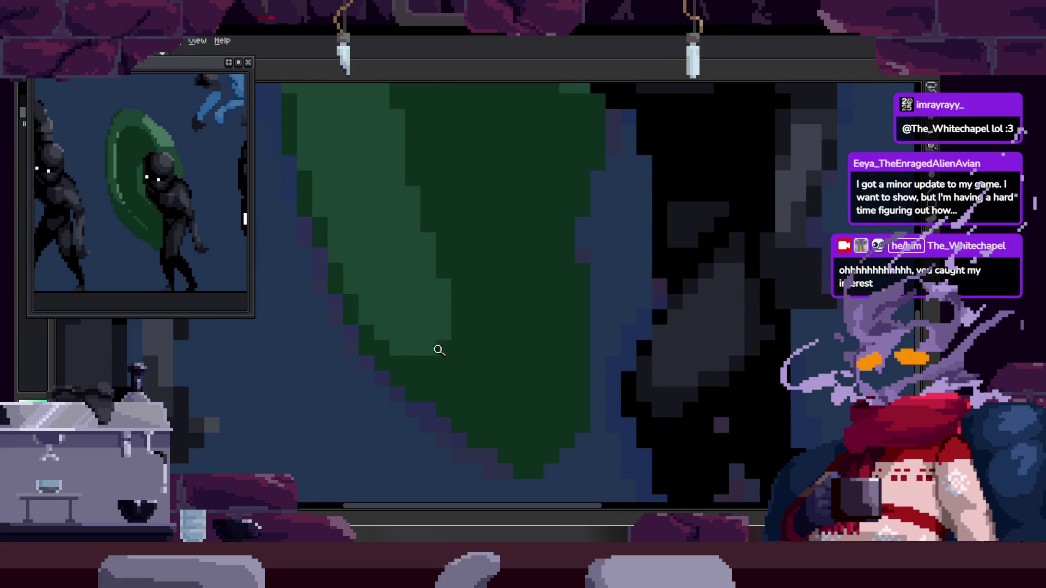
scroll(432, 351, down, 2)
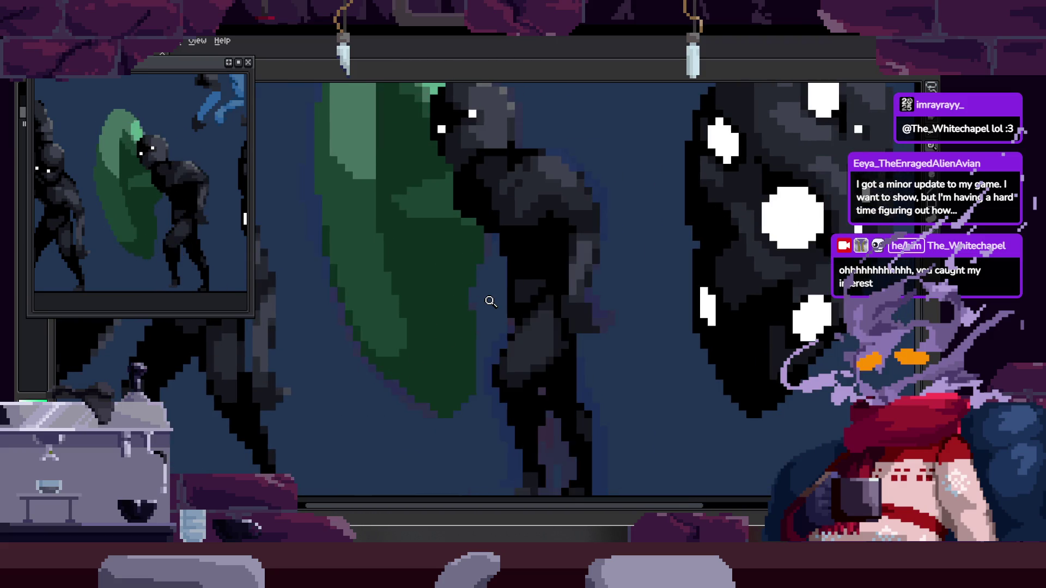
scroll(537, 205, down, 2)
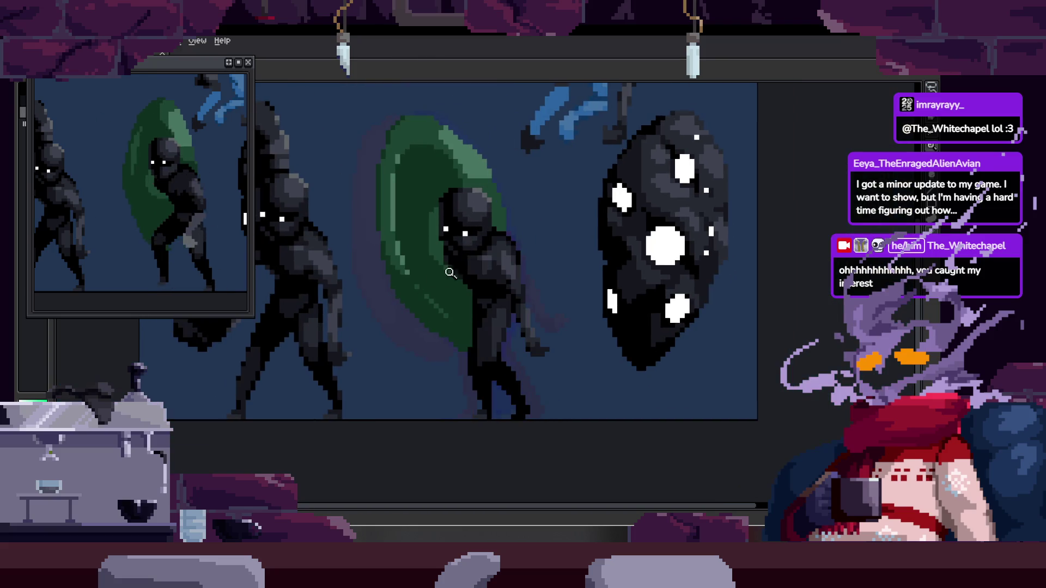
scroll(454, 270, up, 1)
key(b)
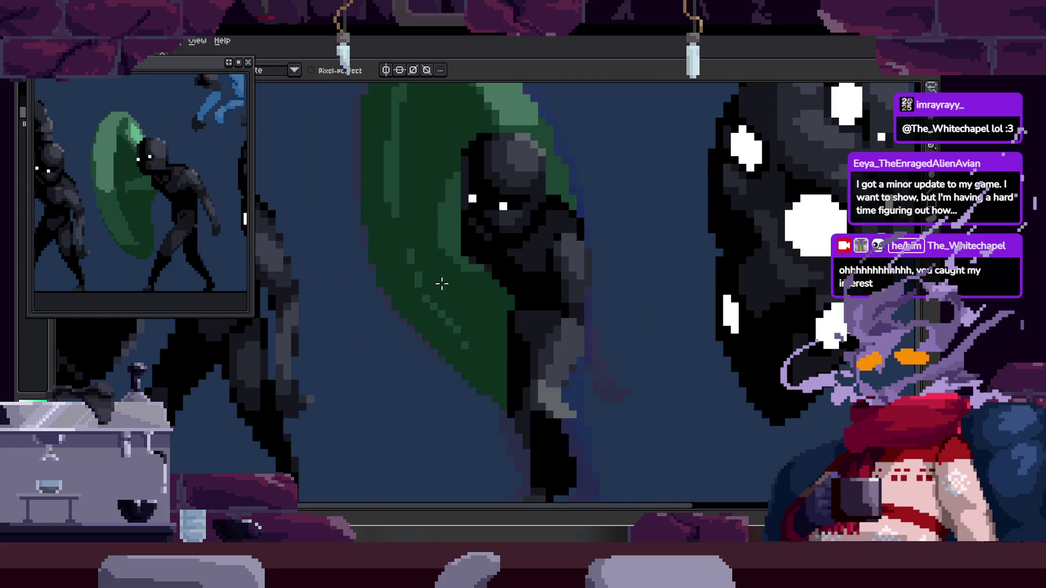
scroll(483, 283, up, 1)
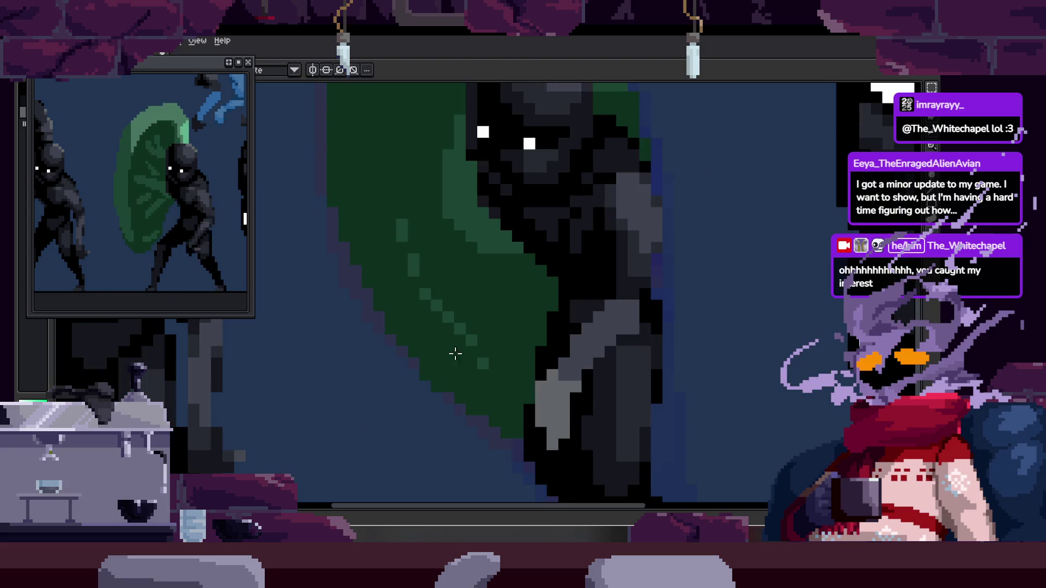
scroll(469, 356, down, 1)
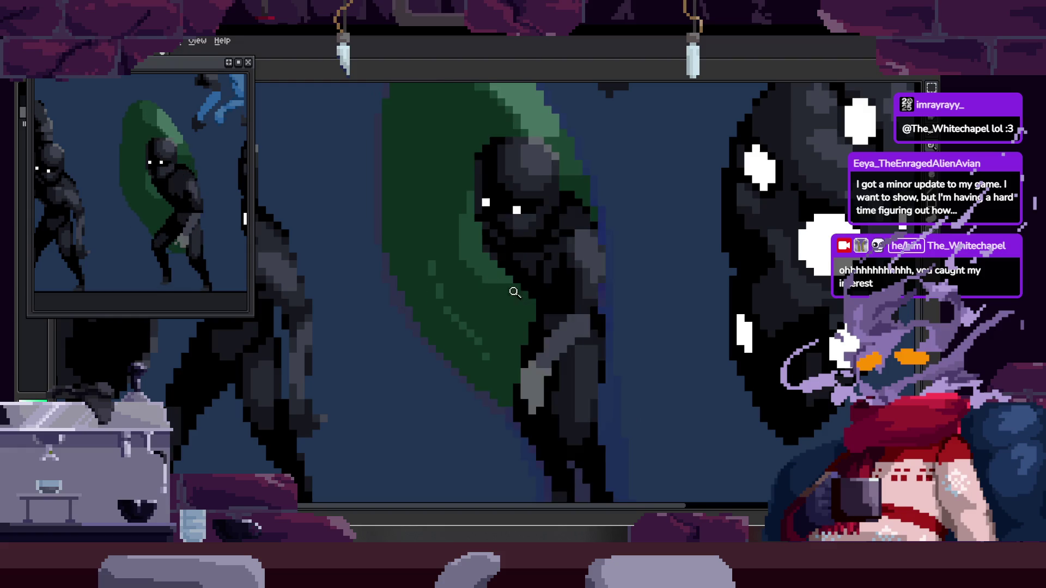
key(b)
drag(432, 176, 407, 313)
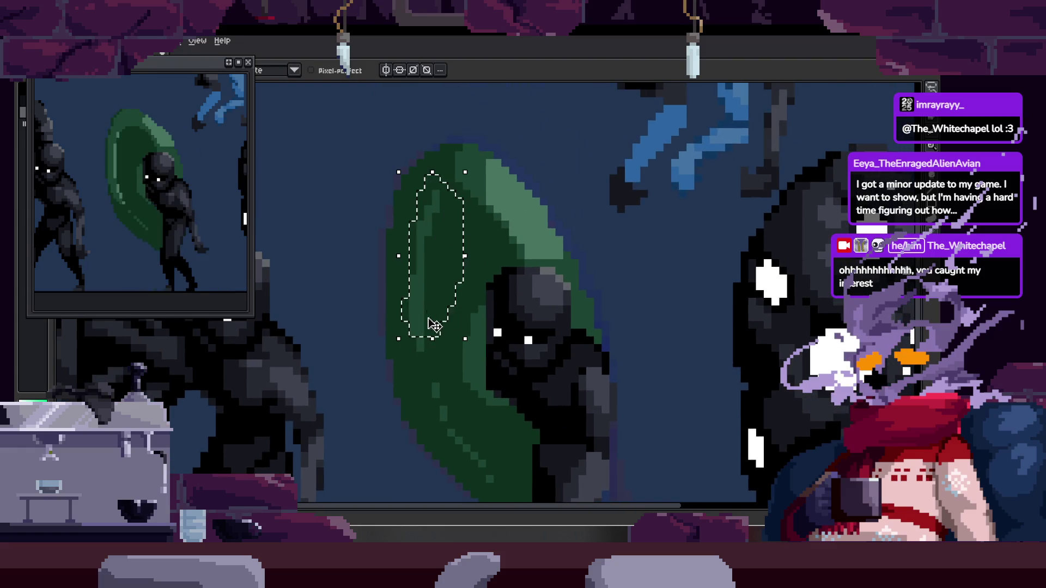
scroll(476, 249, up, 1)
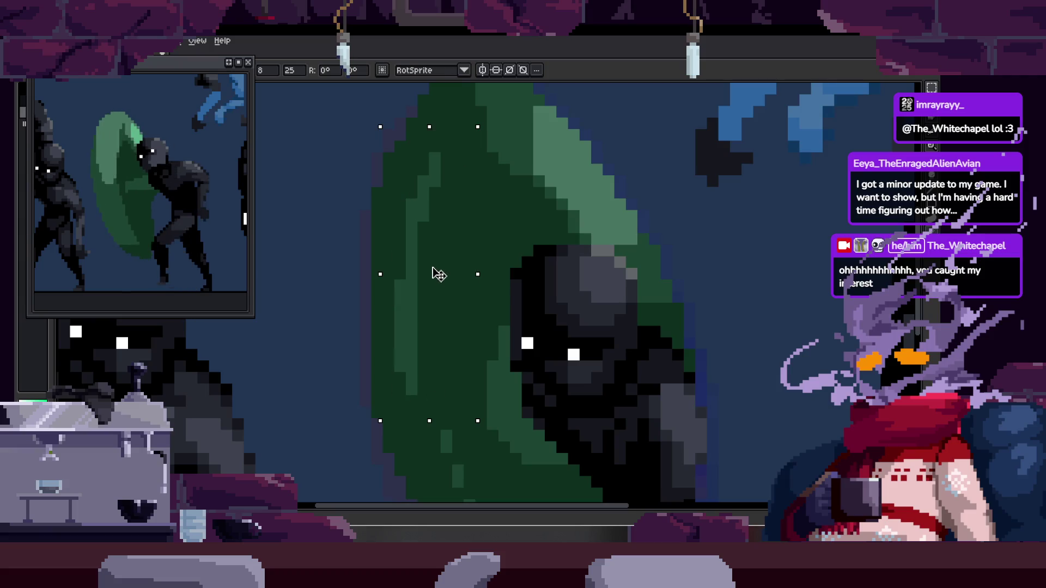
Switch to the Zoom tool to magnify the shield's left side.
key(z)
scroll(457, 259, down, 2)
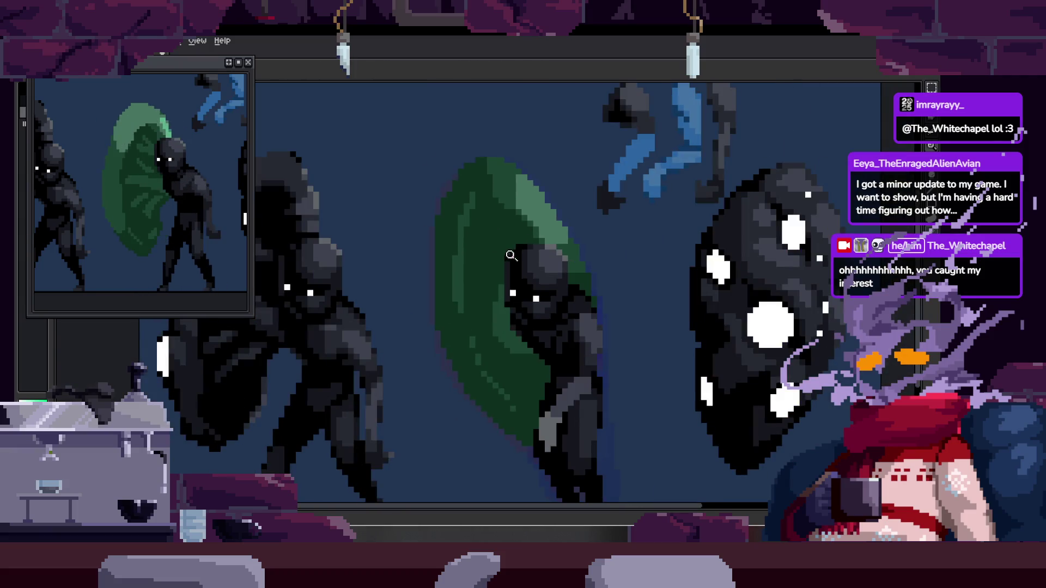
scroll(515, 141, up, 3)
scroll(422, 254, down, 1)
scroll(428, 238, down, 1)
scroll(485, 129, up, 1)
scroll(462, 172, up, 1)
key(b)
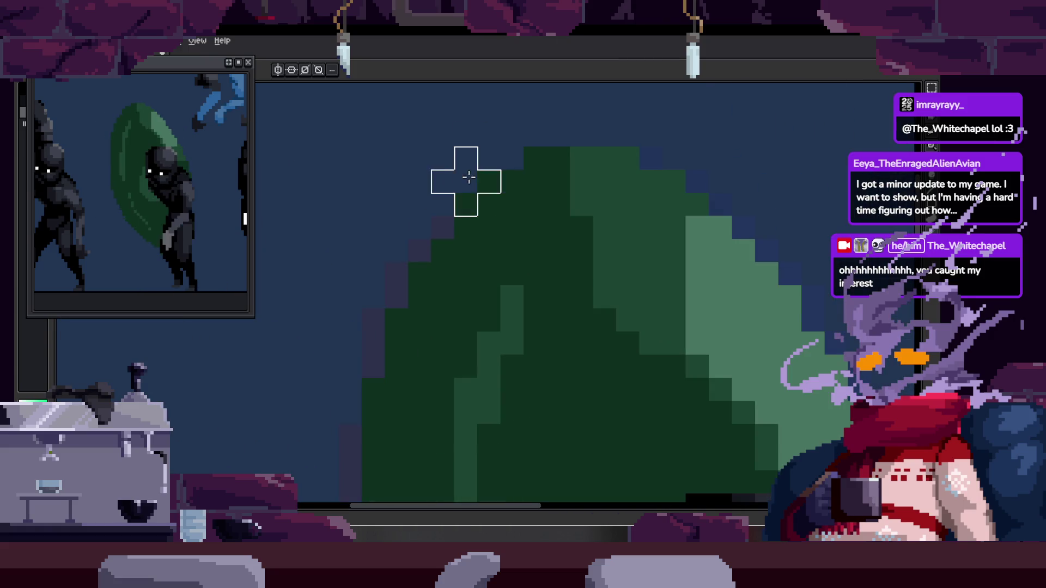
key(Right)
key(Left)
key(Right)
key(Right)
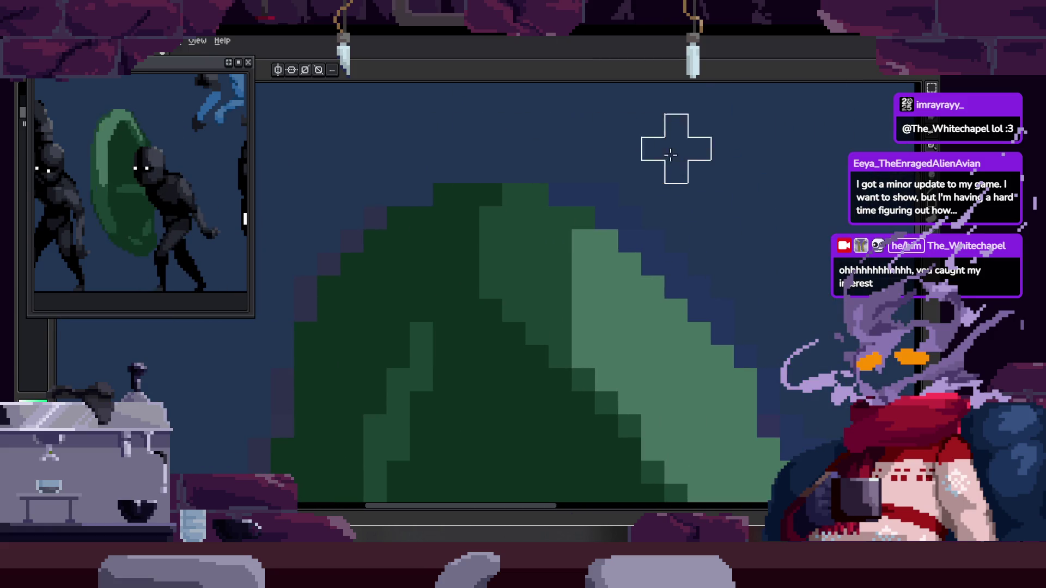
key(Right)
key(z)
scroll(596, 176, down, 1)
key(Right)
key(Left)
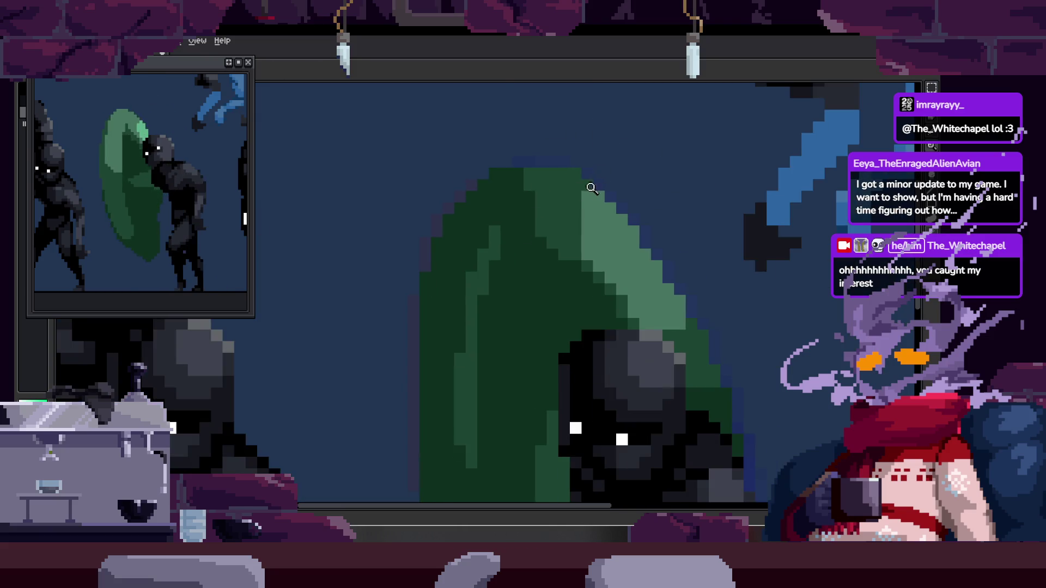
scroll(587, 190, down, 1)
scroll(572, 191, down, 1)
scroll(538, 190, up, 1)
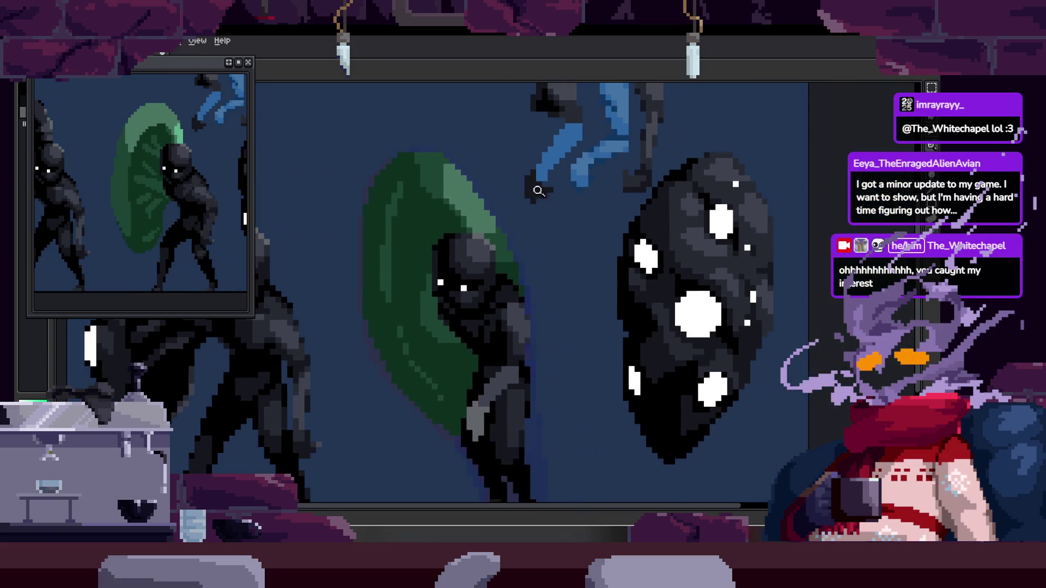
scroll(458, 94, up, 2)
key(b)
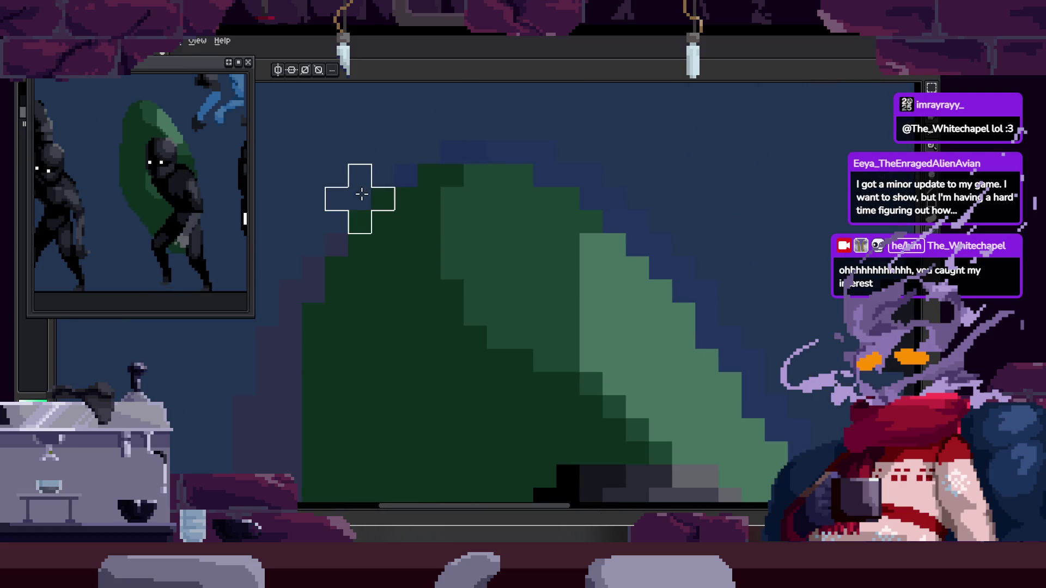
key(Right)
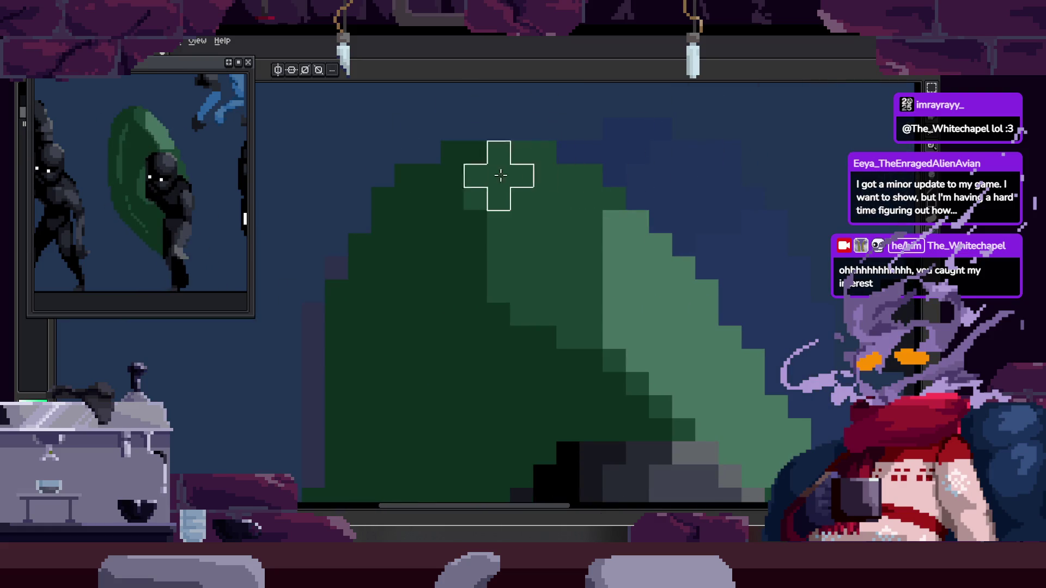
key(Right)
key(Right)
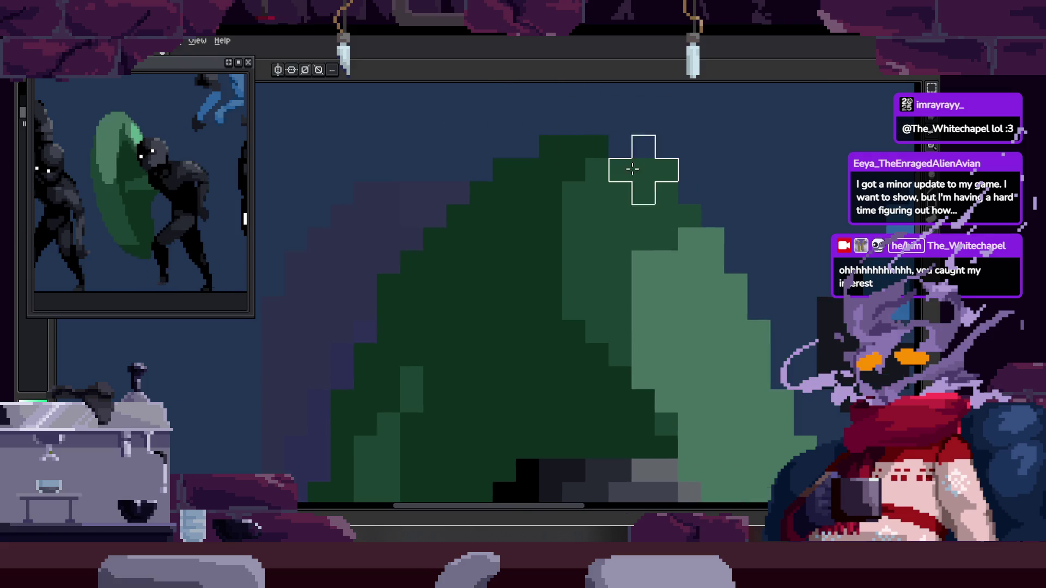
scroll(603, 129, down, 2)
key(Right)
scroll(545, 197, up, 2)
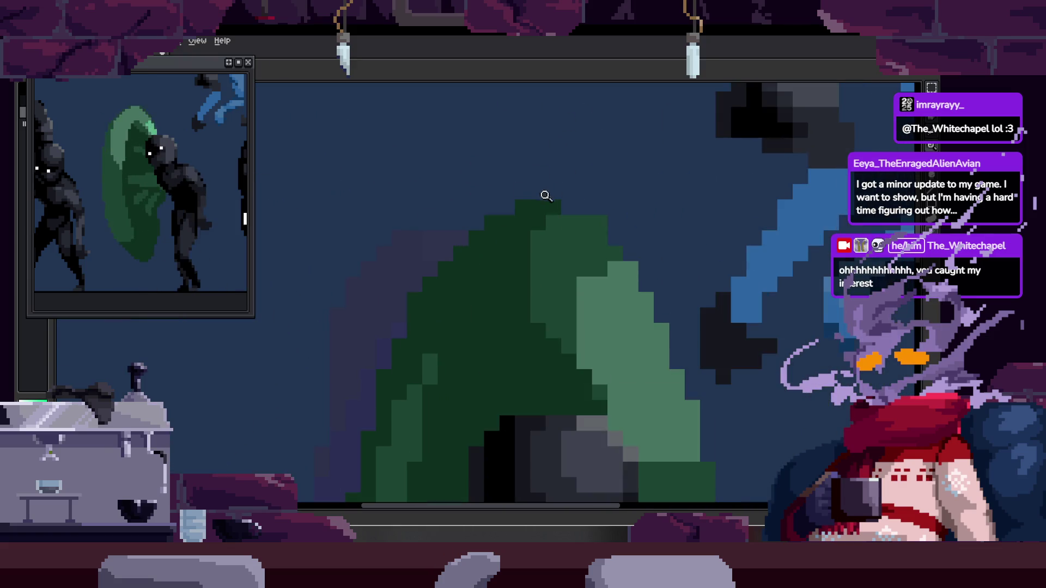
key(Right)
key(Right)
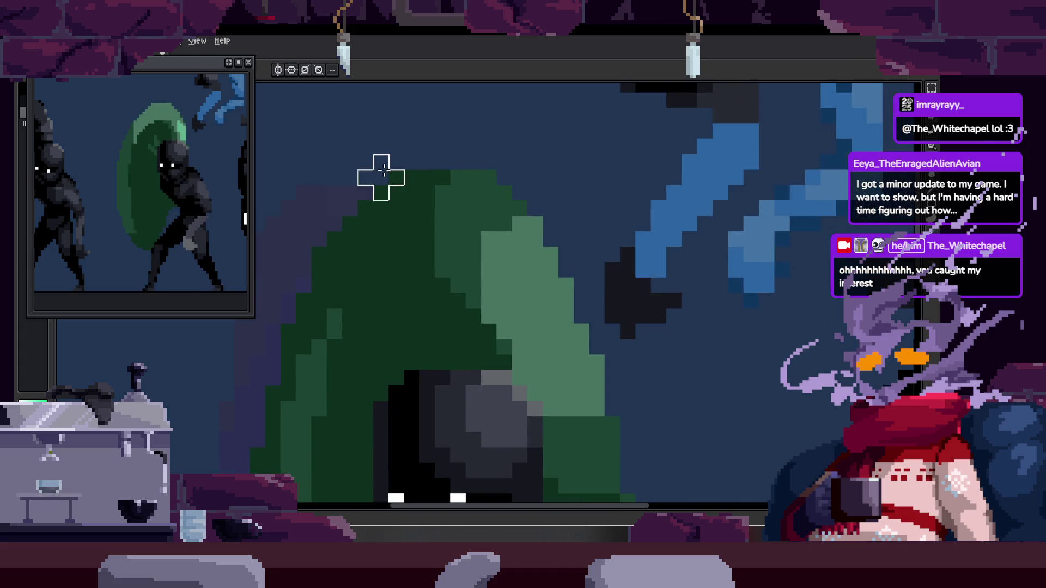
key(Right)
scroll(420, 178, down, 2)
scroll(350, 288, up, 3)
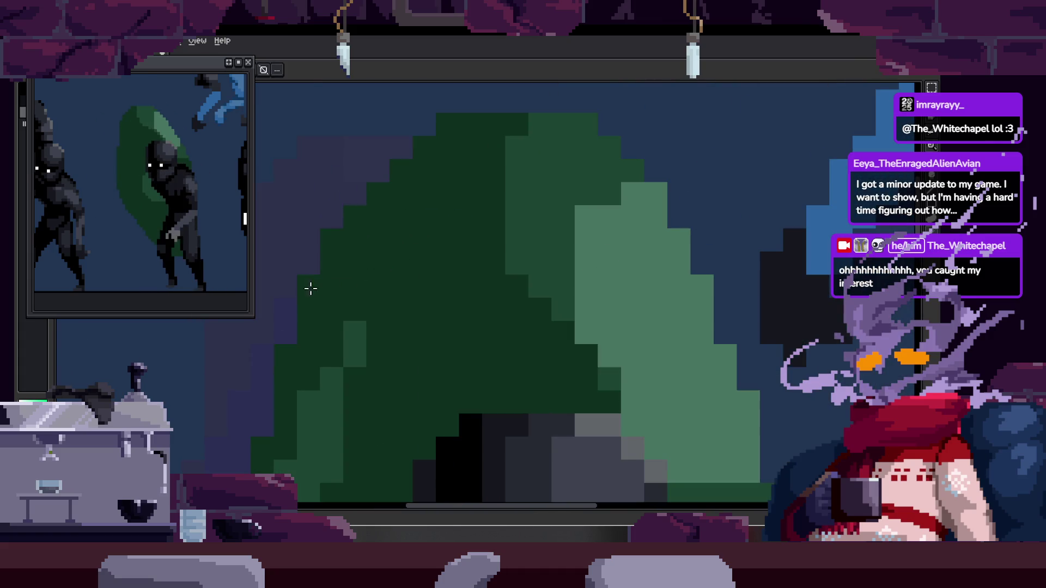
scroll(312, 289, down, 2)
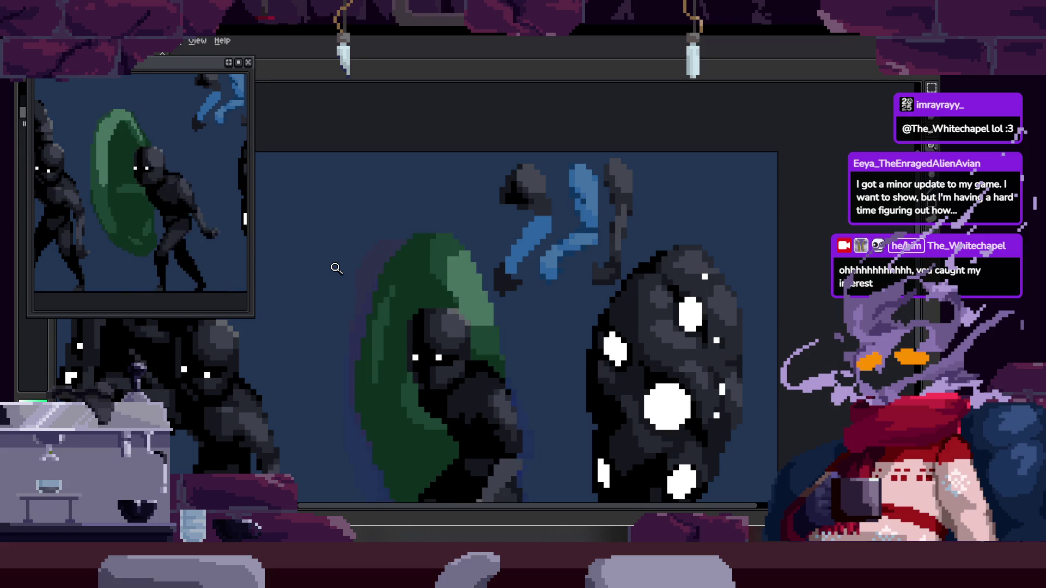
scroll(544, 199, down, 2)
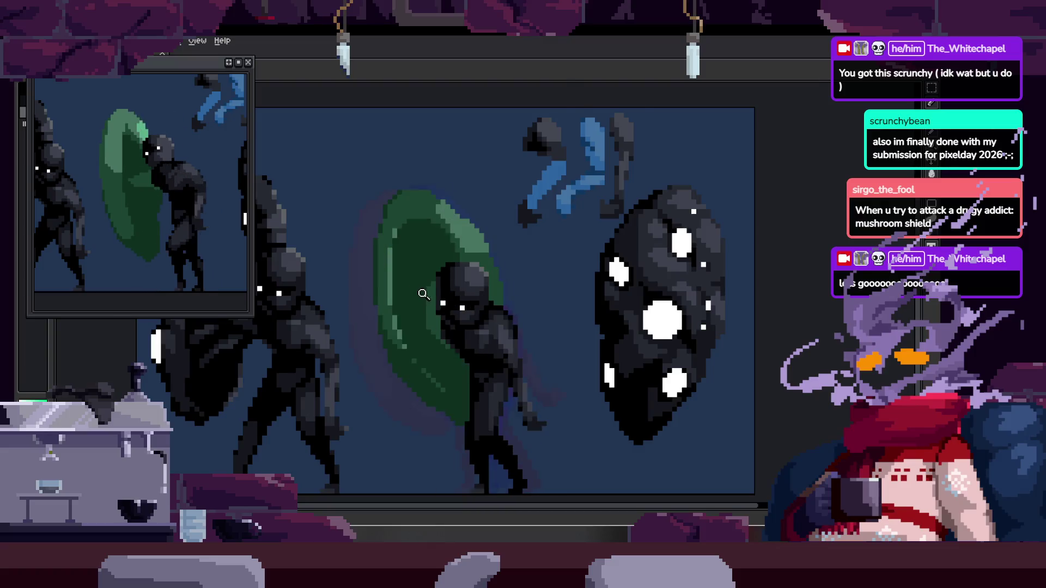
scroll(441, 253, up, 2)
scroll(441, 253, down, 3)
Show the timeline panel with its Idle, Full Run, Run, Old Run and Attack tags.
key(Tab)
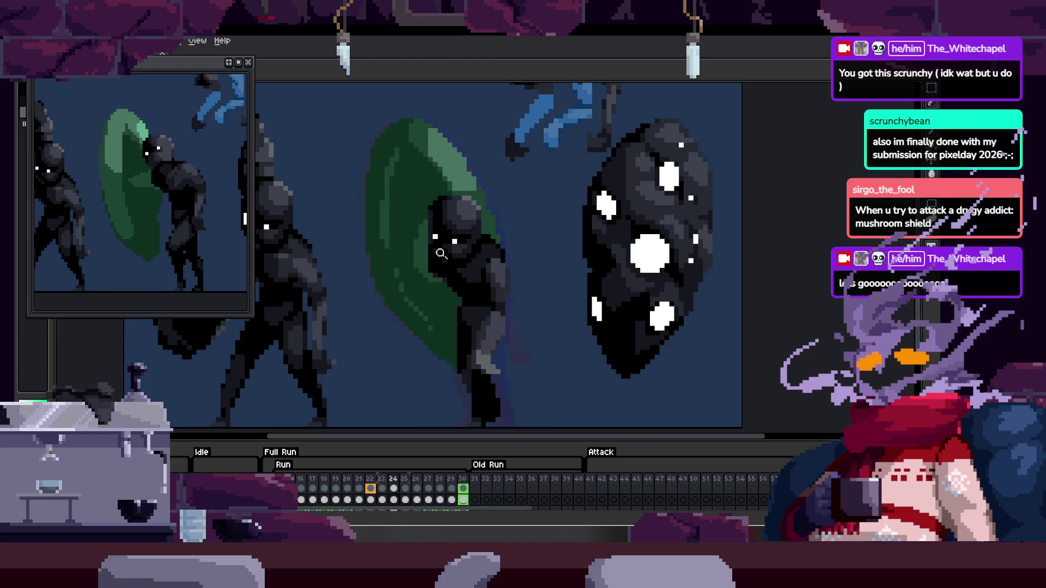
Zoom onto the figure's head with the timeline hidden and paint a lighter green patch on the shield.
click(473, 283)
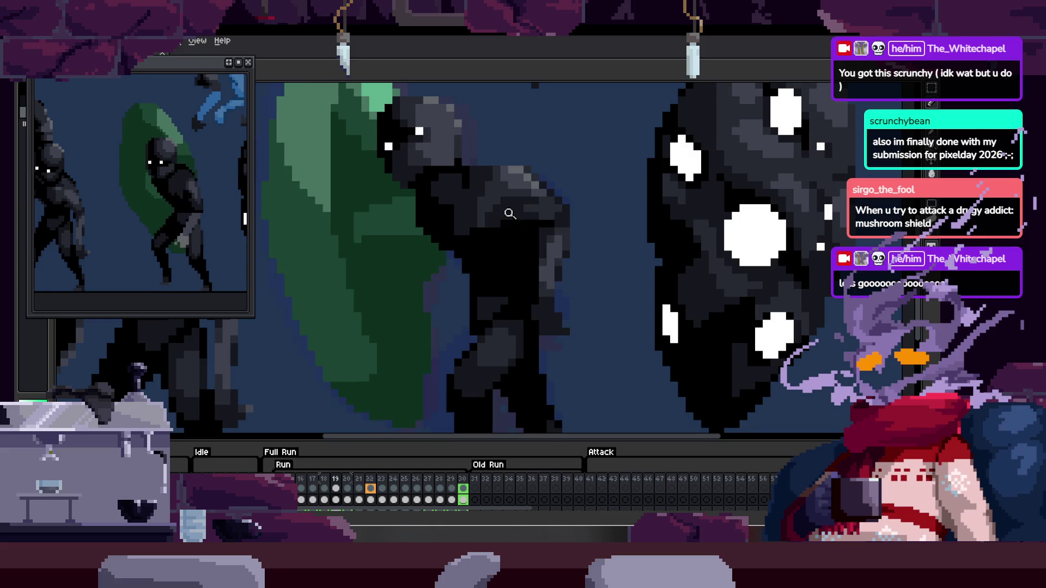
key(Tab)
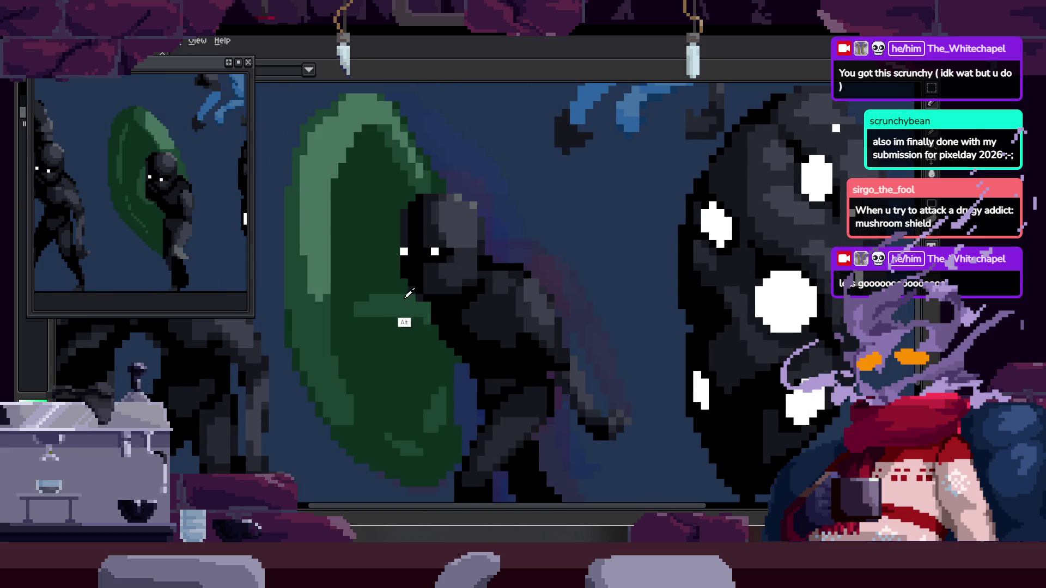
click(422, 243)
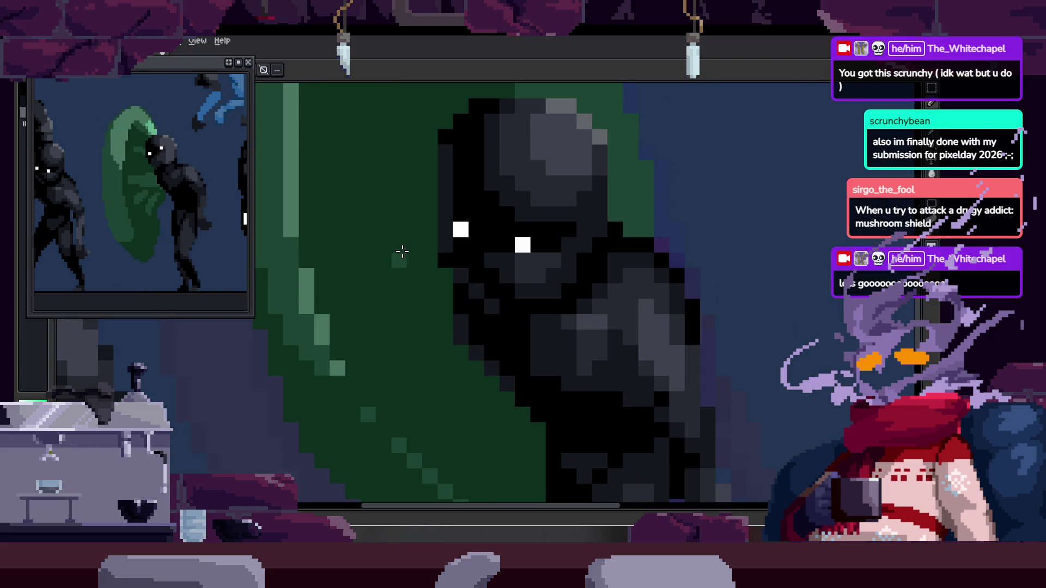
drag(400, 254, 439, 344)
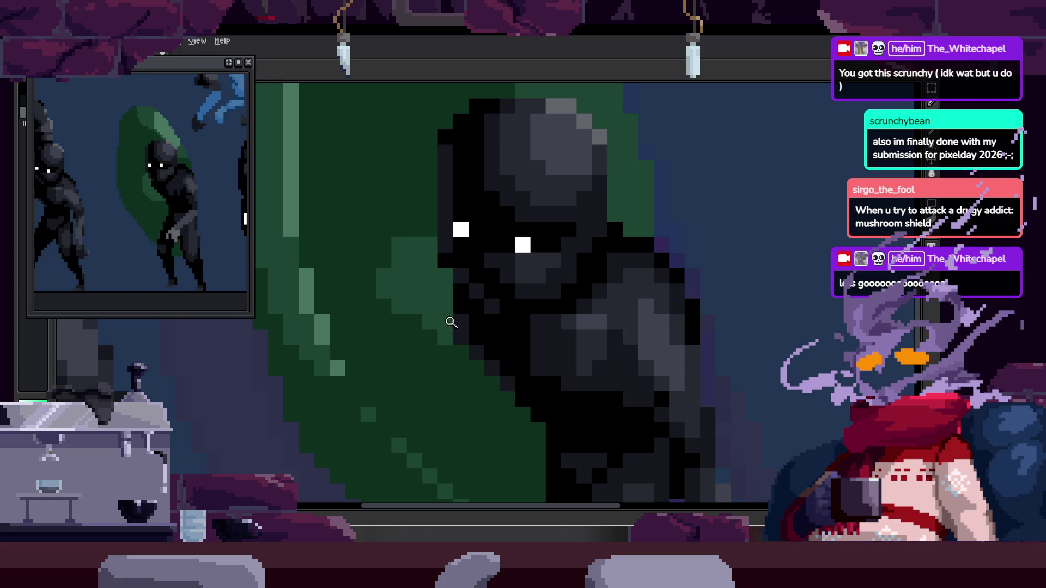
scroll(442, 326, down, 5)
scroll(475, 294, up, 1)
scroll(486, 264, down, 2)
scroll(485, 264, up, 1)
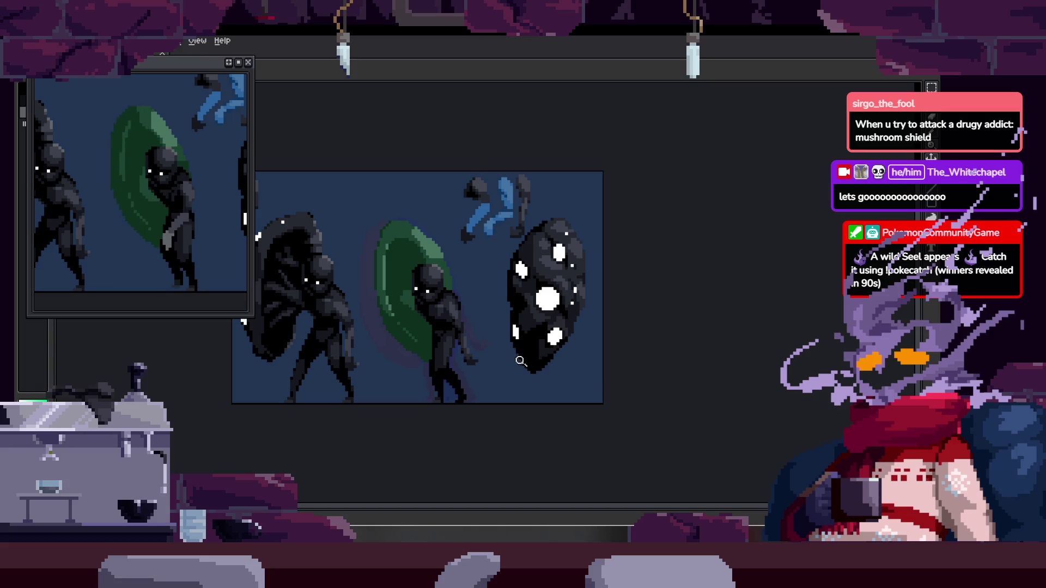
click(456, 329)
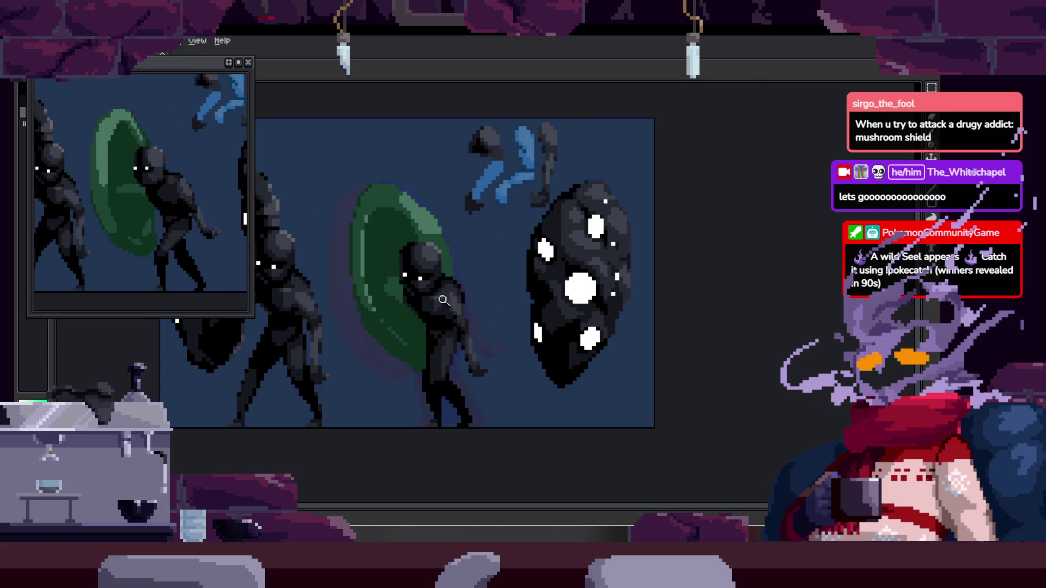
click(450, 295)
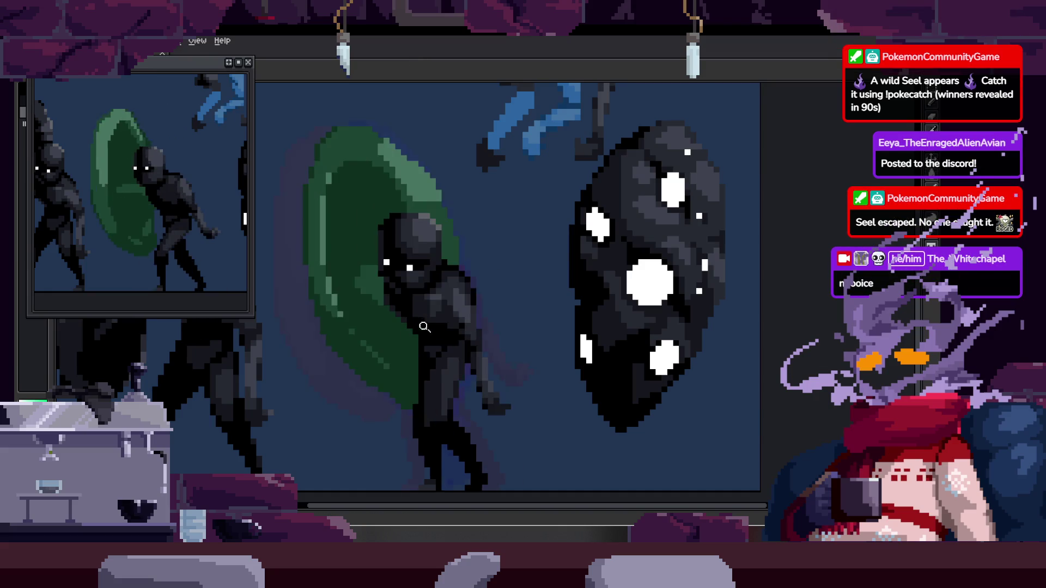
scroll(485, 283, up, 1)
scroll(490, 295, up, 2)
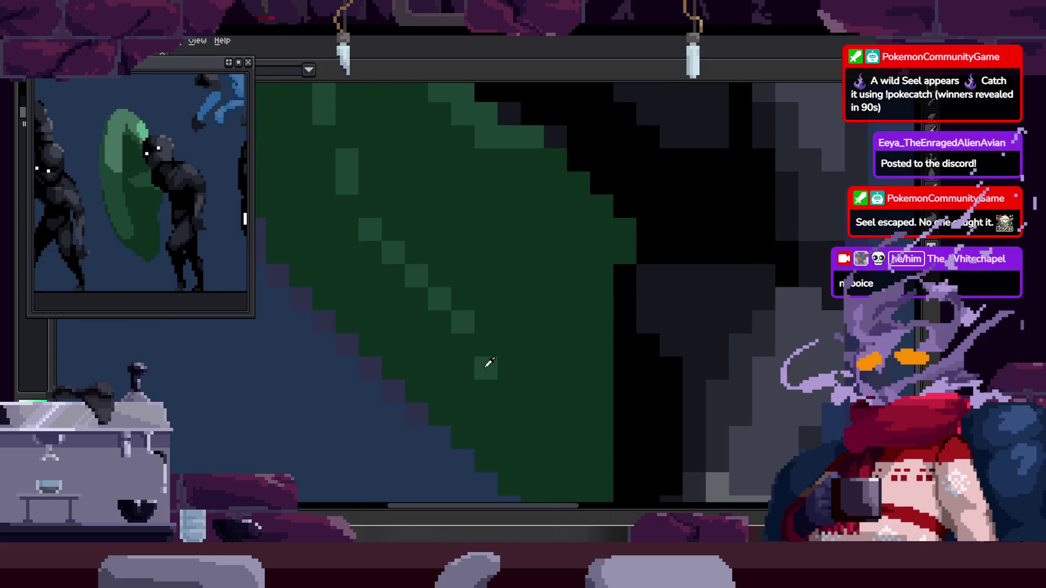
scroll(500, 360, down, 2)
scroll(511, 305, up, 1)
scroll(490, 335, up, 2)
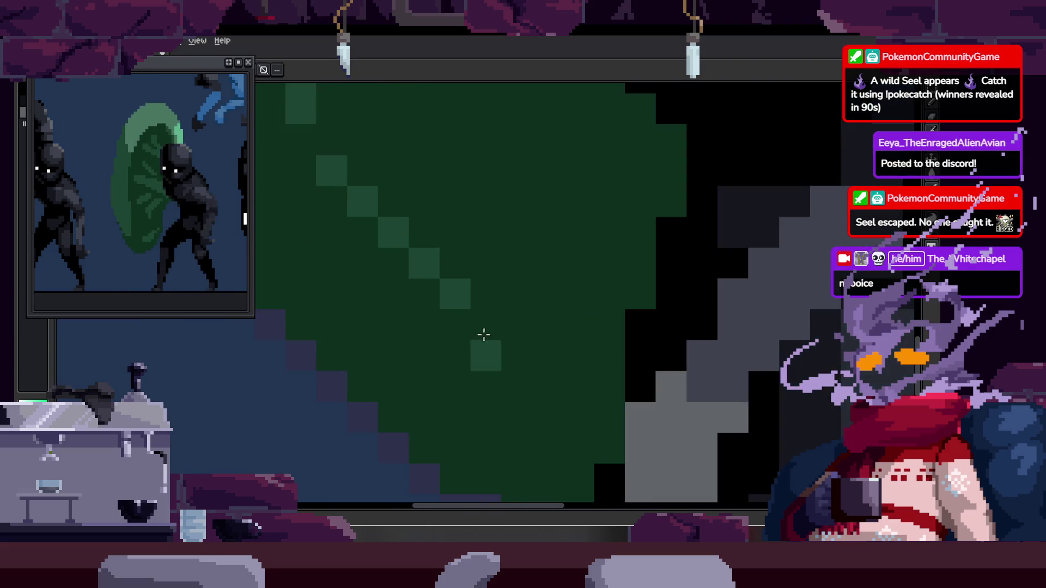
scroll(577, 314, down, 2)
scroll(515, 308, down, 1)
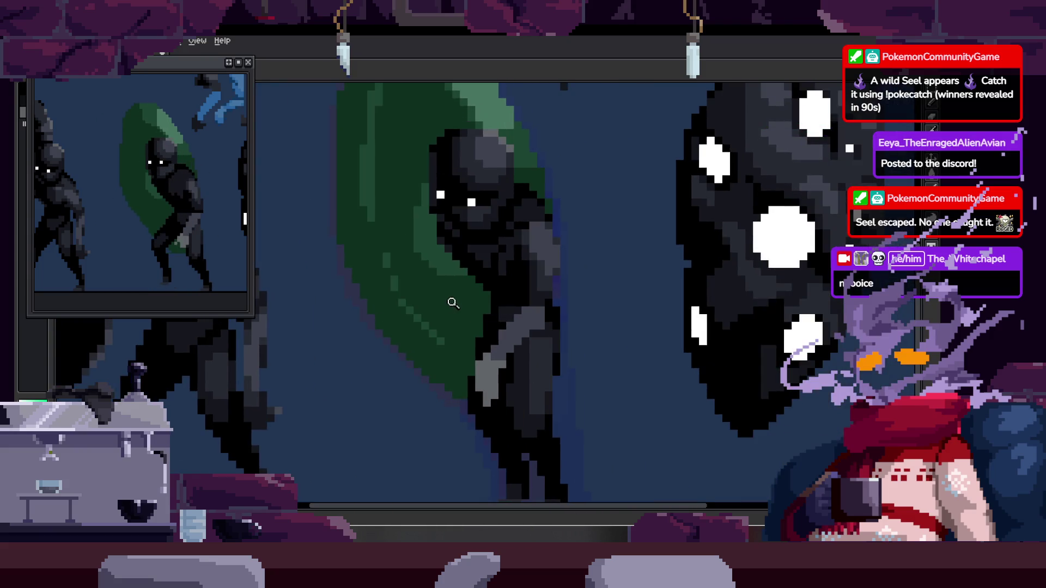
scroll(446, 282, up, 1)
key(b)
drag(392, 131, 416, 204)
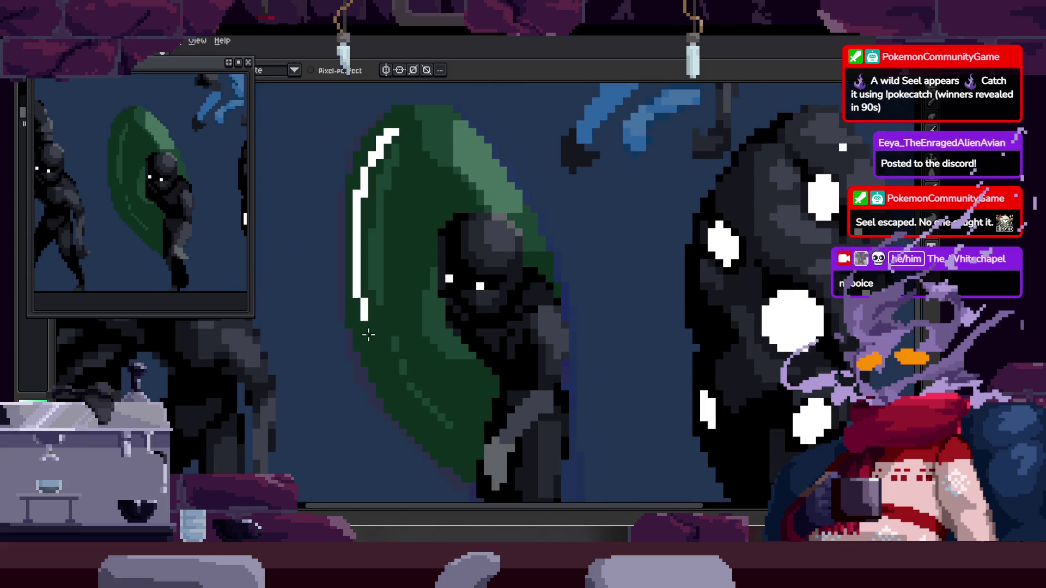
key(ctrl+d)
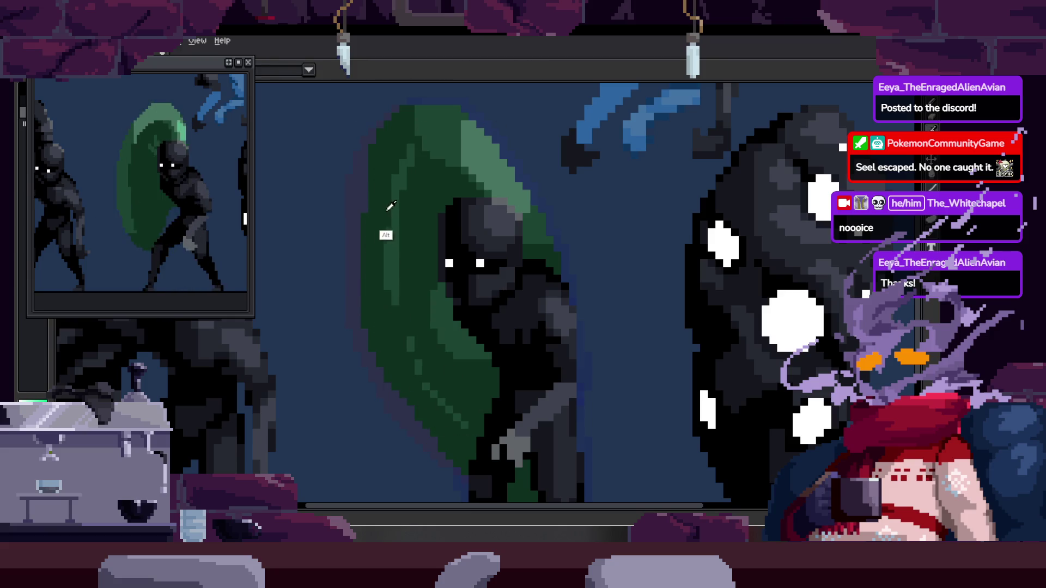
scroll(380, 181, up, 1)
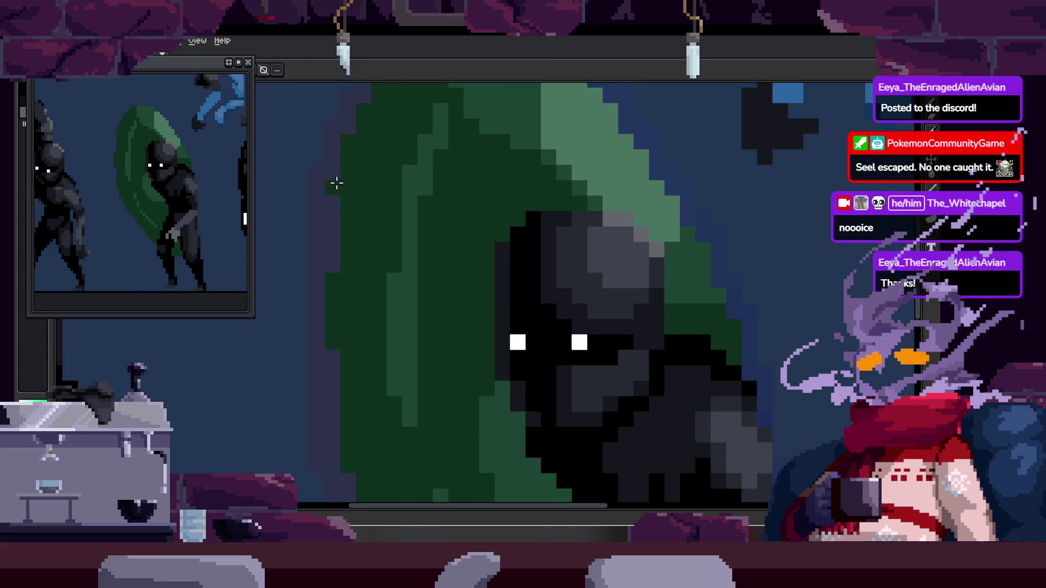
scroll(397, 221, up, 1)
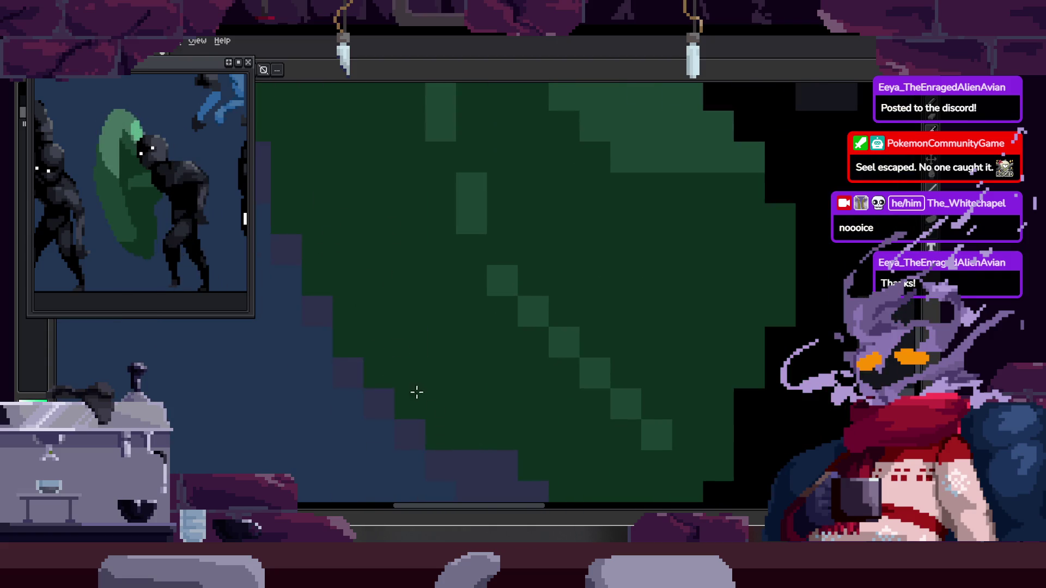
scroll(407, 371, down, 3)
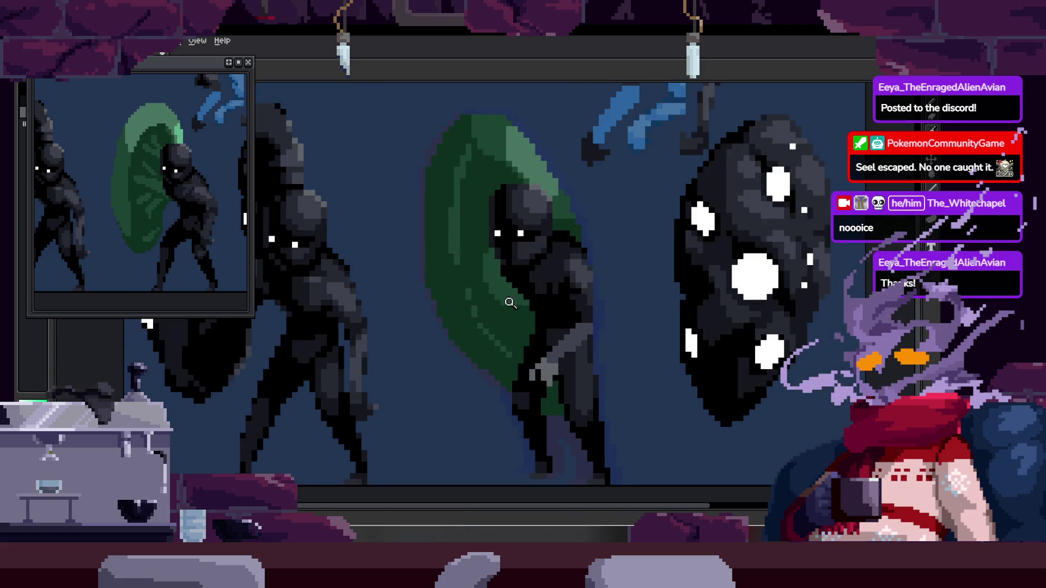
key(b)
mouse_move(473, 144)
mouse_down()
mouse_move(509, 376)
mouse_move(483, 274)
mouse_move(461, 275)
mouse_up()
Repaint the shield's left-edge stripe in dark blue and tidy stray edge pixels back to green.
drag(455, 152, 472, 162)
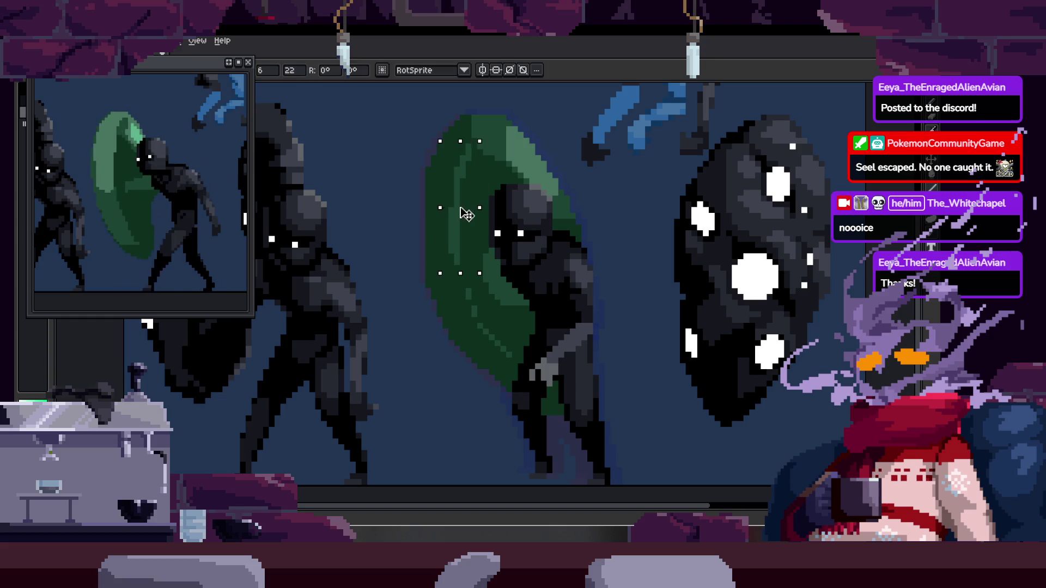
key(z)
click(477, 161)
key(b)
drag(466, 170, 455, 313)
drag(449, 373, 415, 196)
drag(401, 269, 486, 385)
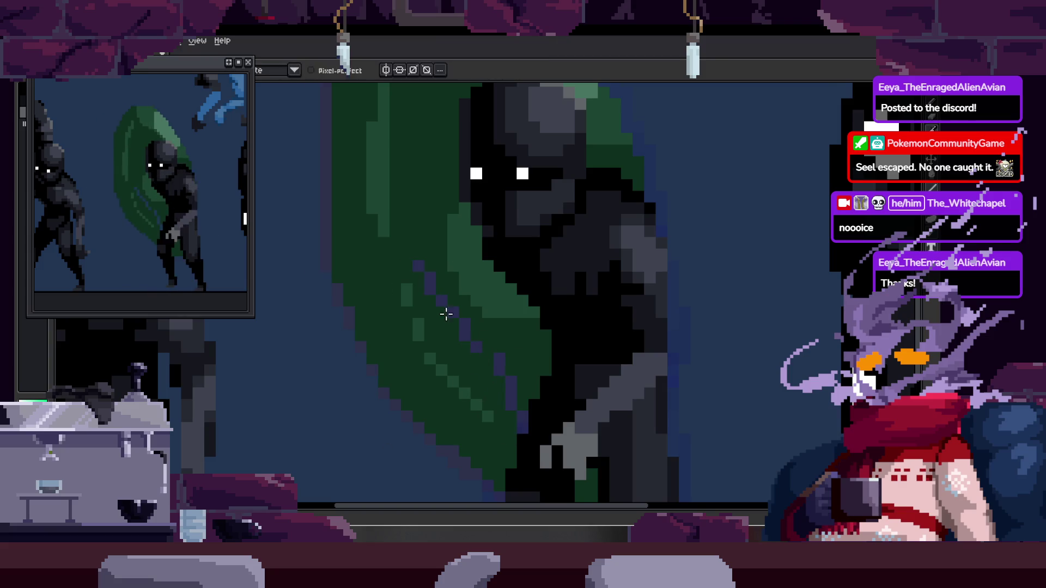
drag(448, 304, 525, 440)
scroll(523, 319, down, 1)
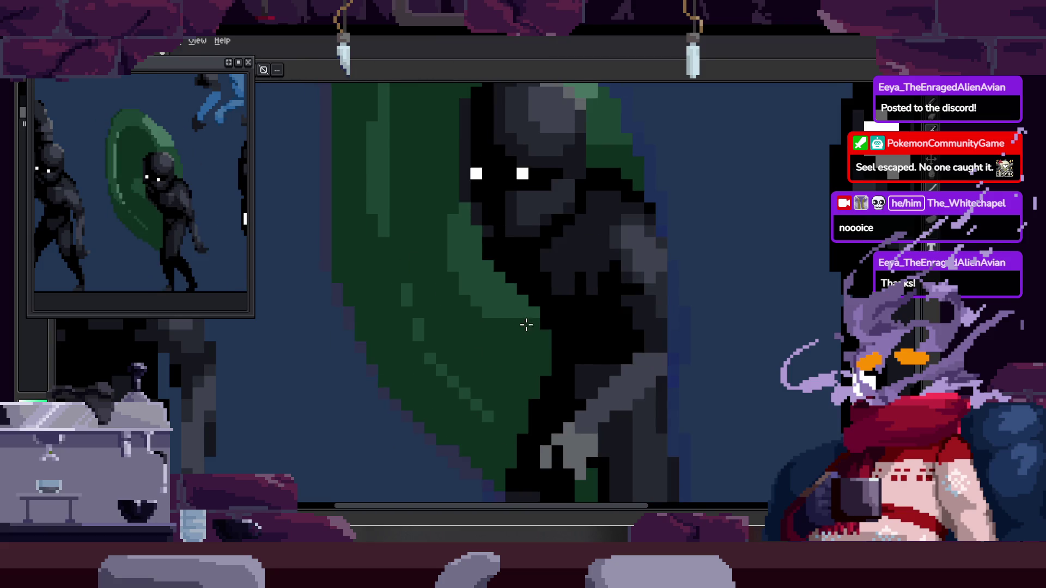
scroll(531, 327, down, 2)
scroll(503, 286, down, 1)
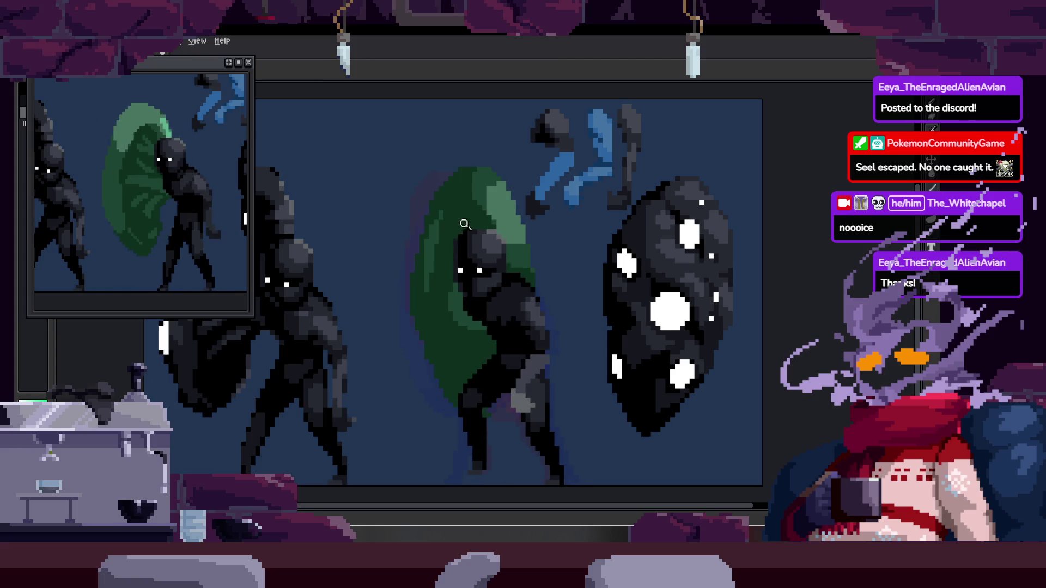
scroll(434, 241, up, 2)
Add a light-green highlight along the shield's left edge and save the file.
drag(416, 217, 416, 327)
mouse_move(427, 195)
mouse_down()
mouse_move(406, 279)
mouse_move(415, 229)
mouse_up()
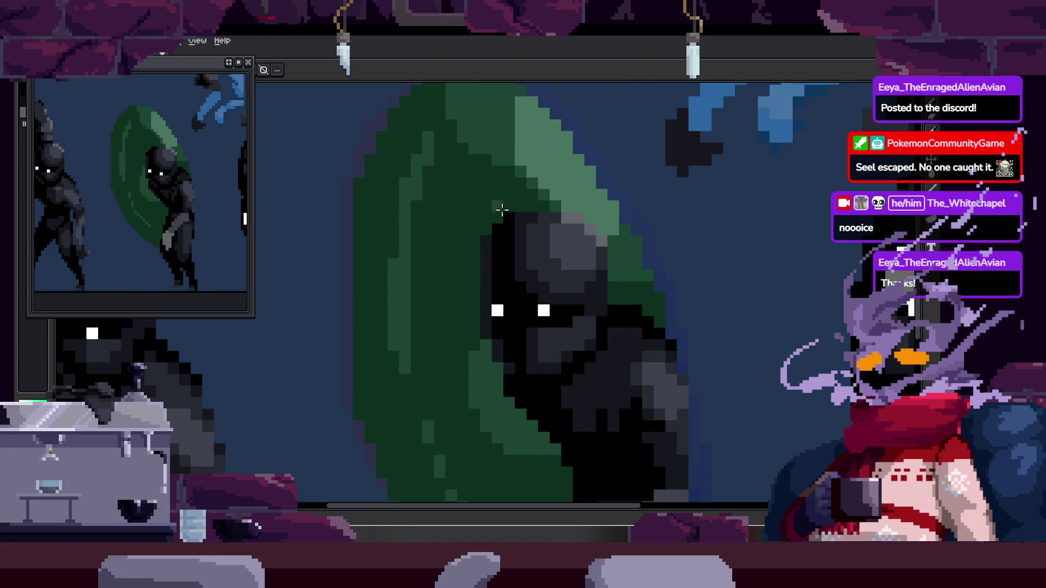
scroll(410, 196, down, 2)
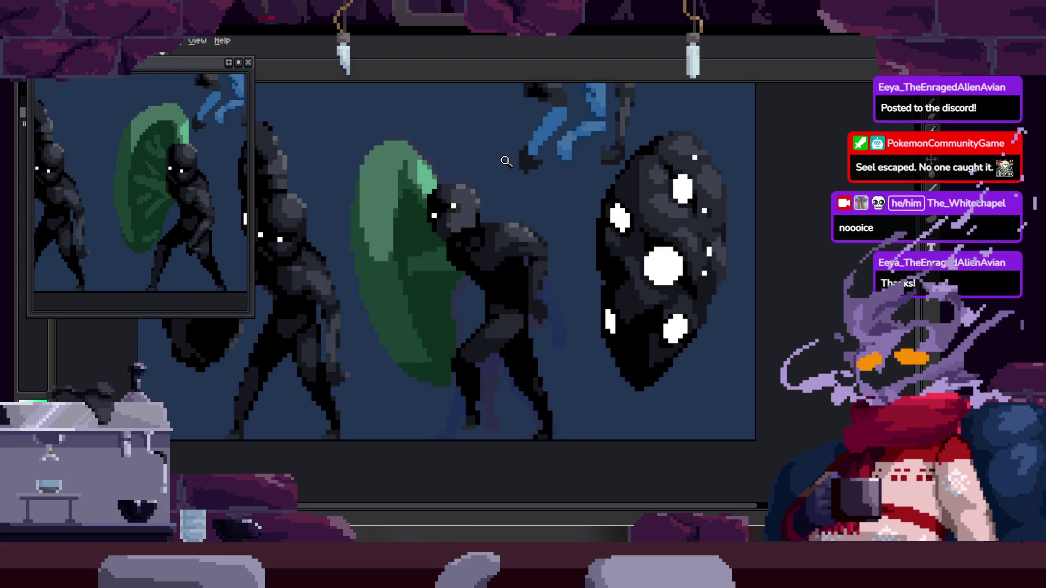
key(ctrl+s)
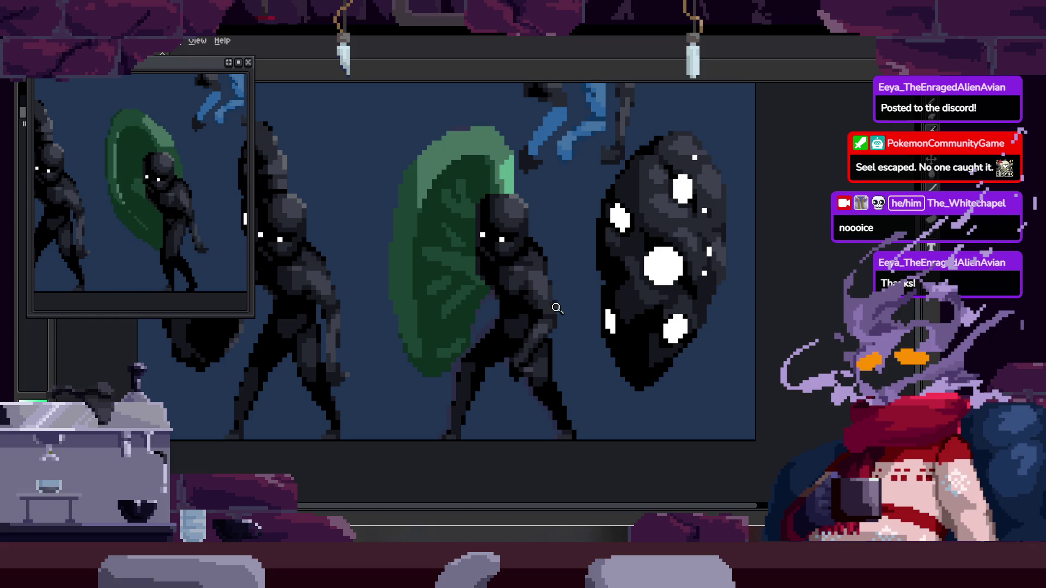
scroll(558, 308, up, 2)
scroll(556, 240, up, 1)
scroll(521, 264, down, 2)
key(Right)
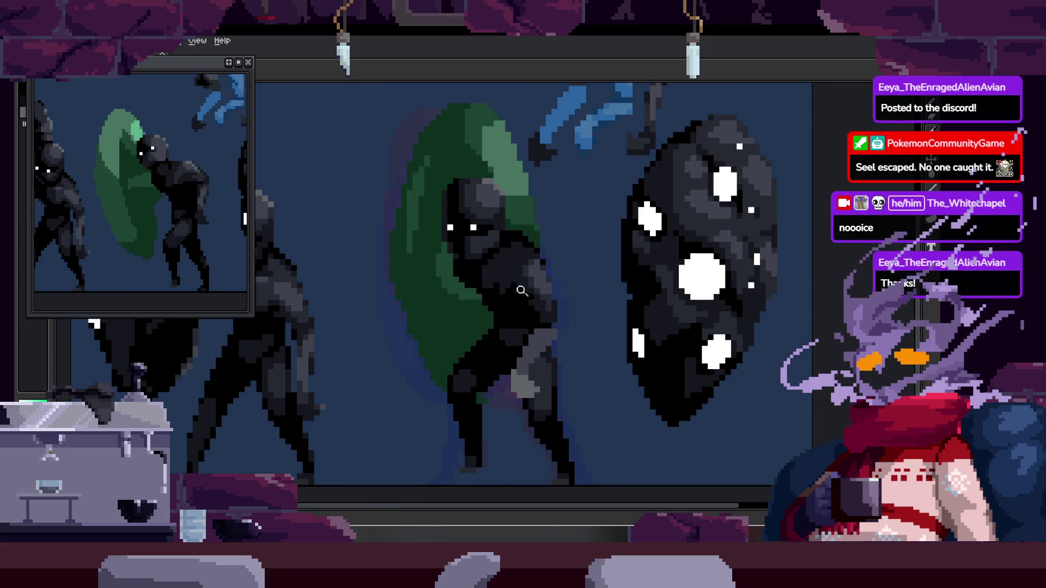
key(Right)
key(Right)
key(Left)
key(Left)
key(Left)
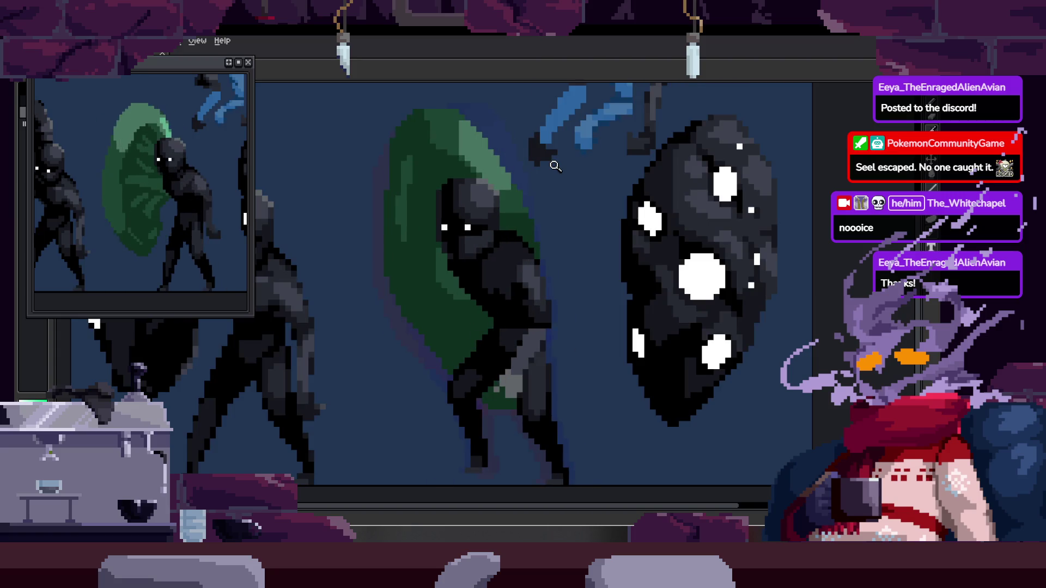
key(Right)
key(Right)
key(Right)
key(Right)
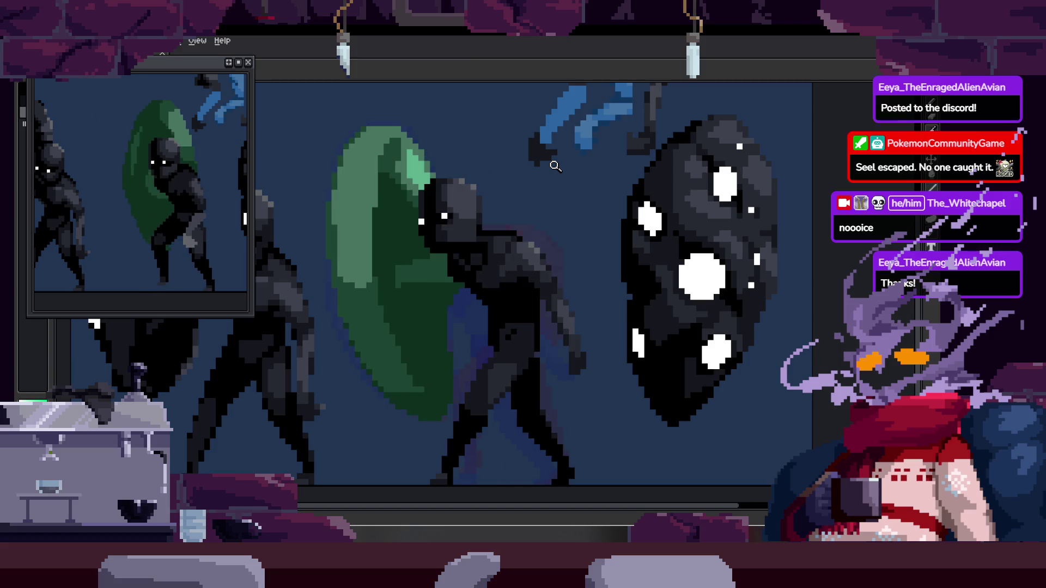
key(Right)
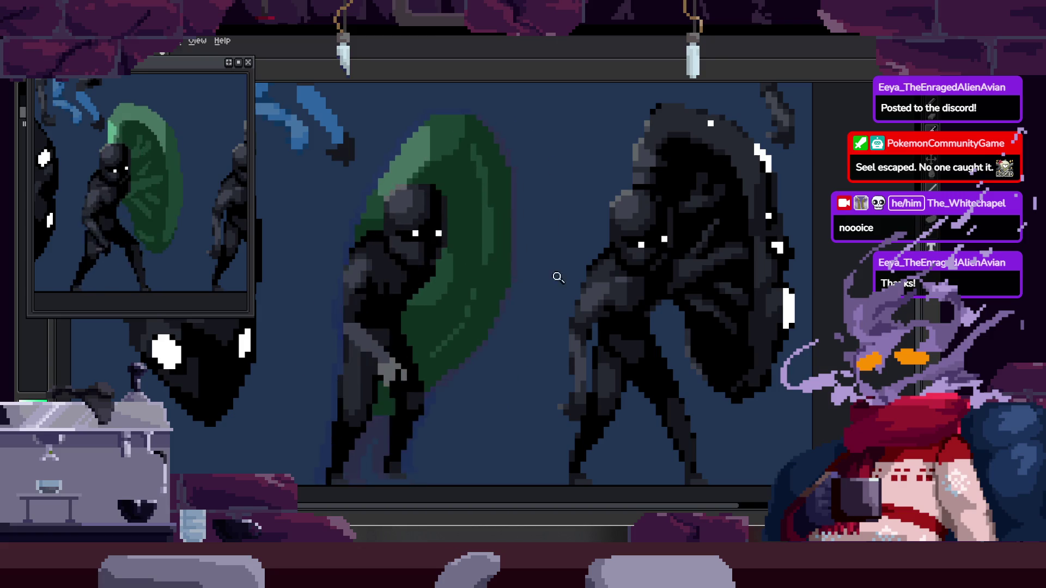
scroll(575, 293, down, 5)
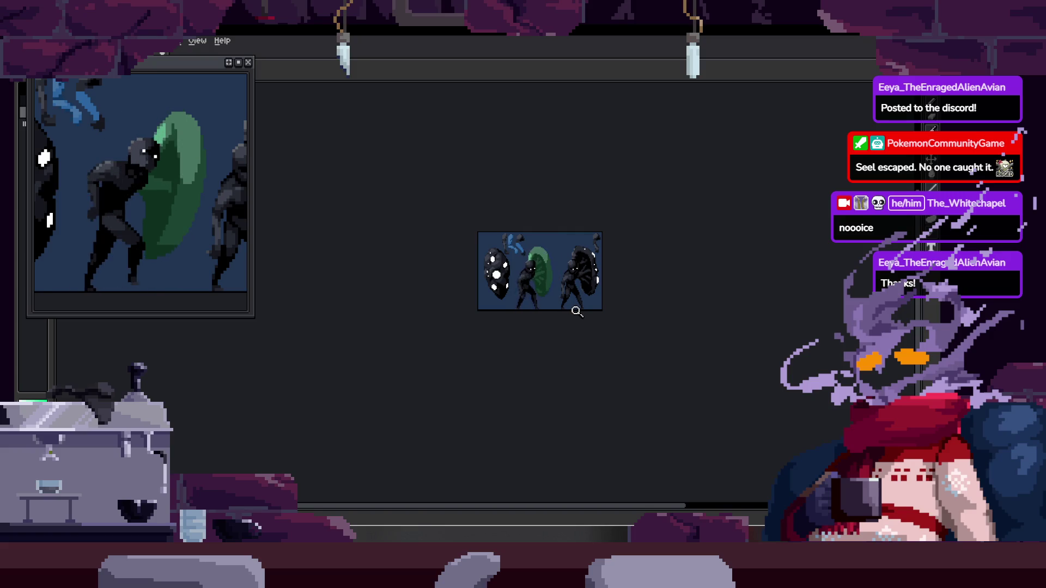
Move to frame 20 of the run, hide the timeline and clear the layer selection over the figure's head.
key(Tab)
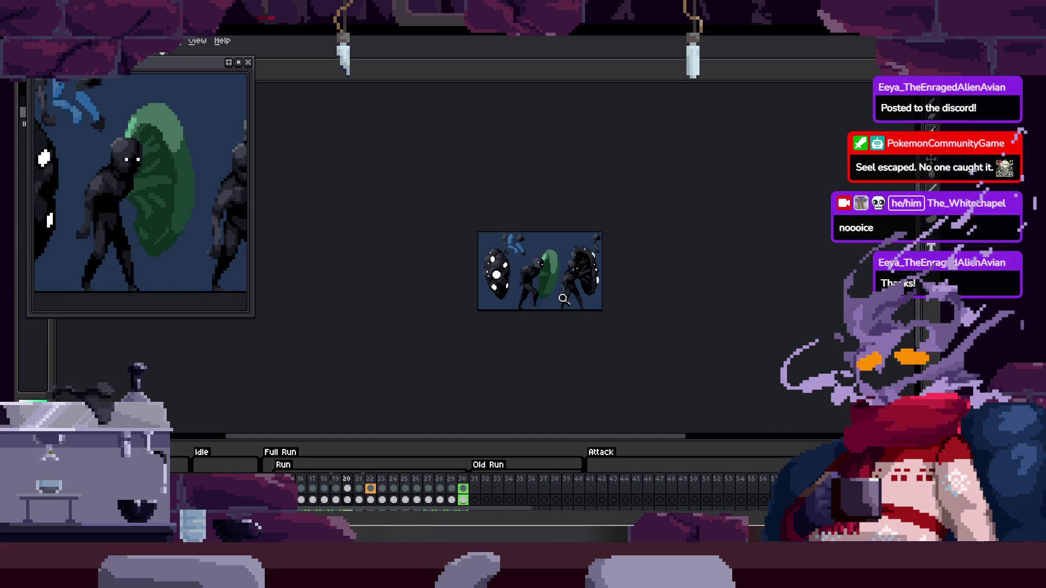
key(Right)
key(Right)
scroll(564, 259, up, 4)
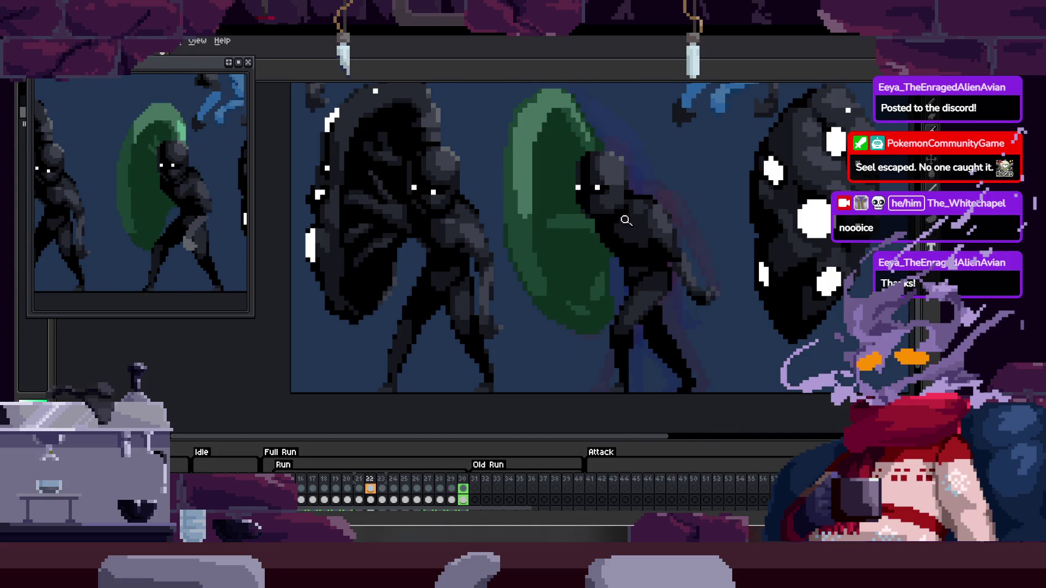
key(Tab)
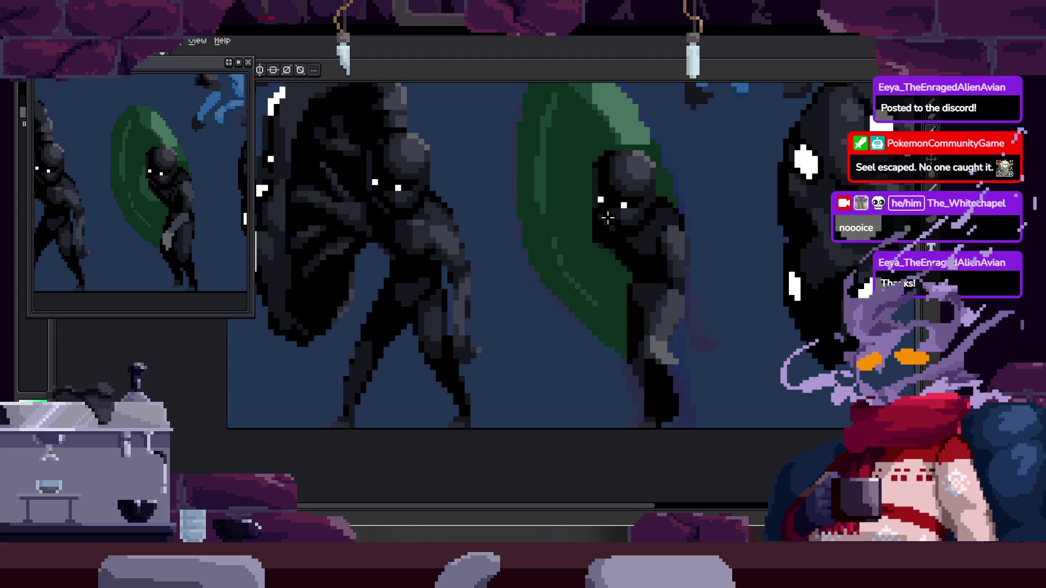
scroll(621, 219, up, 1)
ctrl+click(619, 221)
scroll(605, 229, up, 2)
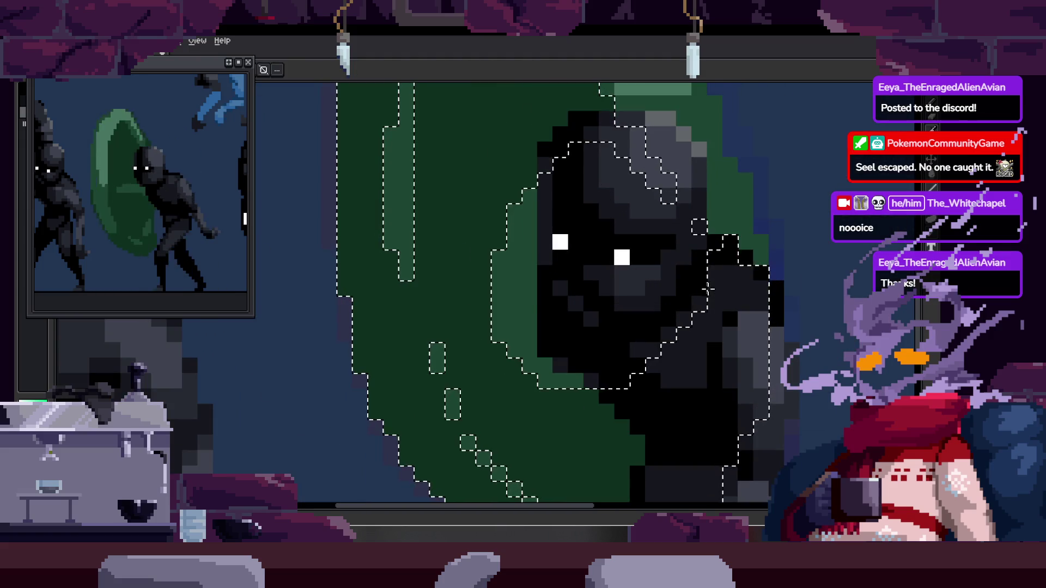
key(ctrl+d)
drag(577, 299, 518, 304)
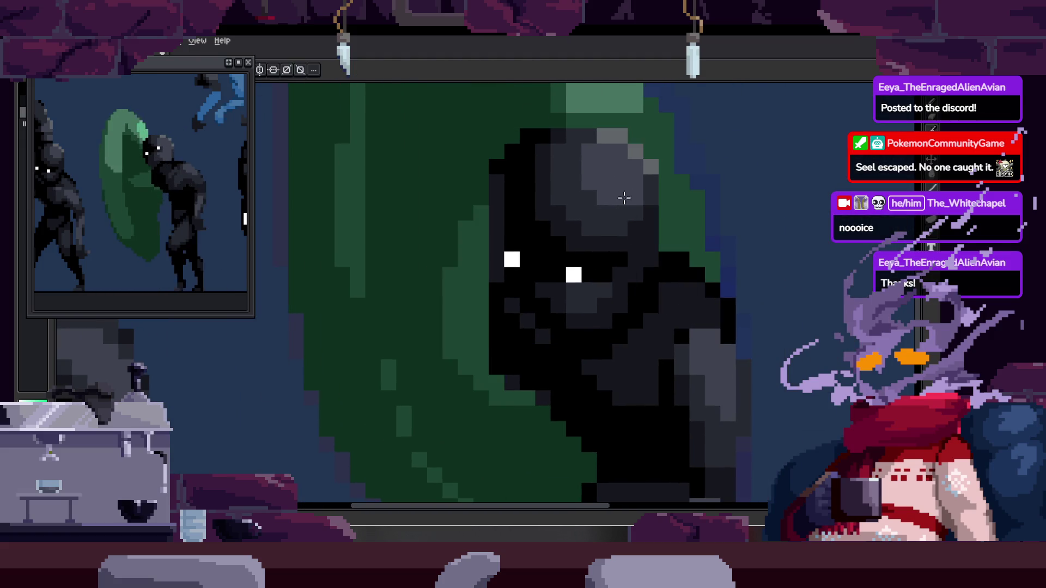
Probe a same-coloured shield region with the Magic Wand, deselect, and step through neighbouring frames and back.
key(m)
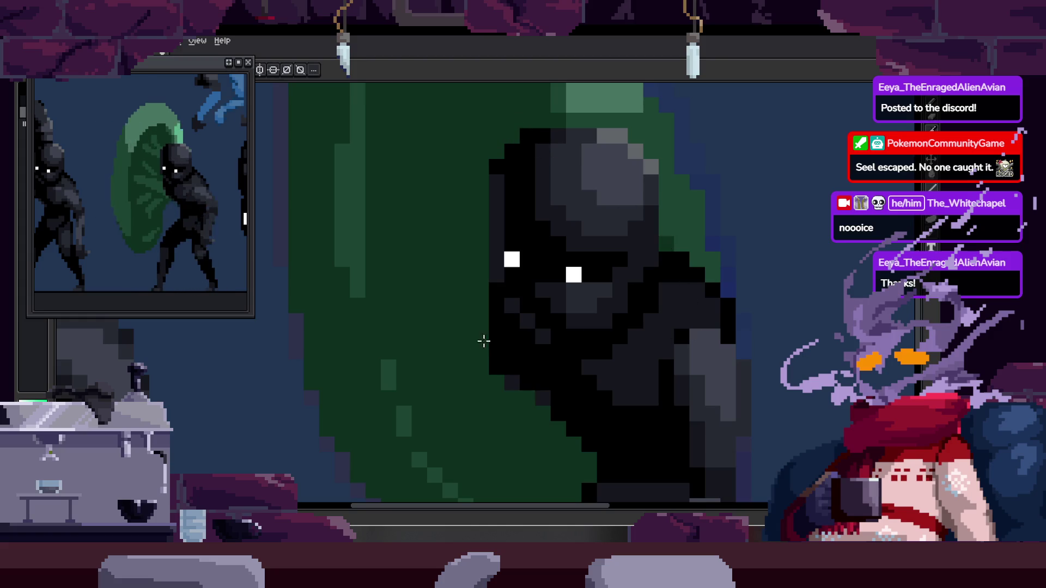
key(w)
scroll(480, 357, down, 1)
click(540, 313)
key(ctrl+d)
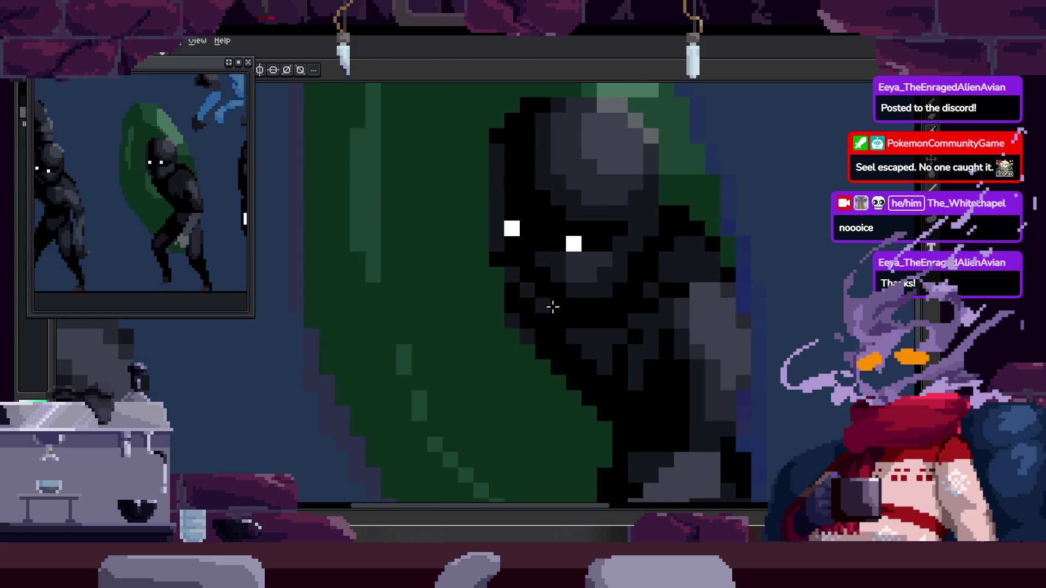
scroll(560, 326, down, 1)
key(Right)
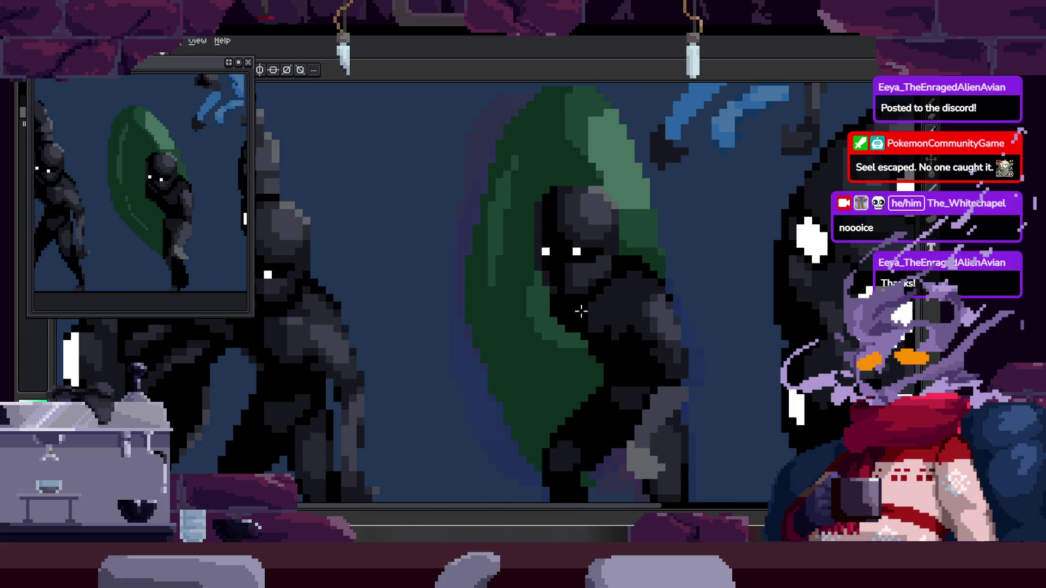
key(Right)
key(Right)
key(Right)
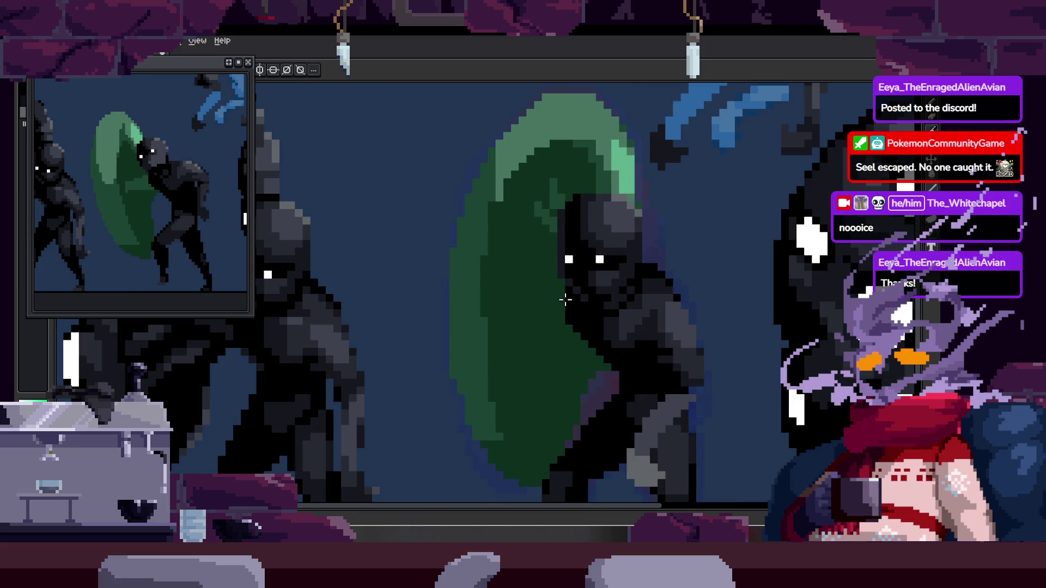
scroll(540, 298, up, 2)
key(Right)
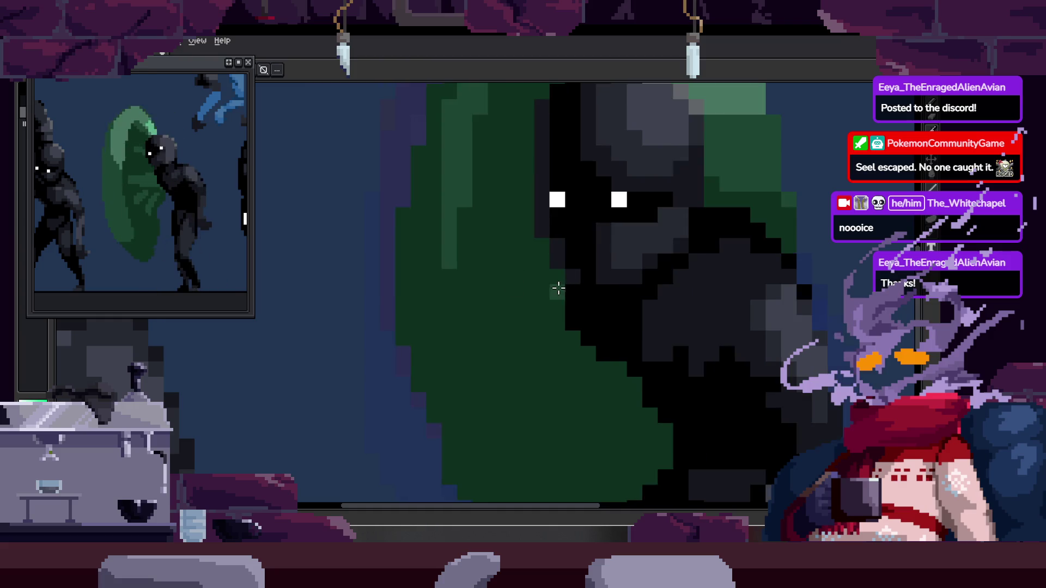
key(Right)
key(Right)
key(Left)
key(Left)
key(Left)
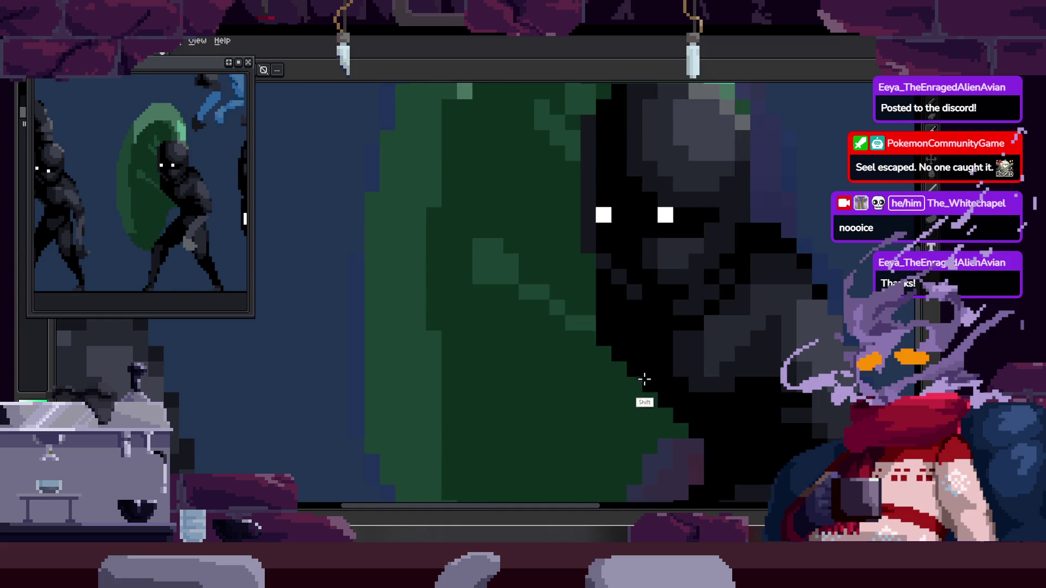
Paint a lighter green diagonal shading stroke on the shield behind the head.
drag(508, 285, 609, 359)
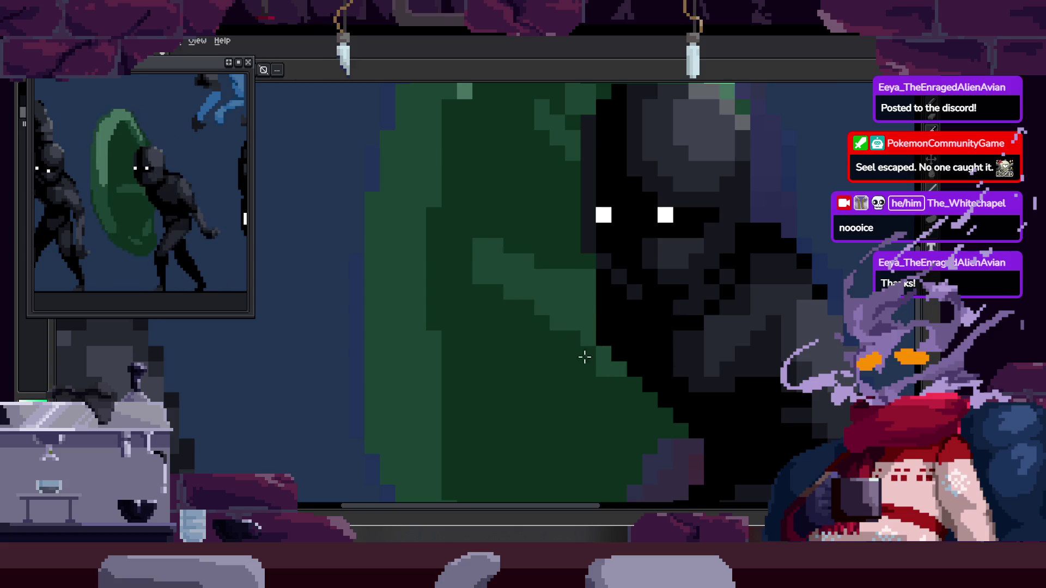
scroll(572, 319, down, 3)
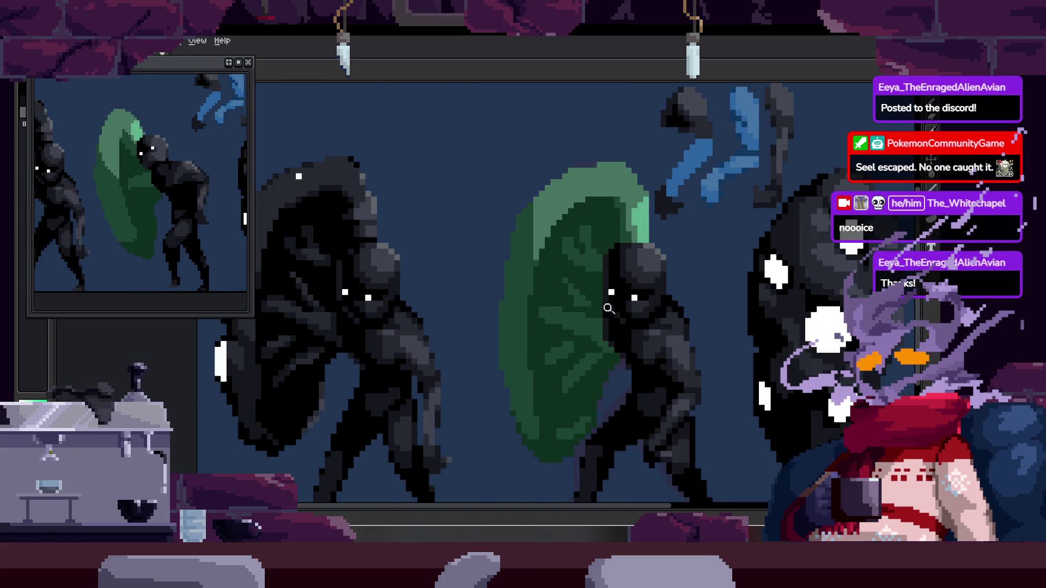
scroll(602, 315, up, 1)
scroll(603, 315, up, 1)
scroll(526, 292, up, 1)
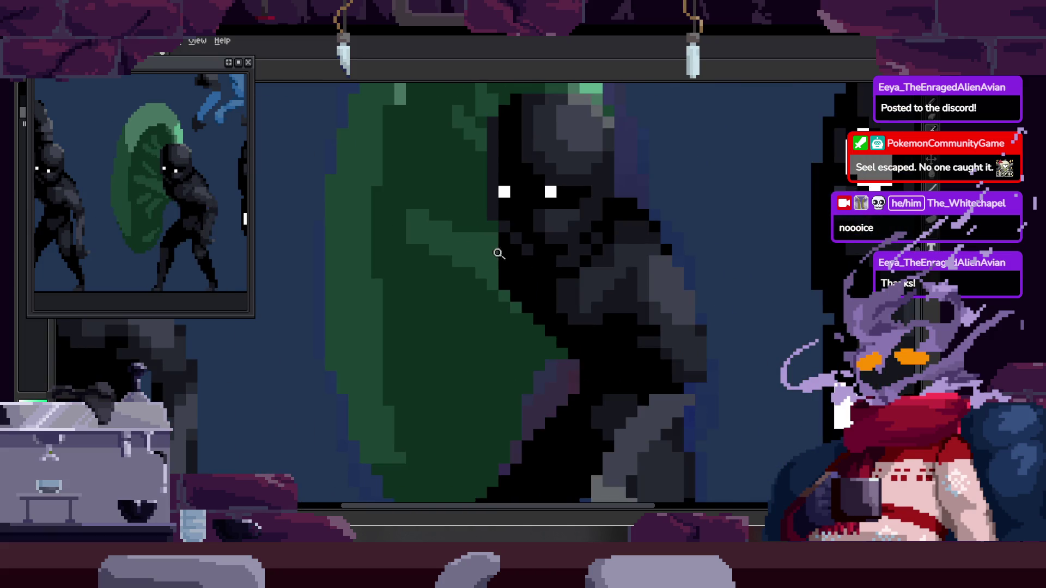
key(b)
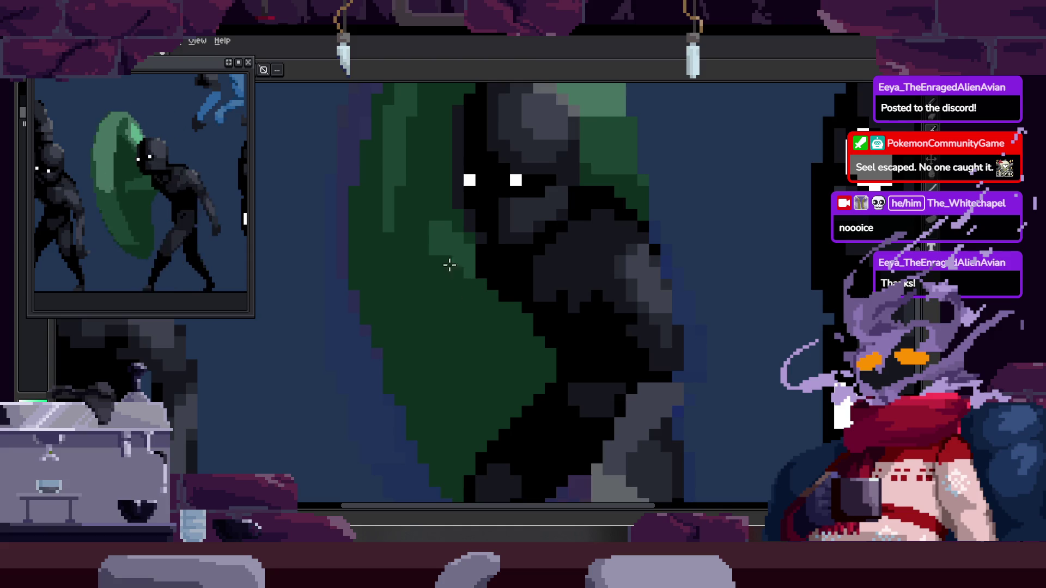
scroll(449, 270, down, 2)
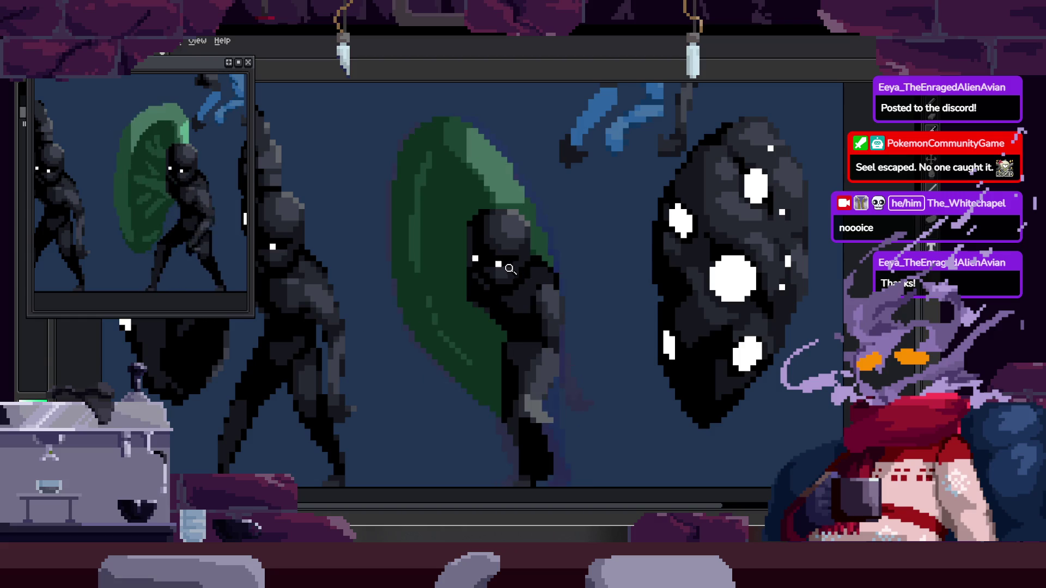
scroll(511, 266, up, 2)
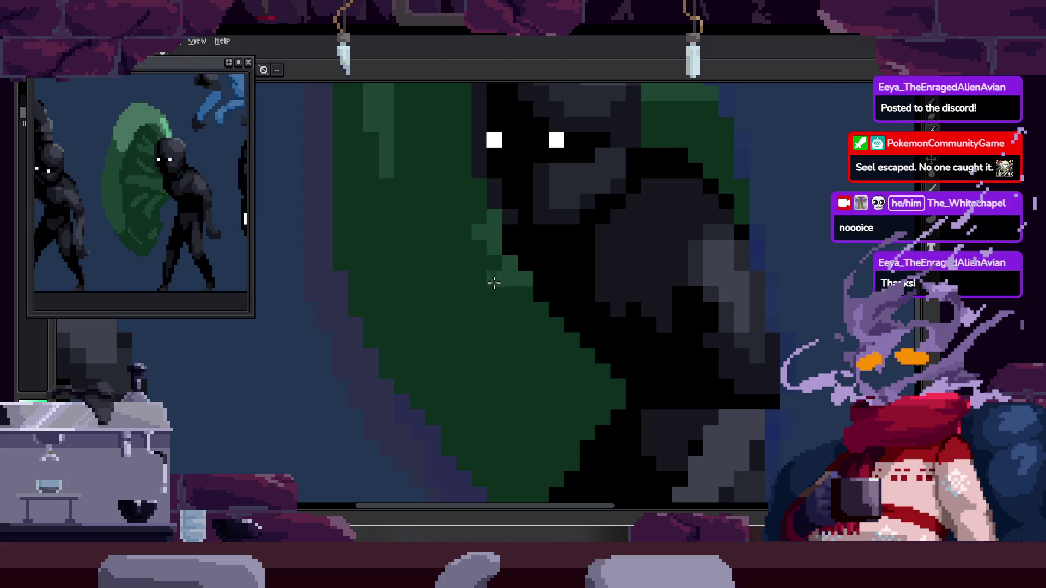
scroll(556, 271, down, 2)
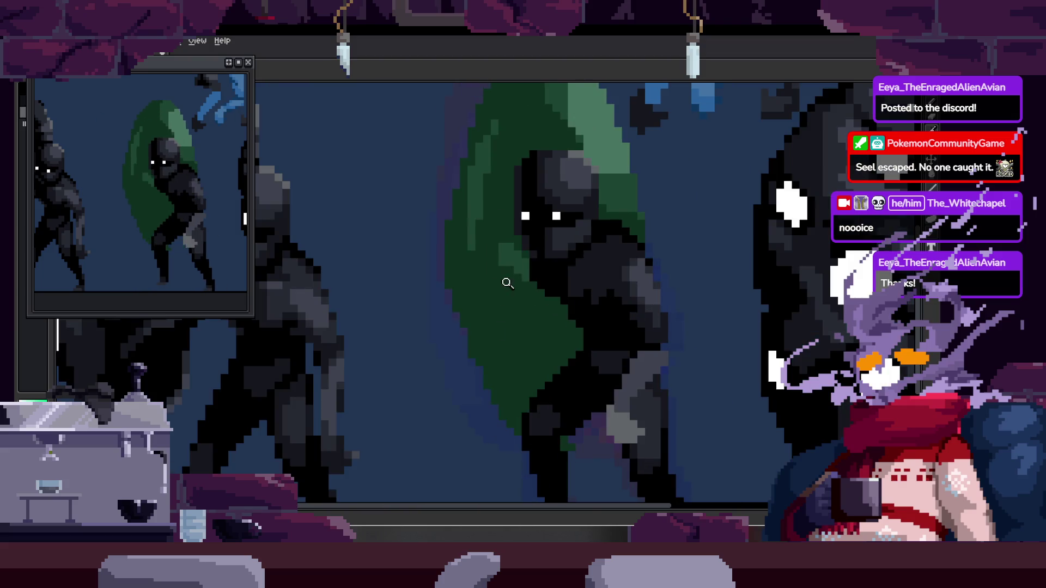
scroll(508, 282, up, 2)
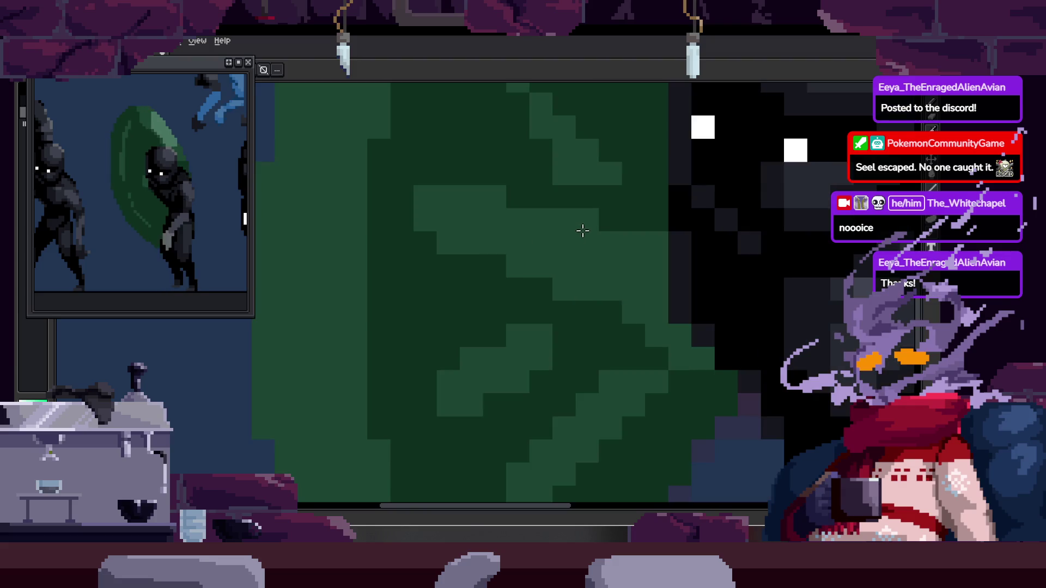
scroll(556, 239, down, 1)
scroll(497, 241, up, 1)
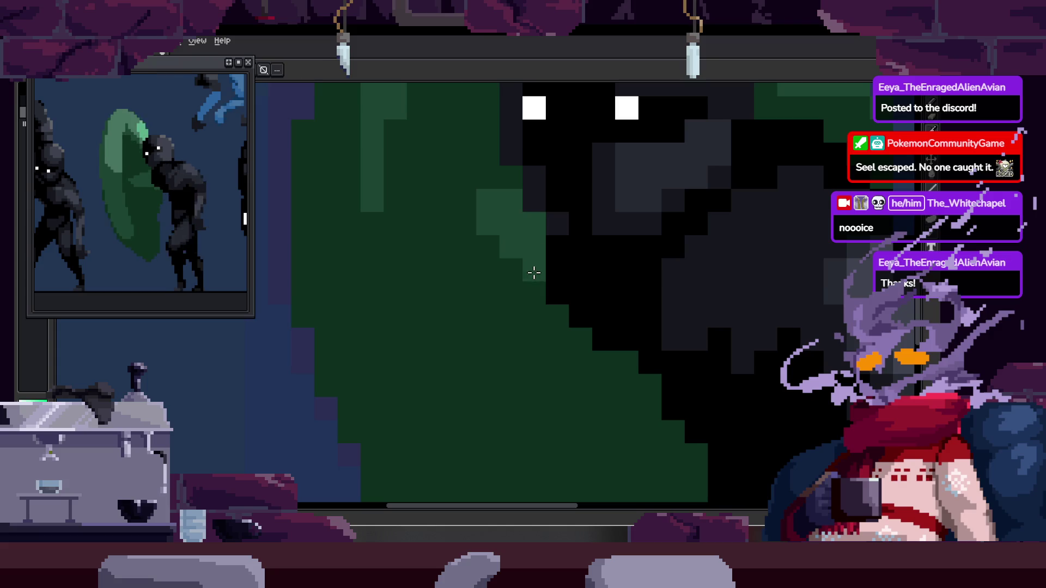
drag(604, 351, 503, 307)
scroll(556, 305, down, 3)
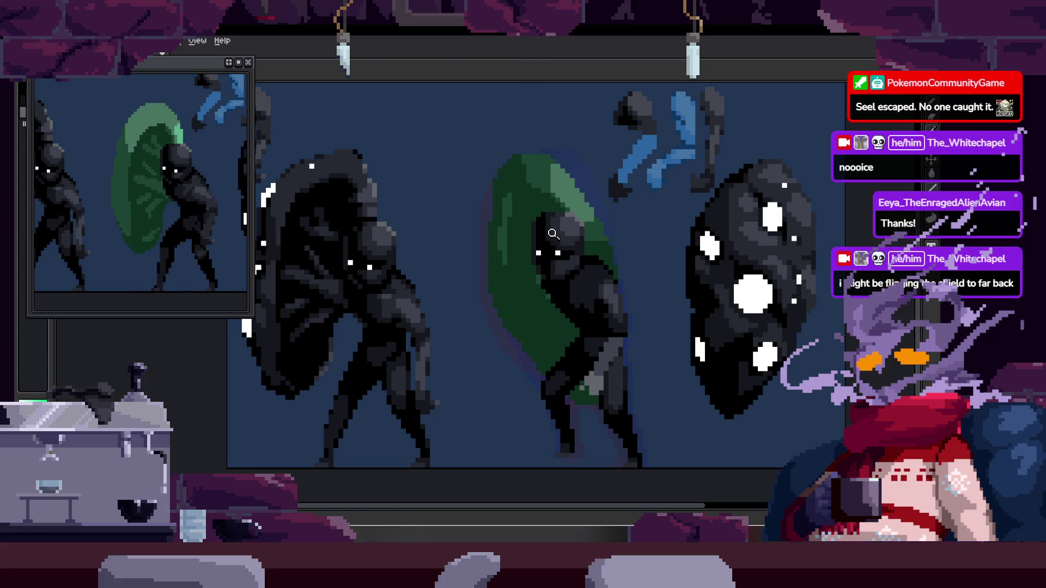
scroll(649, 282, down, 1)
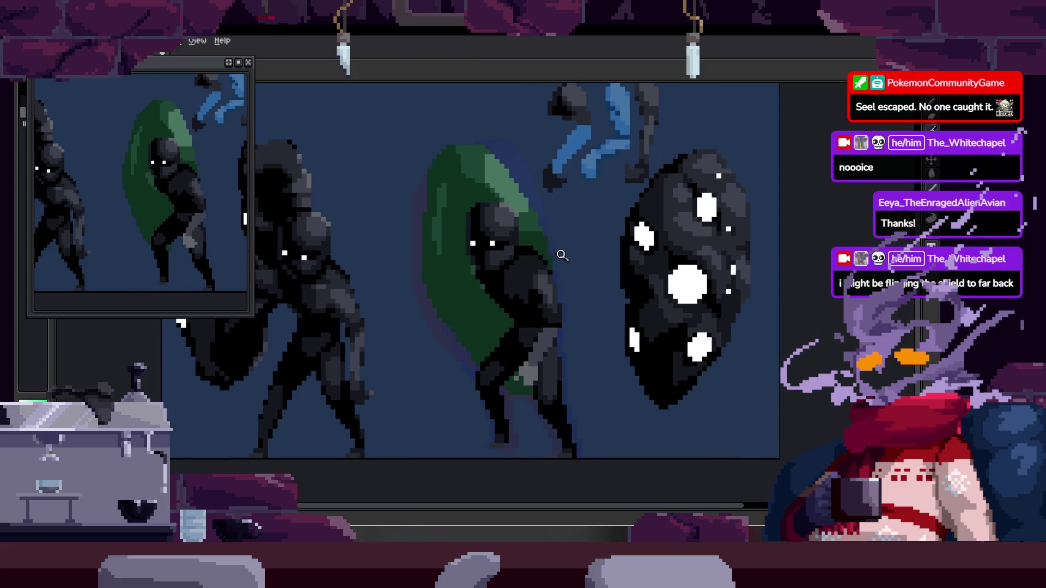
scroll(561, 253, up, 2)
Show the timeline, jump back to frame 19 and select frames 19 through 21.
right_click(527, 234)
scroll(528, 233, down, 2)
key(Tab)
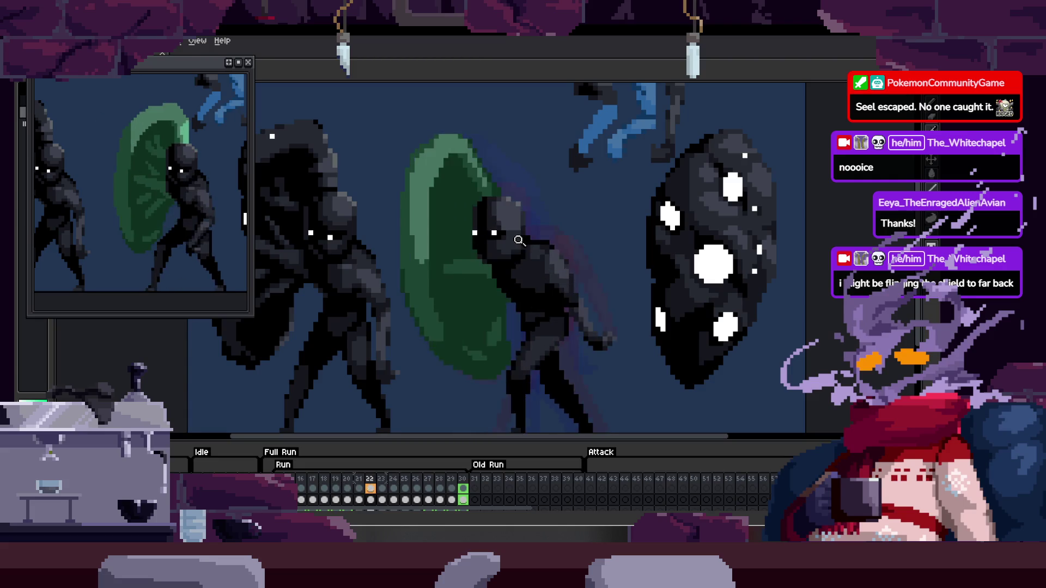
key(Left)
key(Left)
key(Left)
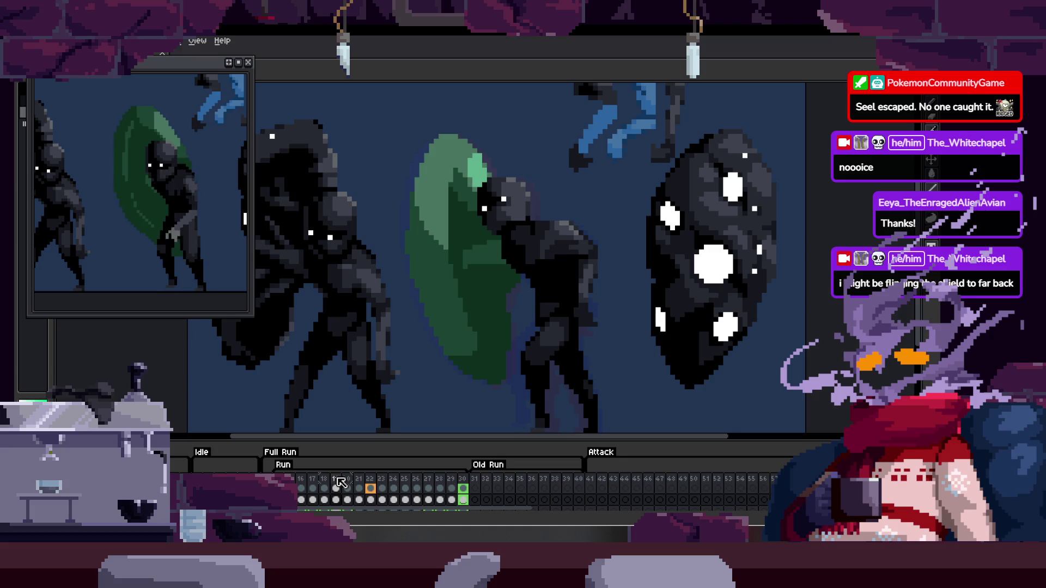
drag(341, 482, 405, 479)
scroll(523, 277, up, 1)
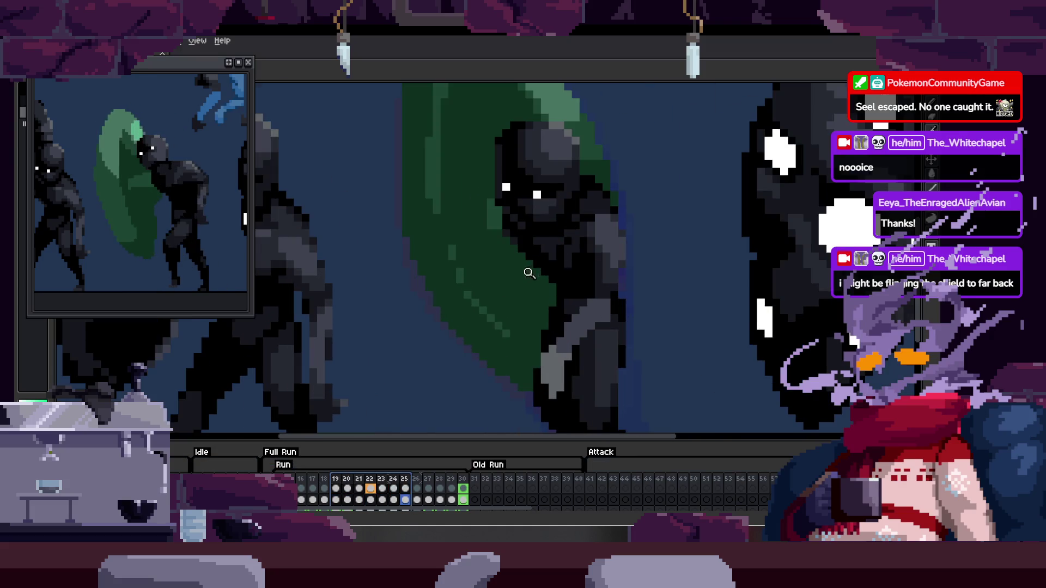
Hide the timeline to check the run over the figure and shell, then show it again.
key(Tab)
scroll(524, 282, down, 1)
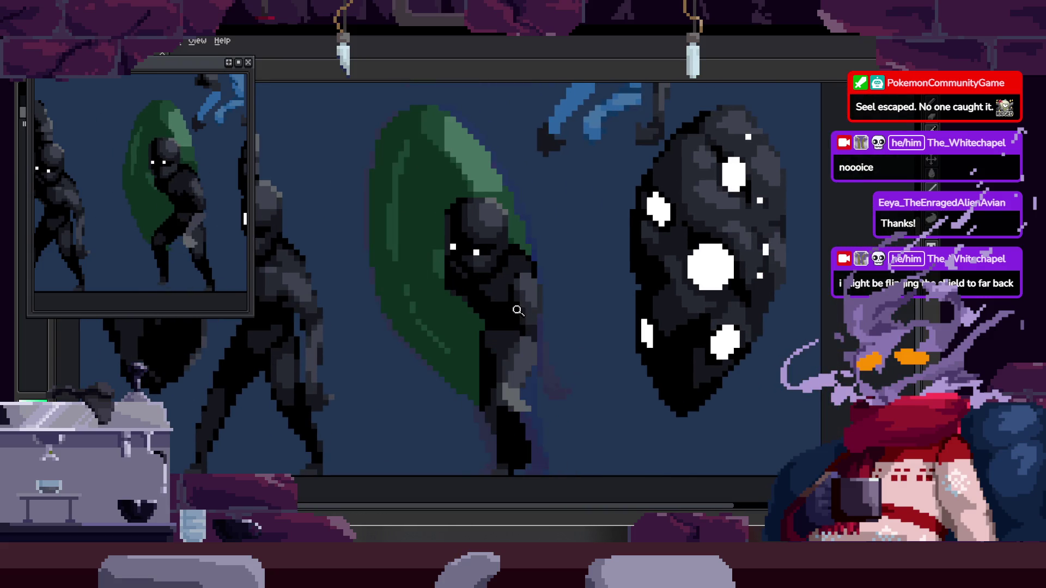
drag(377, 331, 455, 299)
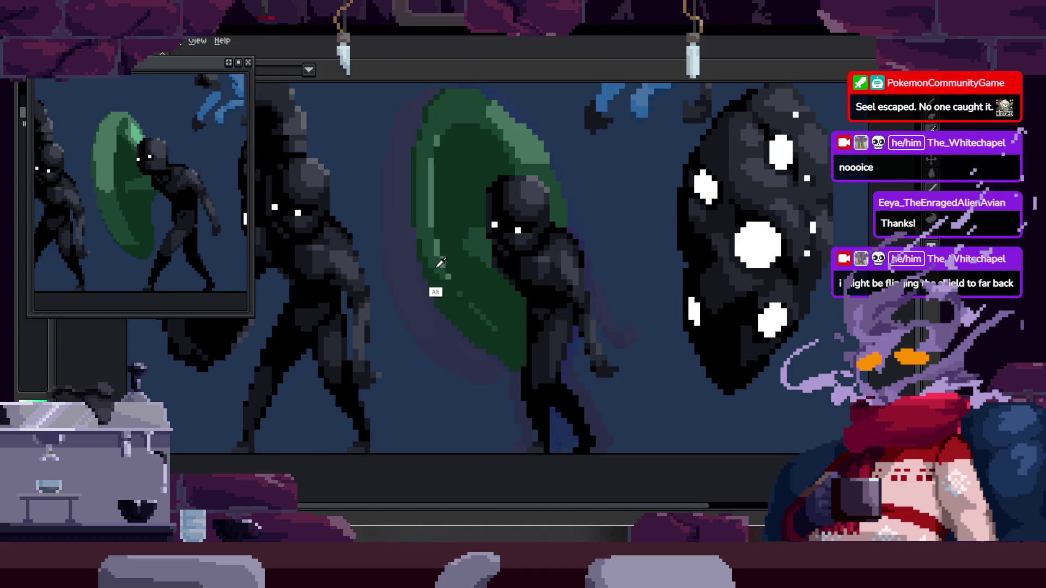
scroll(497, 262, up, 1)
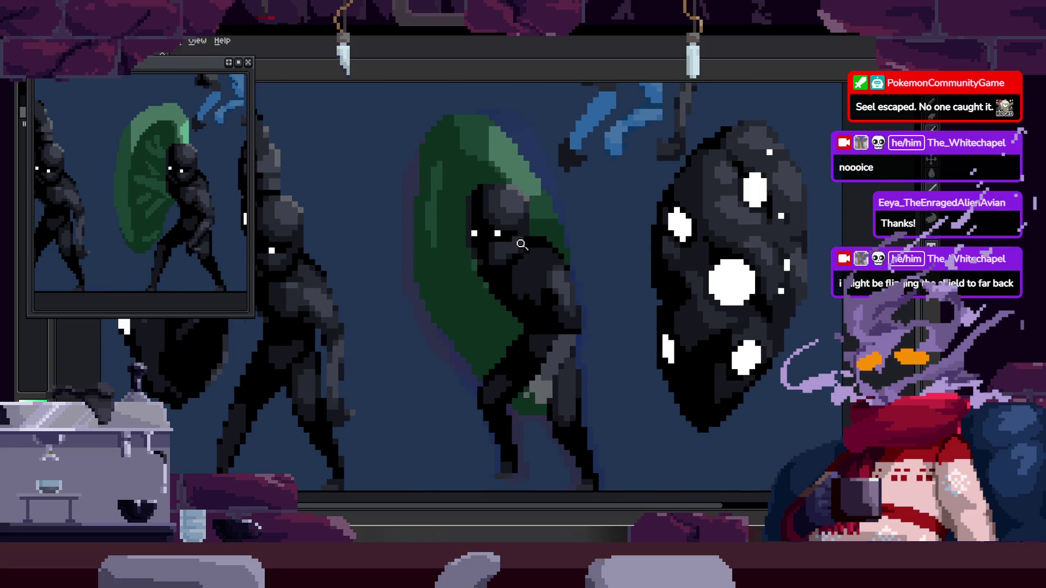
scroll(524, 249, up, 1)
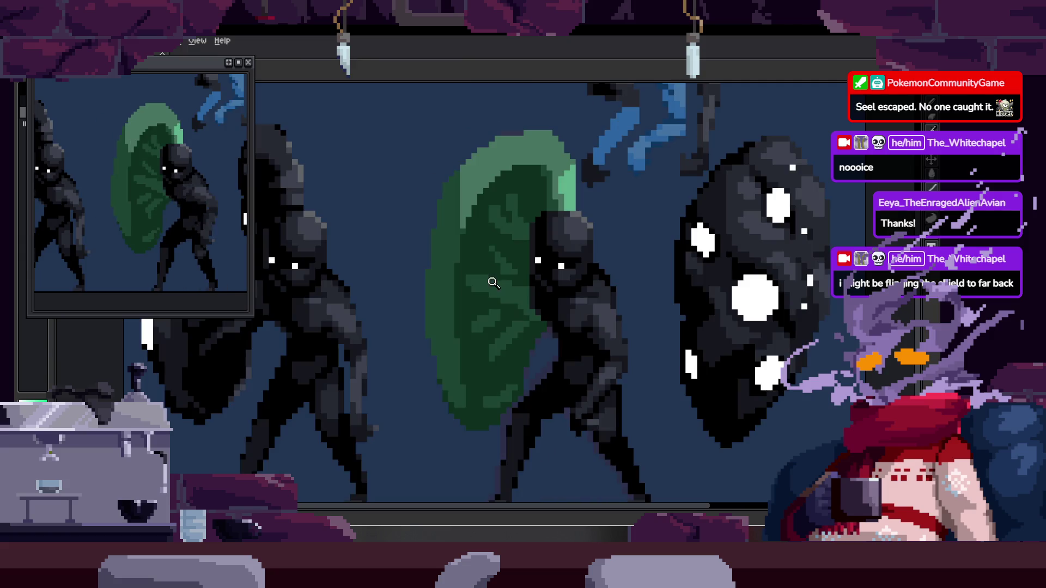
key(Tab)
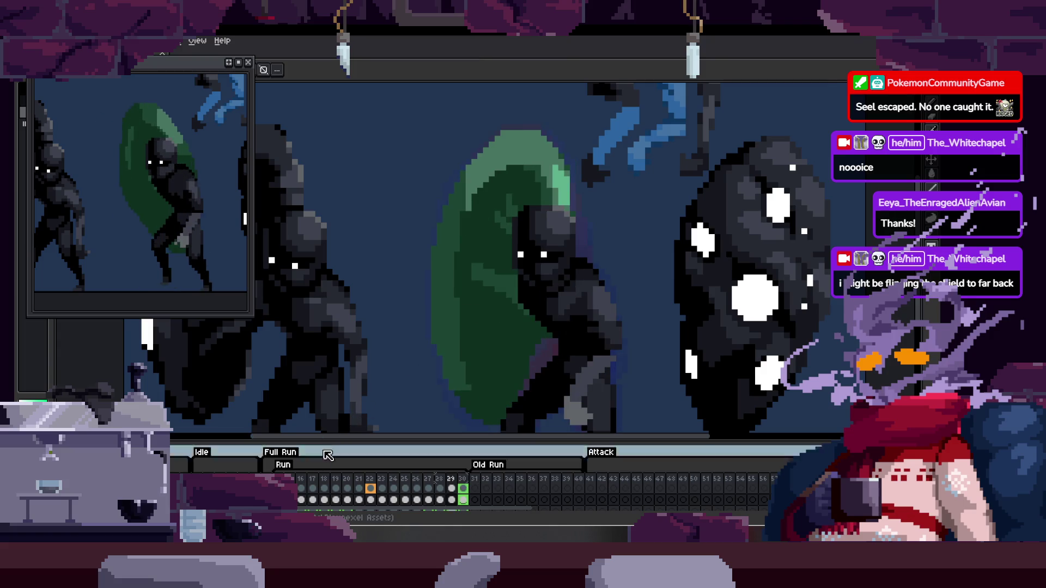
Toggle the timeline while inspecting, leave it hidden, and zoom in on the green shield.
key(Tab)
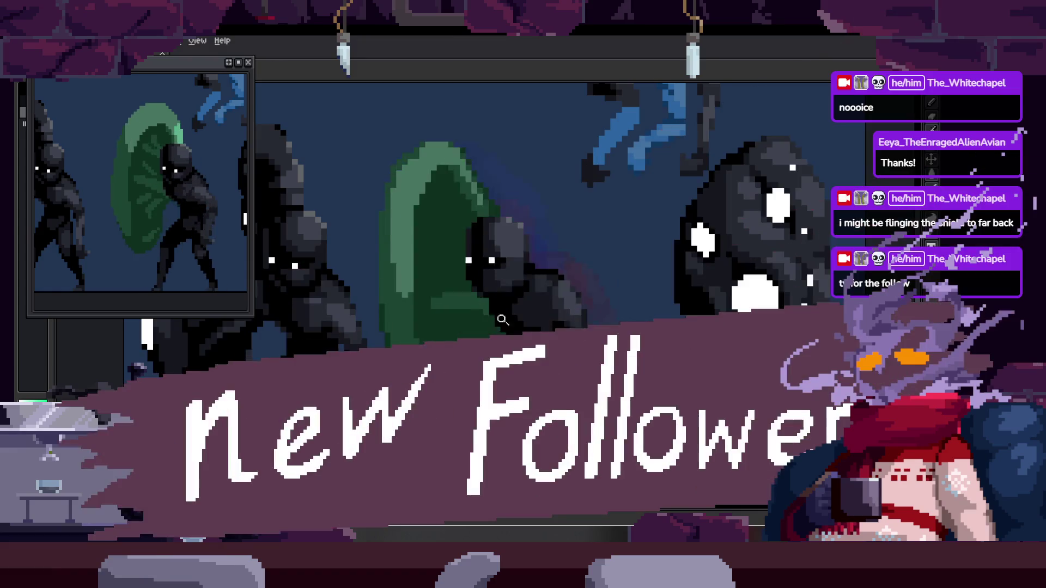
scroll(489, 297, up, 3)
scroll(503, 292, down, 1)
scroll(502, 292, down, 2)
key(Tab)
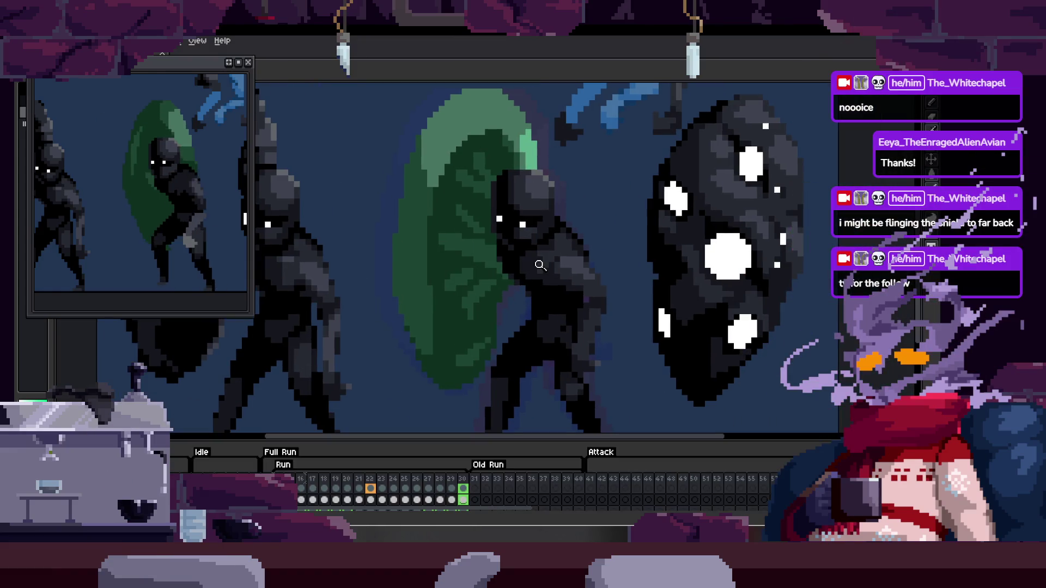
key(Tab)
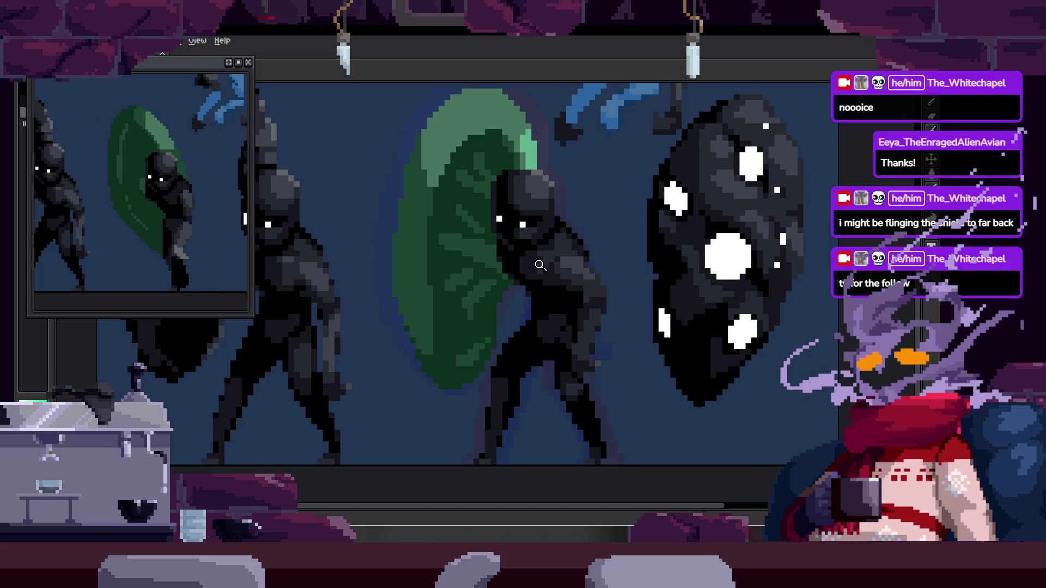
key(Tab)
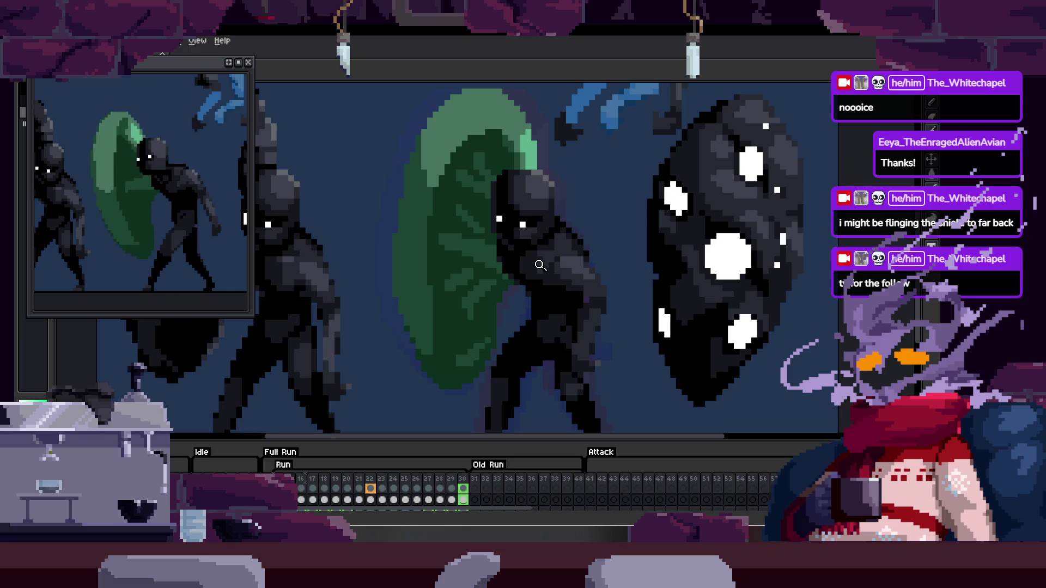
key(Tab)
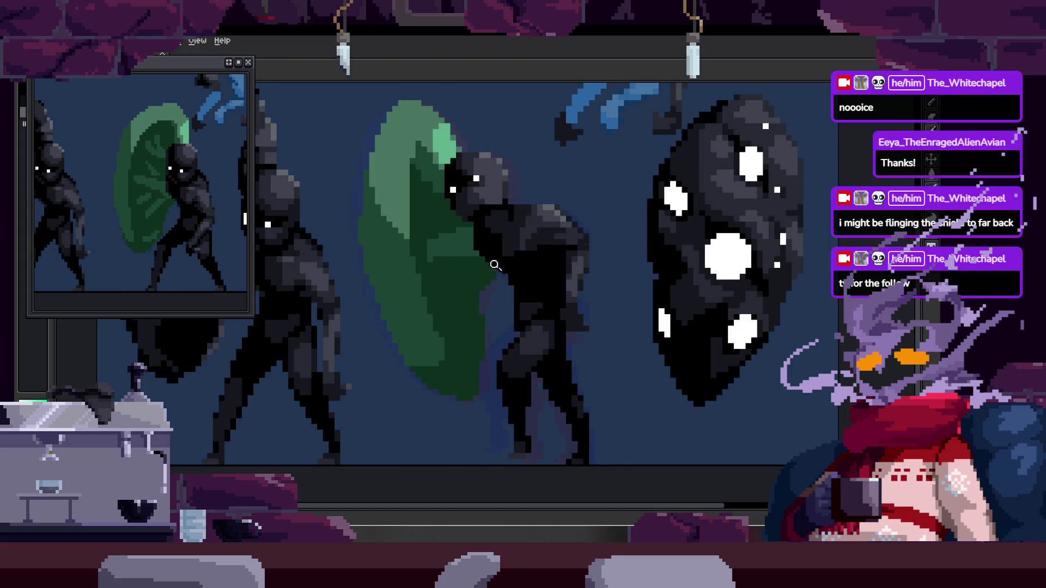
click(415, 286)
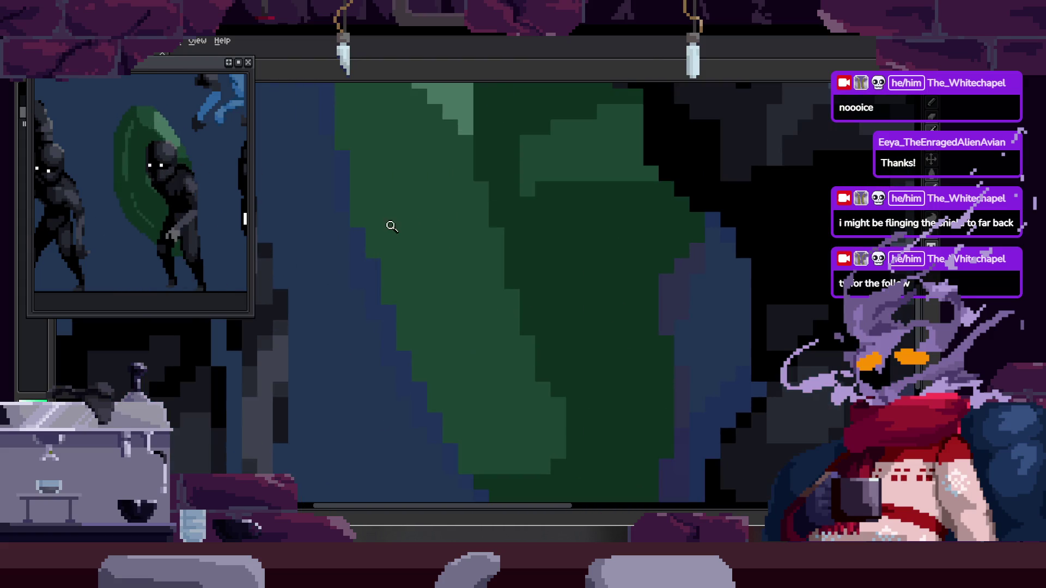
Paint a dark-blue stroke down the shield's left edge, lasso the shield, deselect and return to the Pencil.
mouse_move(369, 237)
mouse_down()
mouse_move(434, 437)
mouse_move(469, 468)
mouse_move(410, 360)
mouse_up()
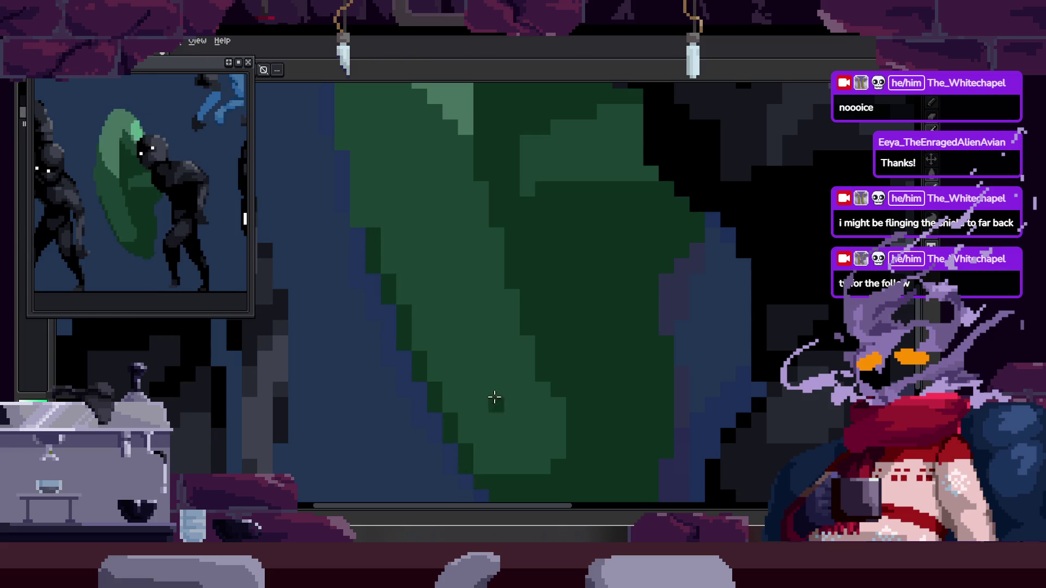
scroll(490, 404, down, 3)
scroll(479, 367, up, 3)
scroll(461, 309, down, 3)
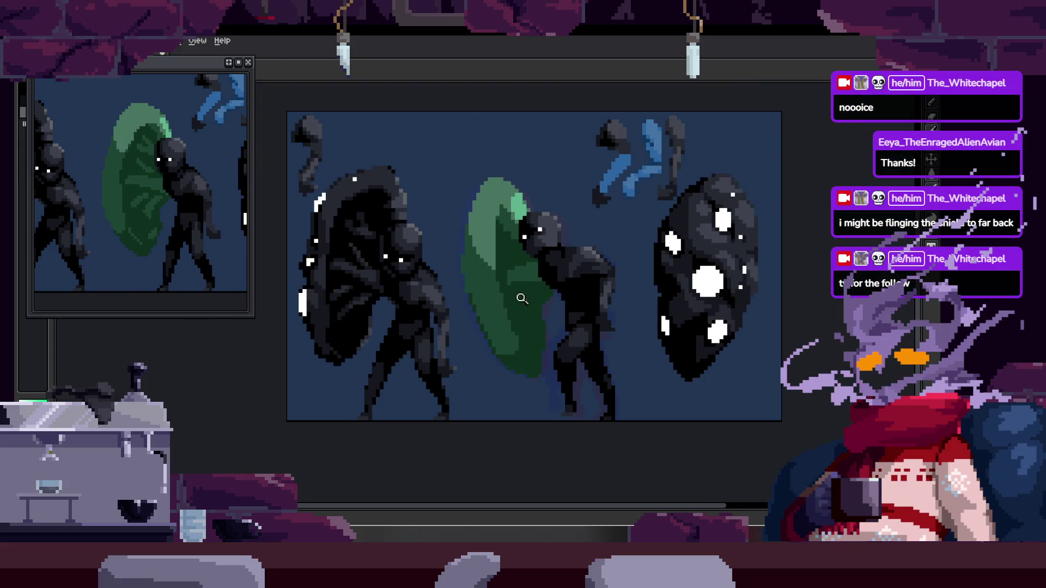
scroll(508, 299, down, 1)
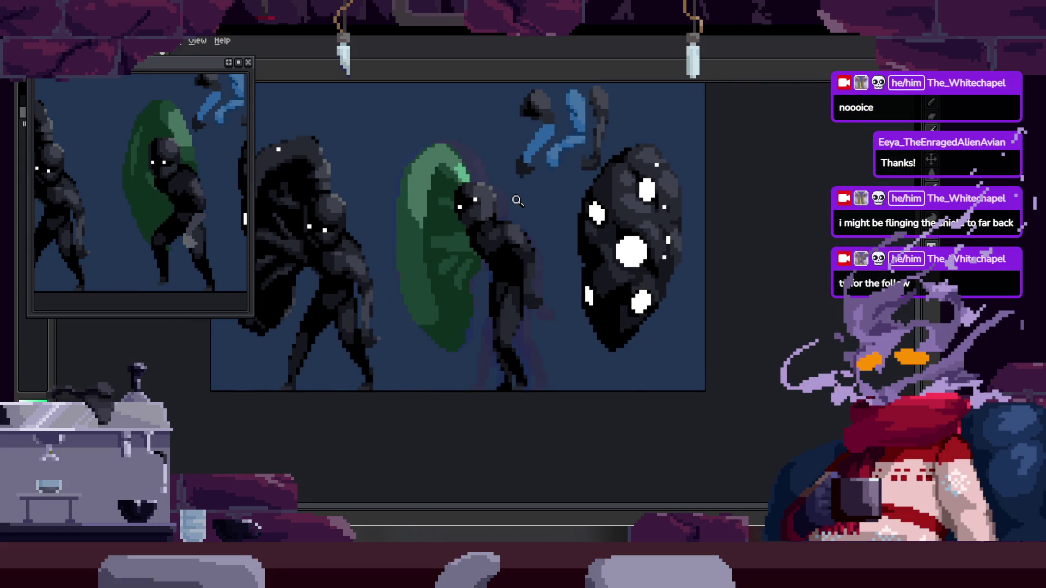
scroll(534, 207, up, 2)
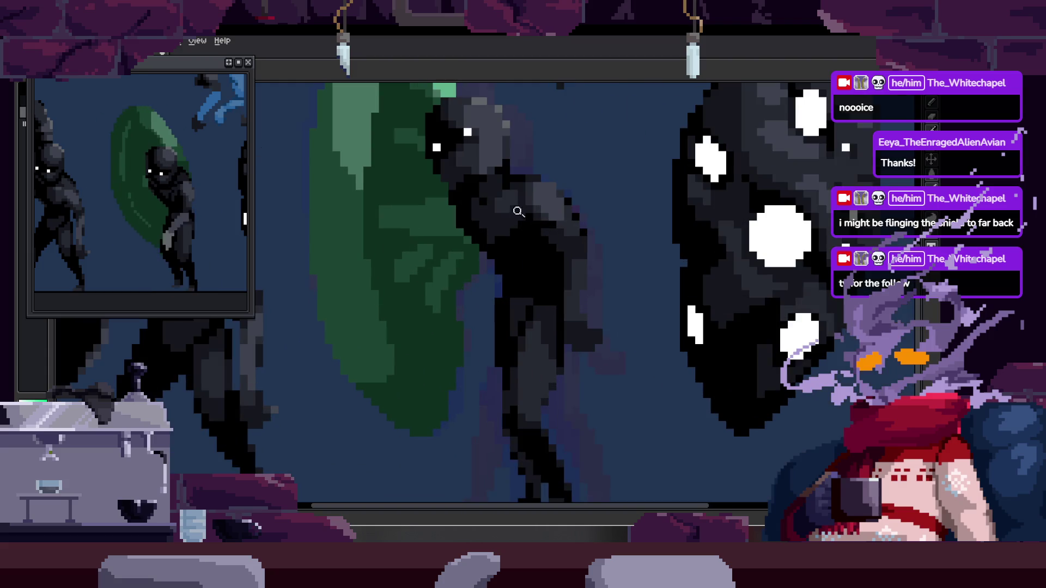
scroll(414, 268, up, 3)
key(q)
mouse_move(502, 175)
mouse_down()
mouse_move(401, 439)
mouse_move(611, 245)
mouse_up()
key(ctrl+d)
key(b)
key(h)
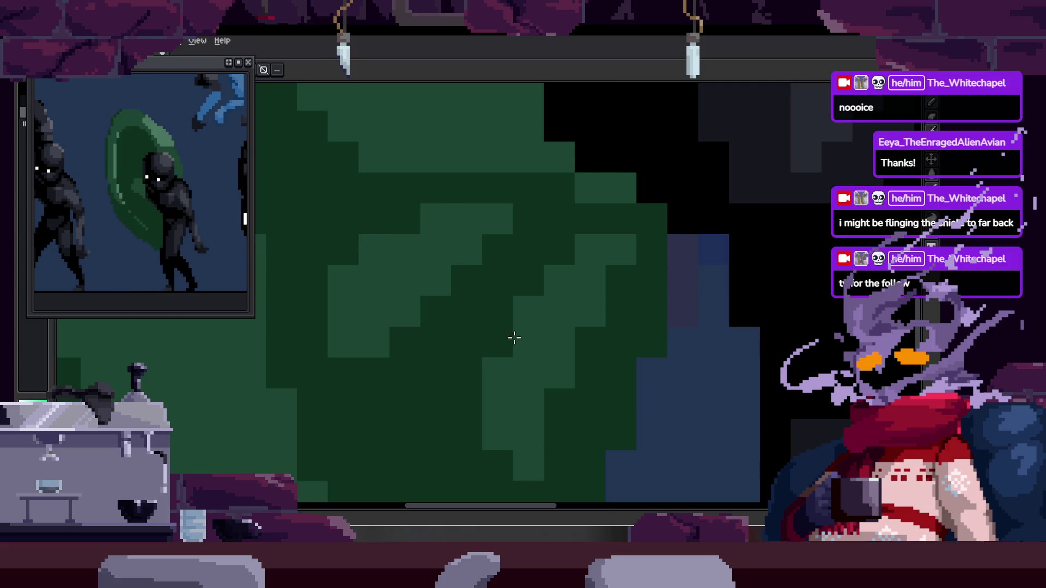
drag(546, 333, 506, 286)
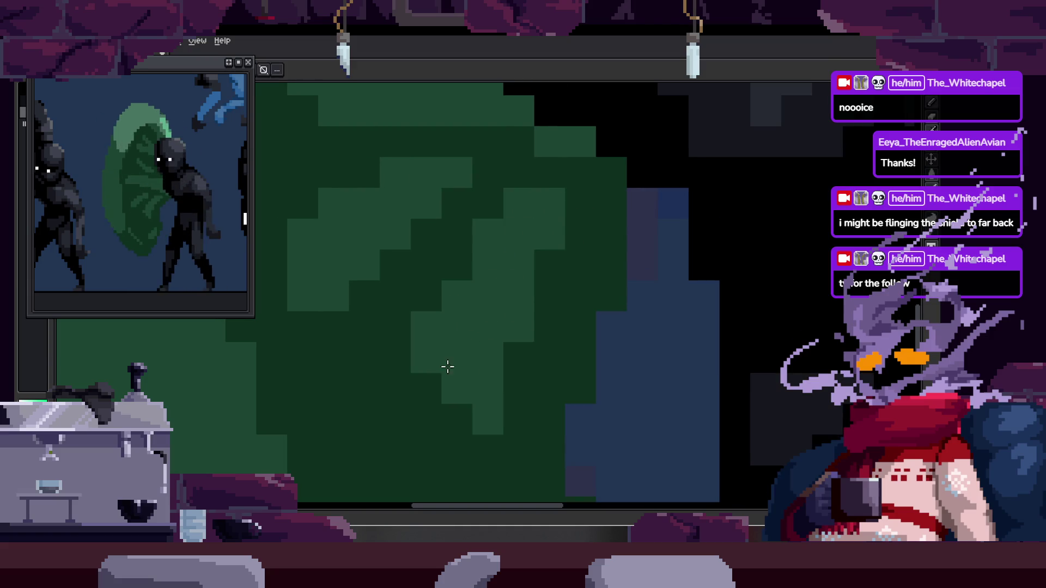
scroll(474, 303, down, 2)
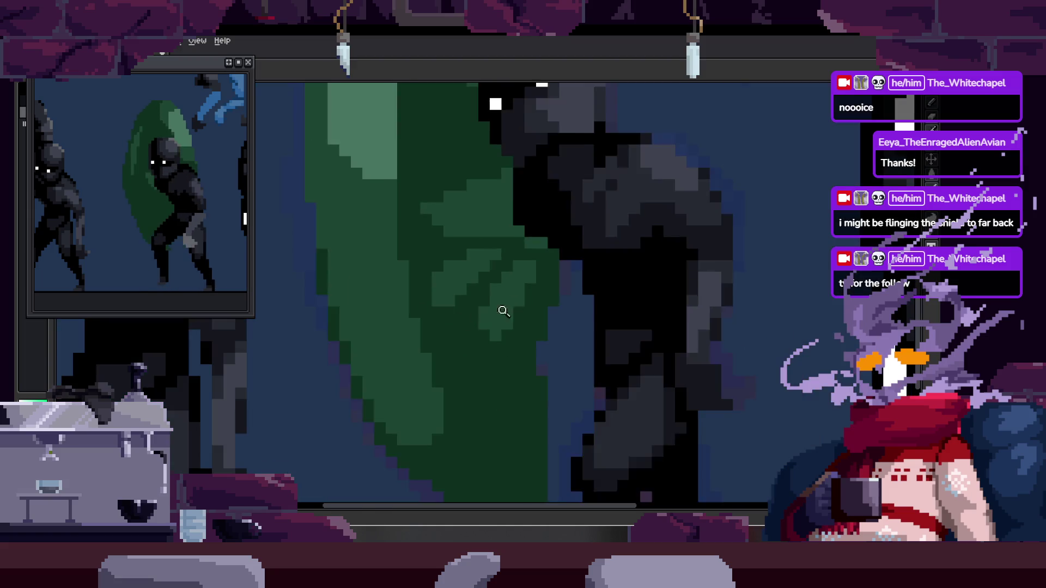
scroll(548, 297, down, 1)
scroll(551, 323, up, 3)
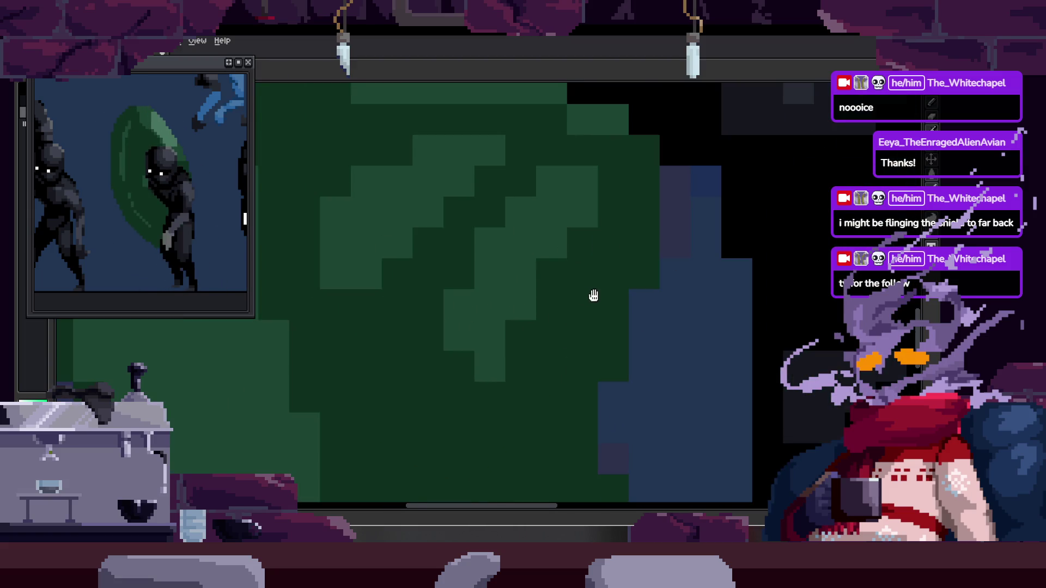
scroll(590, 298, down, 2)
scroll(392, 339, down, 1)
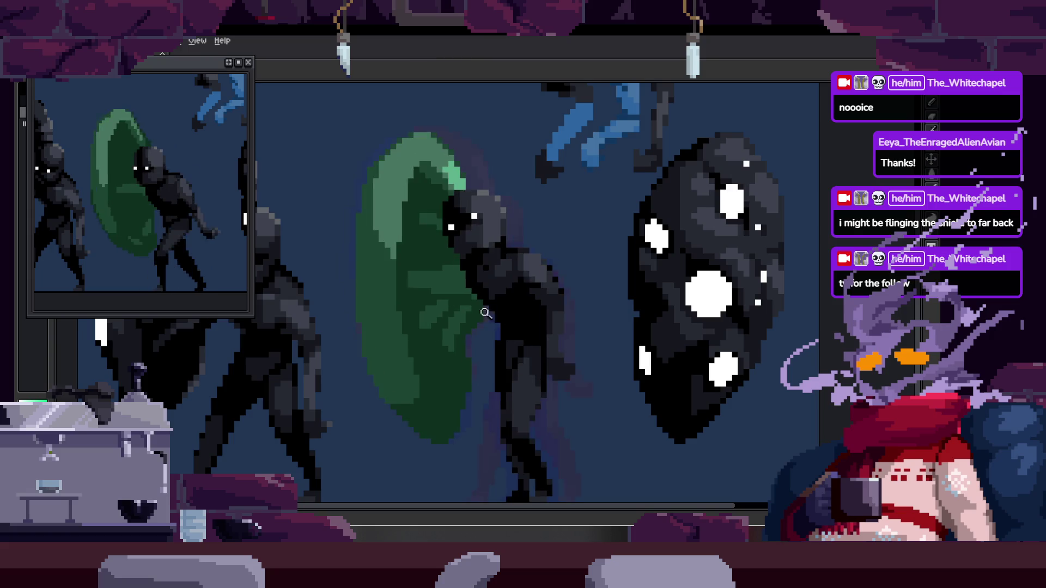
scroll(471, 256, up, 2)
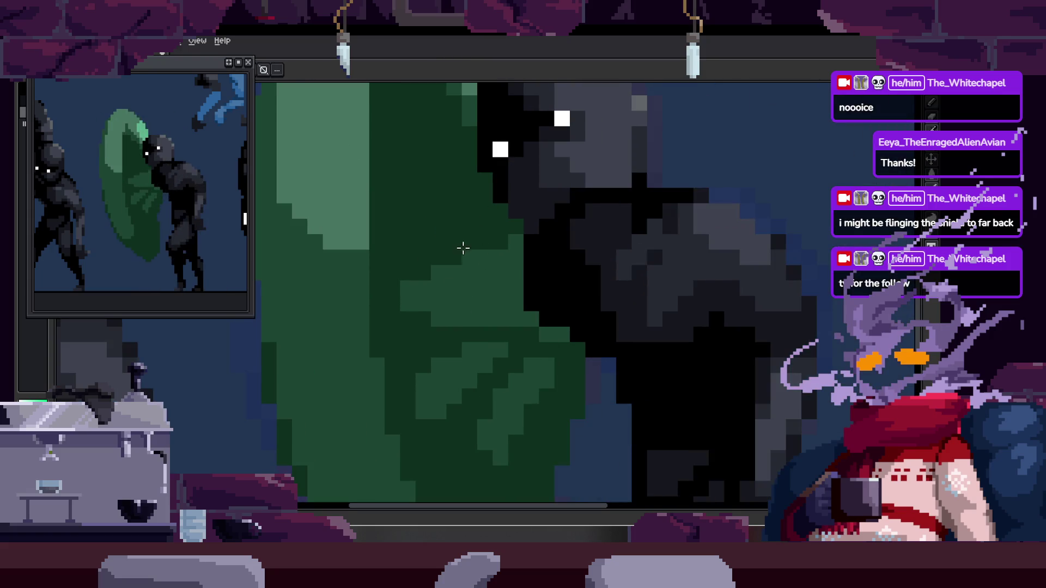
scroll(520, 240, down, 2)
scroll(518, 217, up, 1)
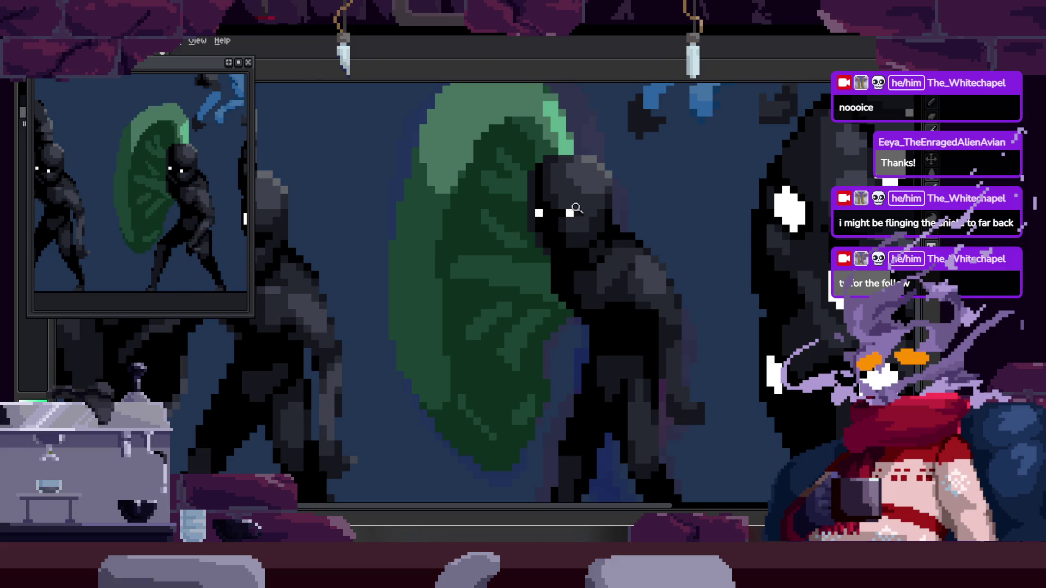
scroll(568, 211, up, 2)
Draw a straight lighter-green shading line across the shield and save the sprite.
shift+click(514, 253)
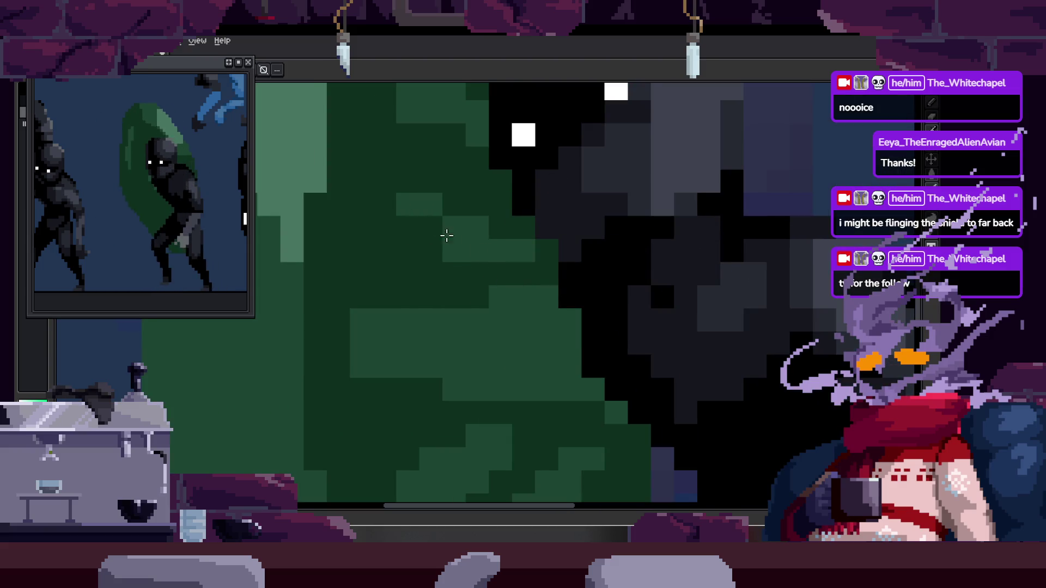
scroll(518, 200, down, 2)
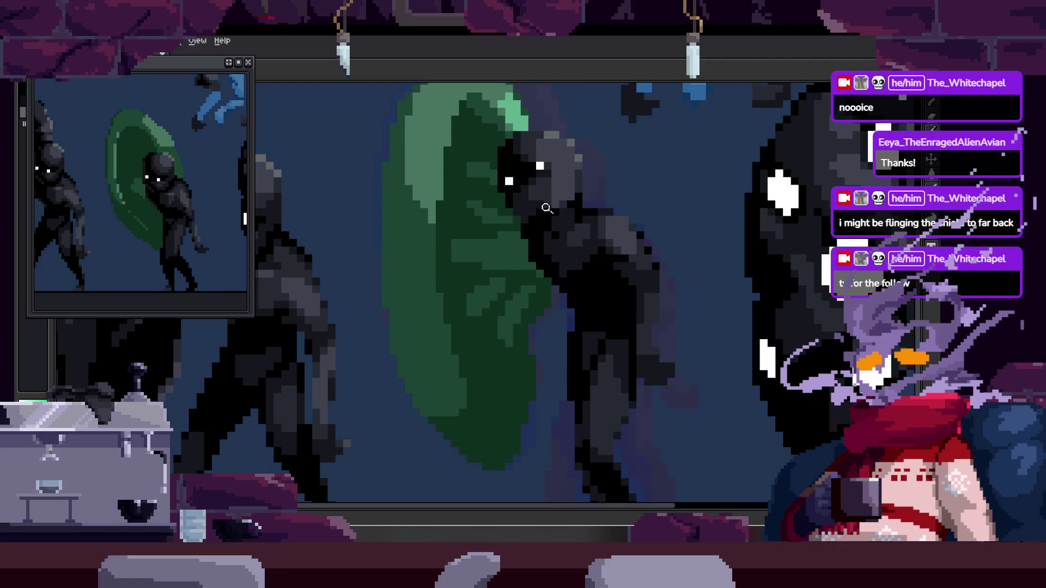
scroll(529, 216, up, 2)
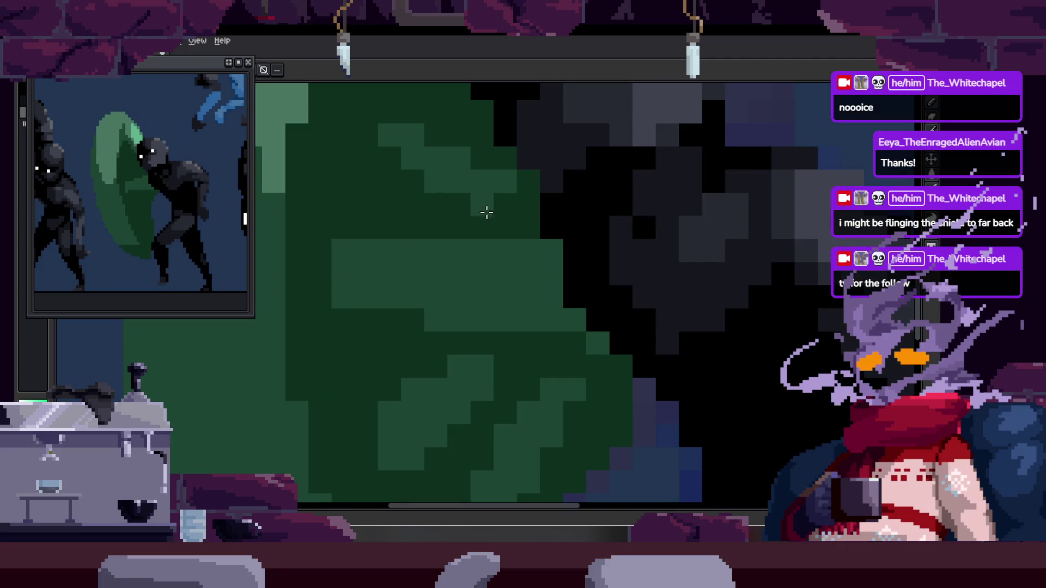
drag(506, 196, 518, 282)
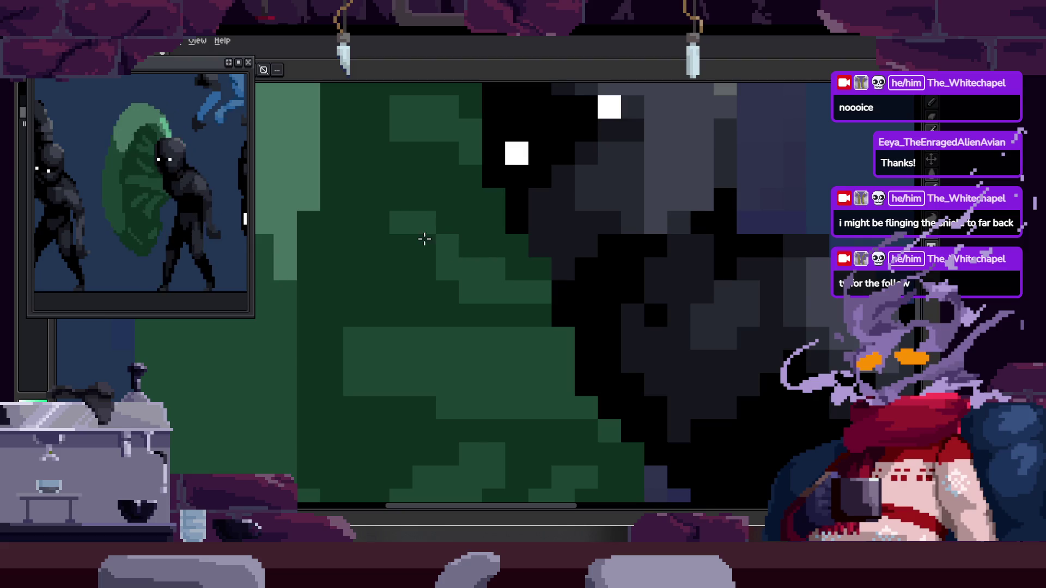
scroll(493, 285, down, 1)
scroll(467, 262, down, 1)
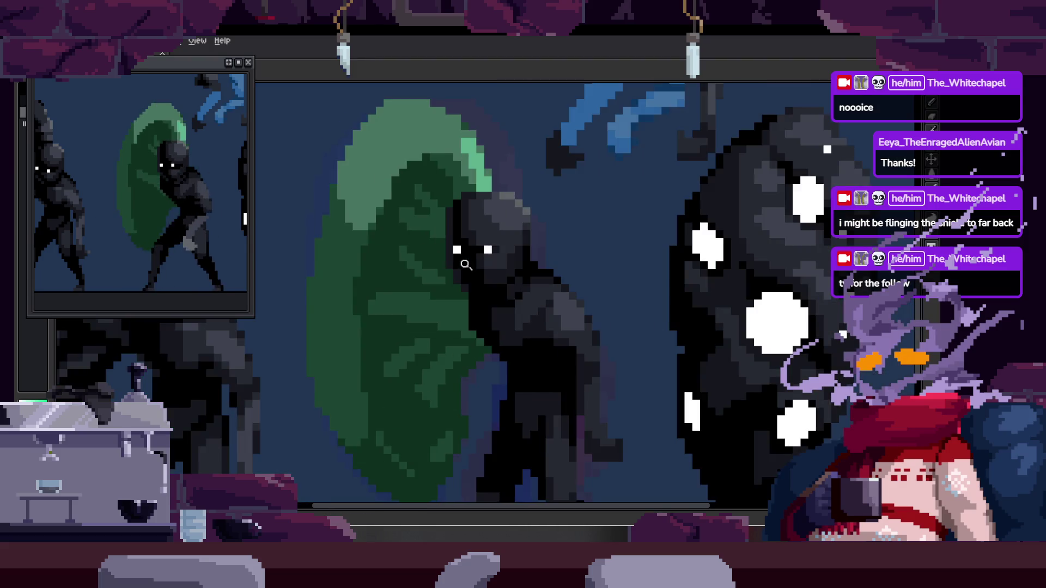
scroll(411, 257, up, 2)
scroll(468, 247, down, 2)
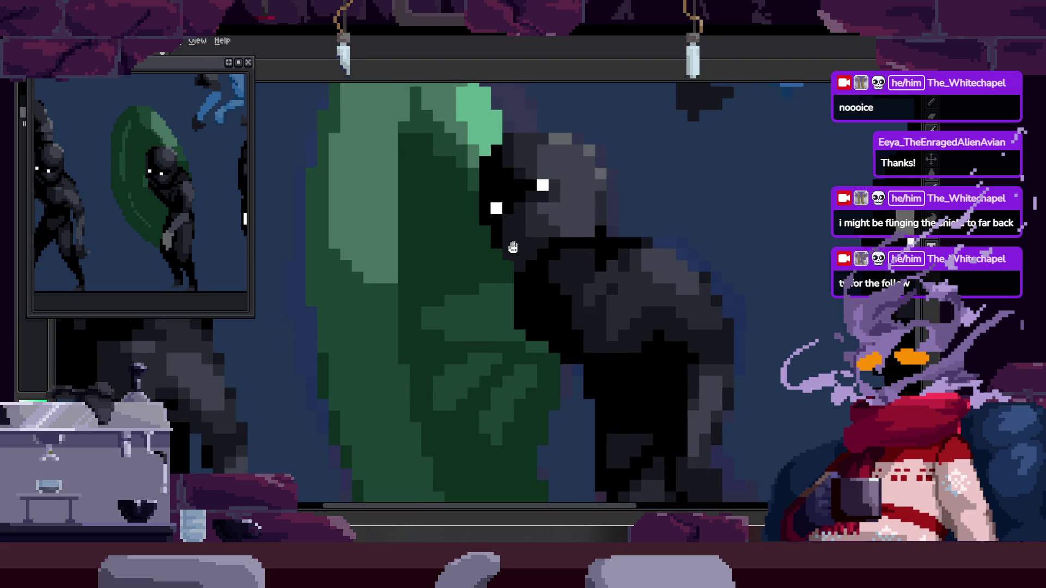
scroll(475, 254, up, 1)
scroll(476, 256, down, 1)
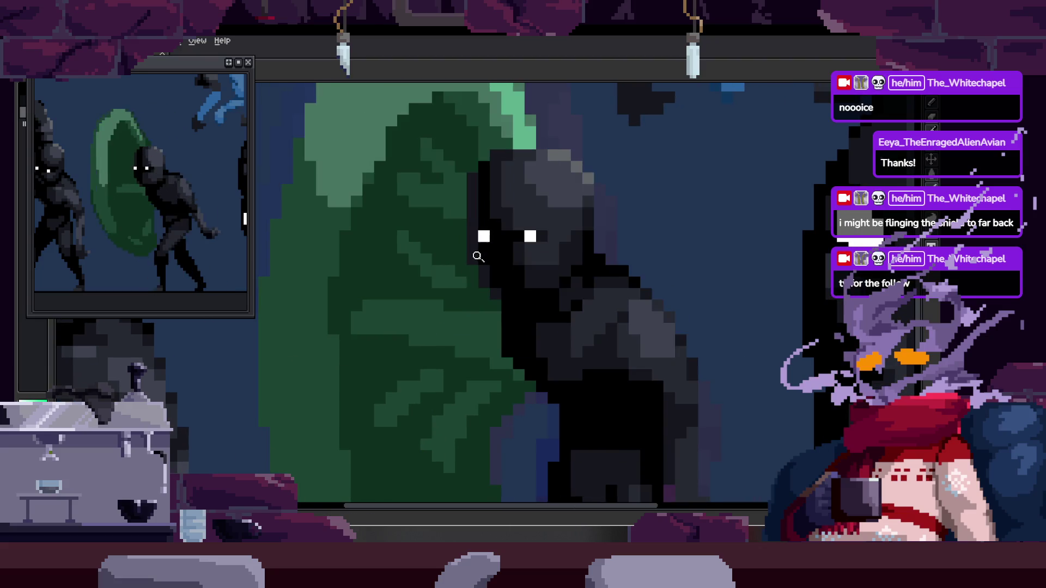
scroll(476, 254, up, 1)
scroll(424, 253, up, 1)
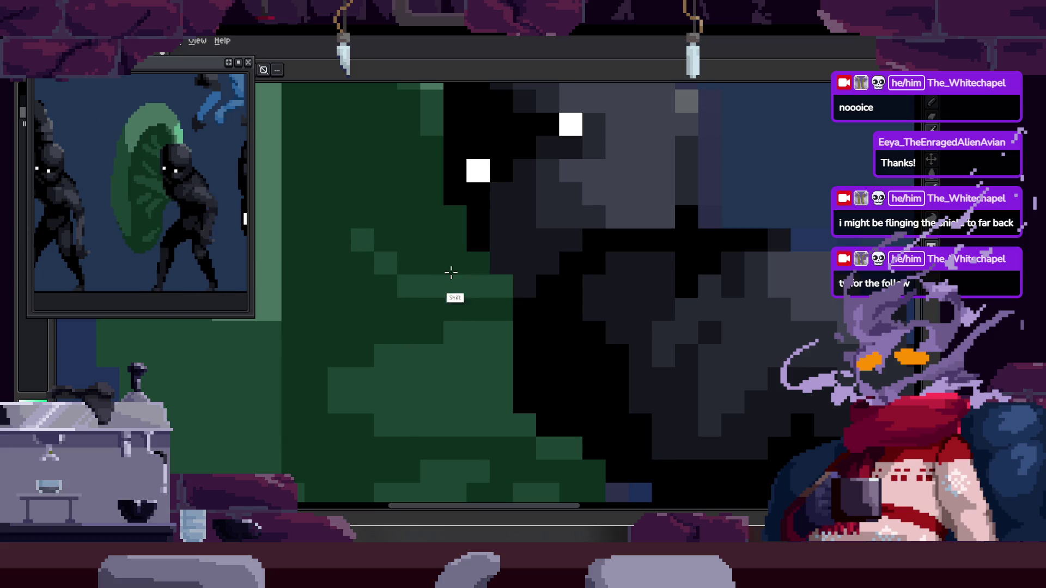
scroll(487, 253, down, 2)
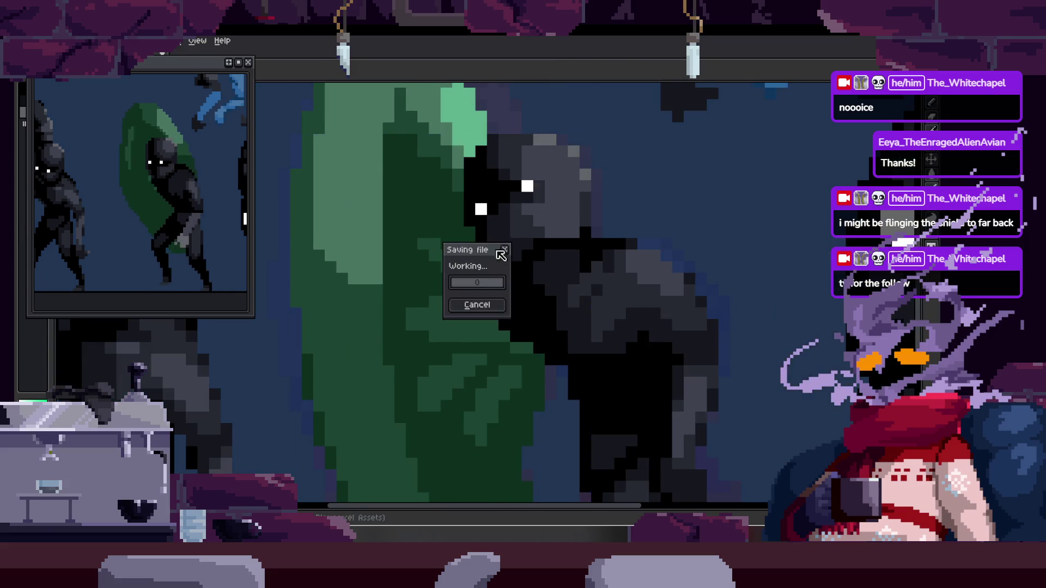
scroll(464, 305, up, 3)
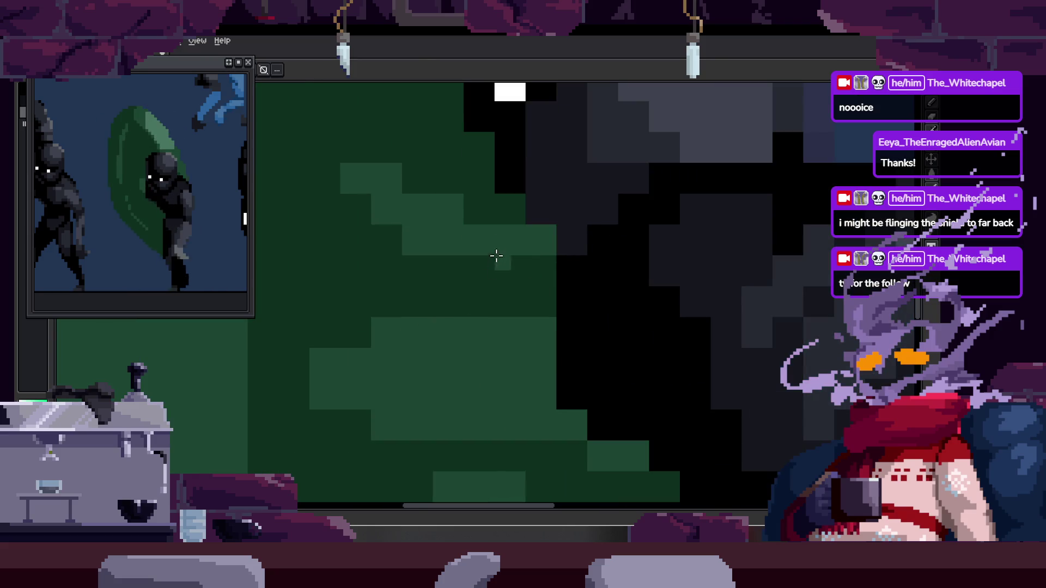
scroll(507, 256, down, 2)
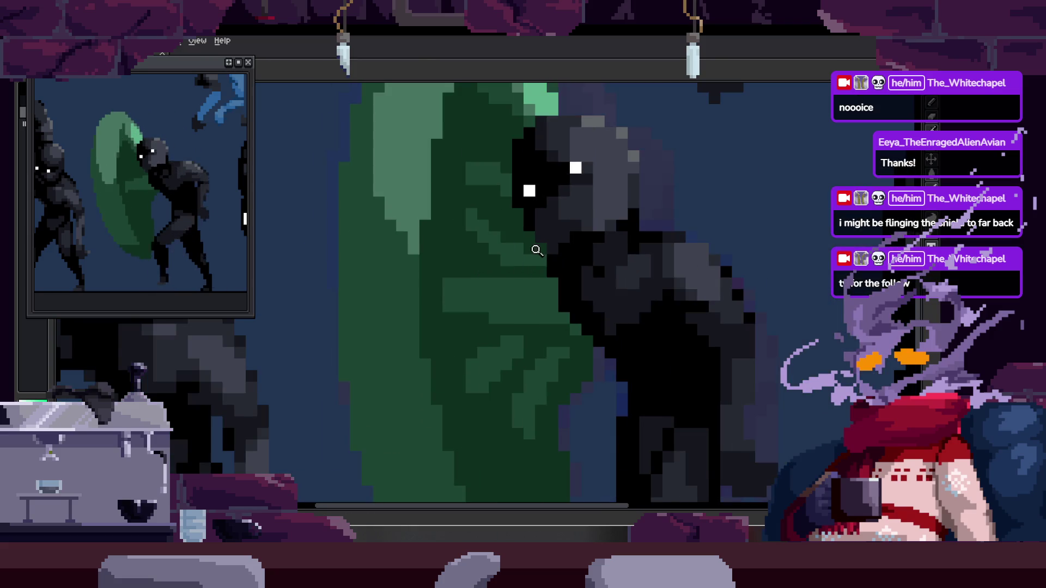
scroll(479, 254, up, 2)
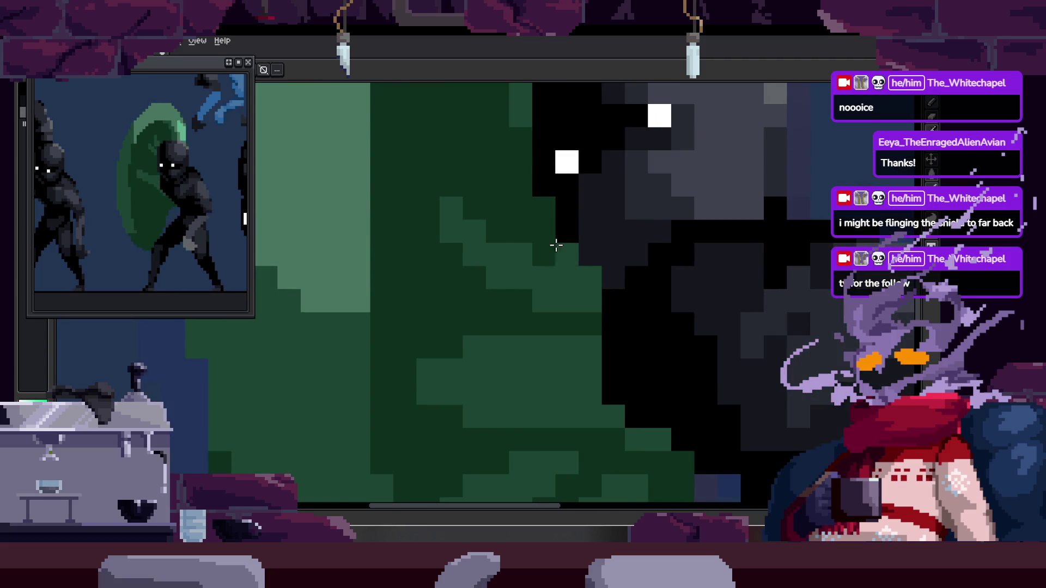
scroll(456, 250, down, 2)
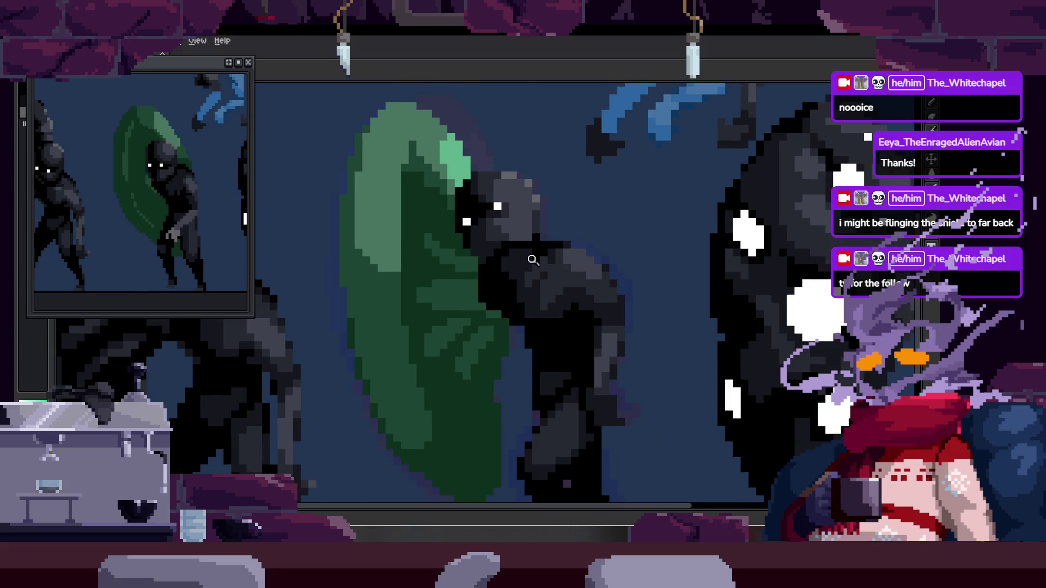
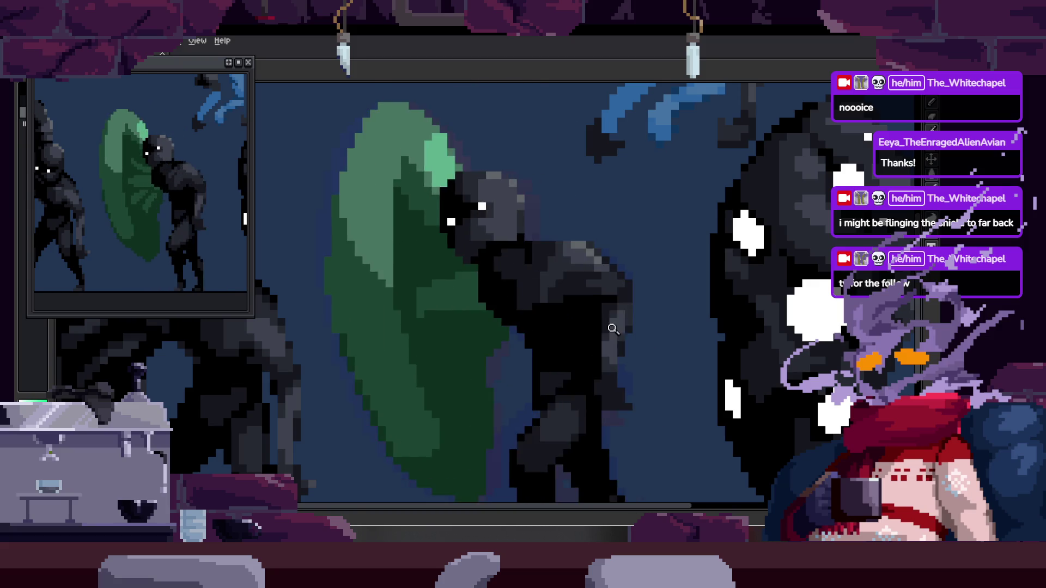
scroll(602, 249, down, 3)
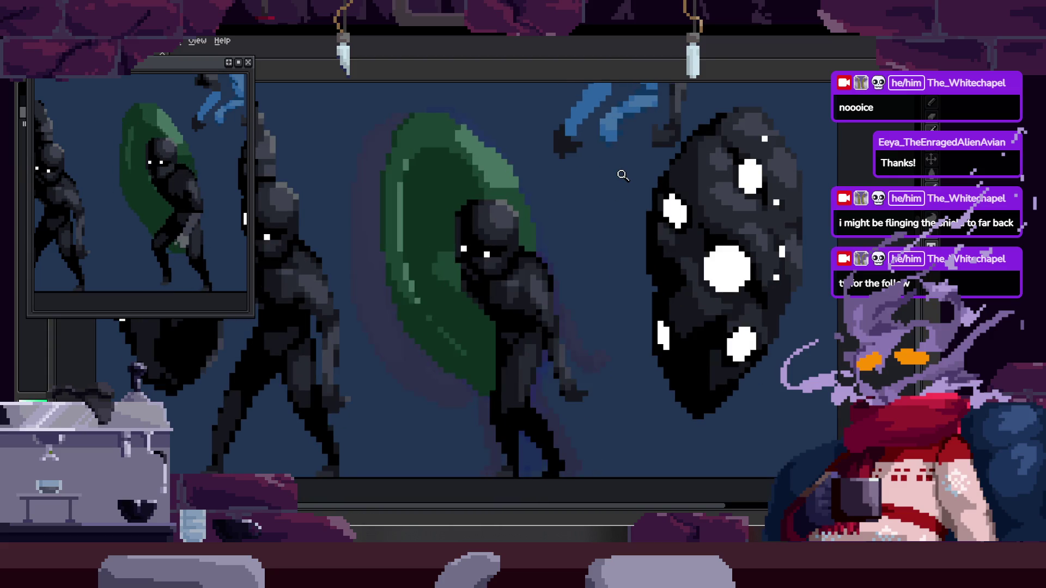
scroll(496, 314, up, 3)
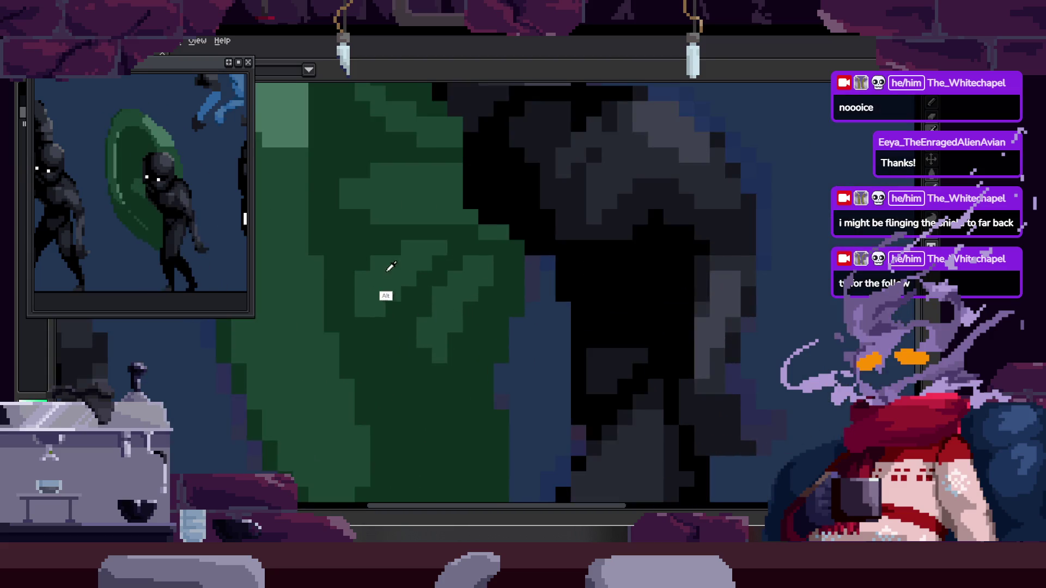
scroll(408, 253, up, 2)
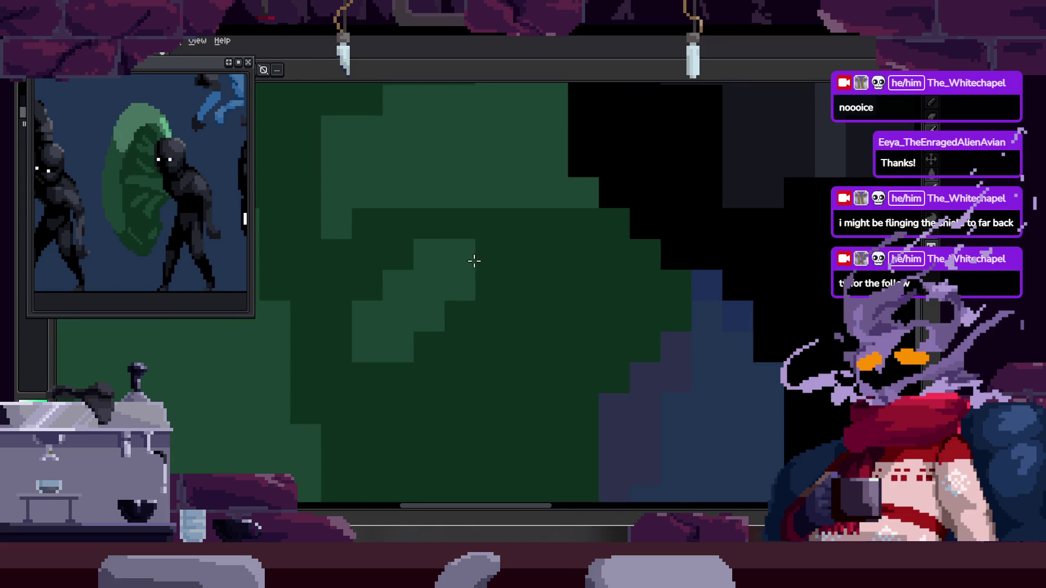
Lasso the leaf shape on the green shield, deselect it, then reveal the timeline with Idle, Run and Attack tags.
key(b)
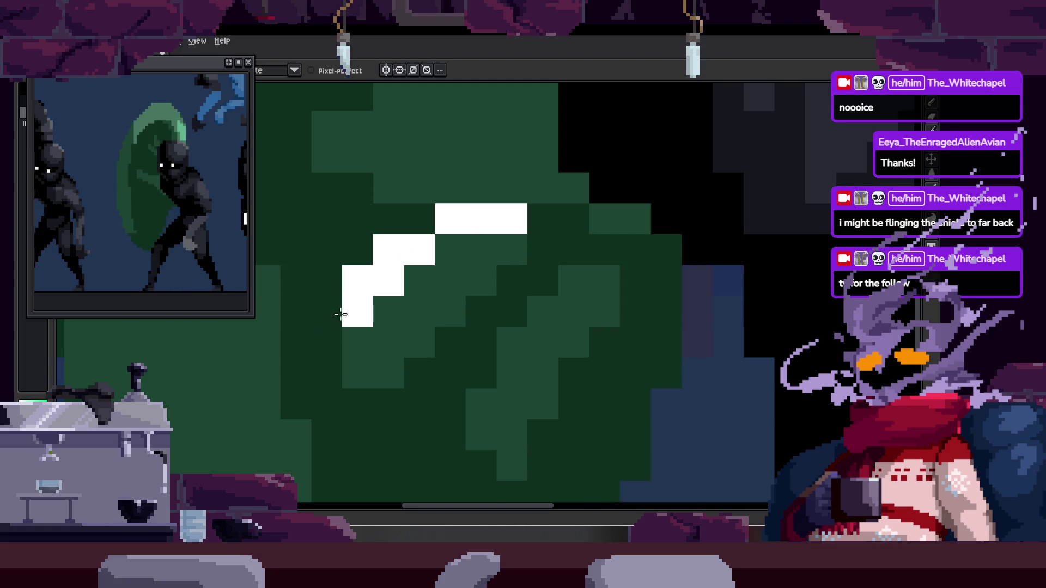
drag(351, 293, 612, 270)
key(ctrl+d)
scroll(572, 294, down, 3)
scroll(532, 292, up, 3)
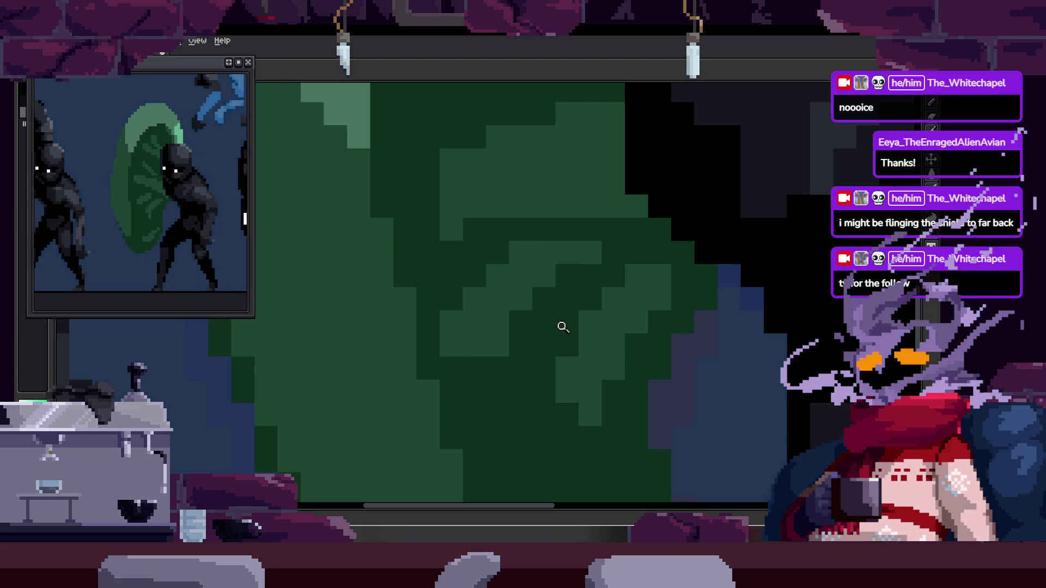
scroll(518, 302, up, 1)
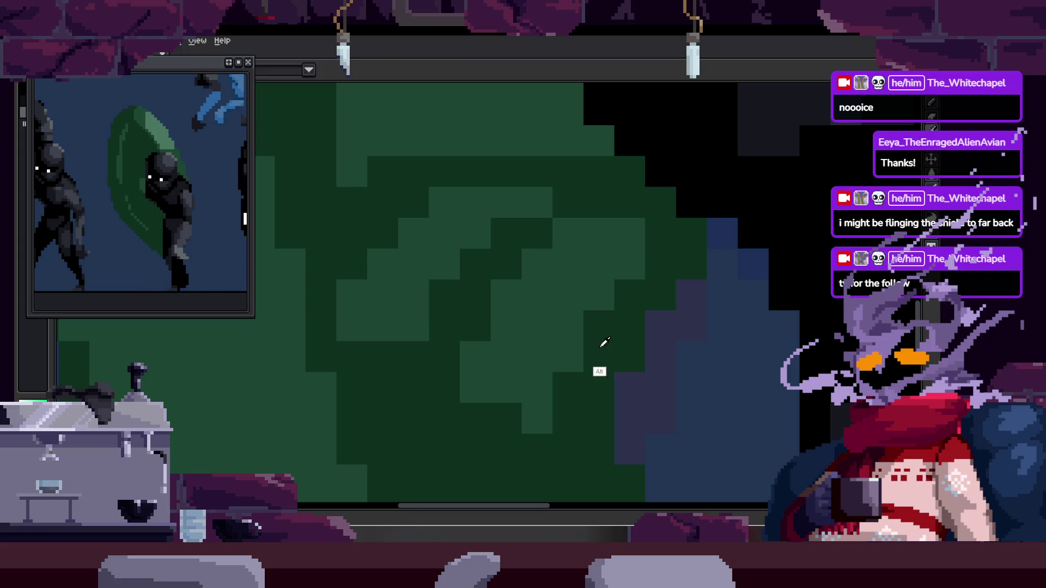
scroll(609, 347, down, 1)
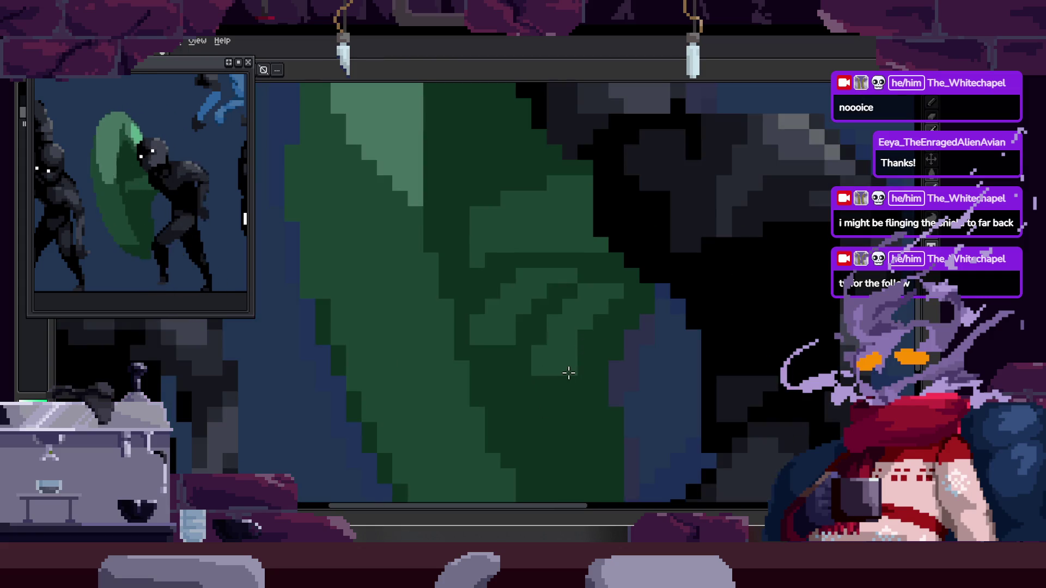
scroll(544, 303, down, 1)
scroll(509, 343, down, 1)
scroll(631, 187, down, 1)
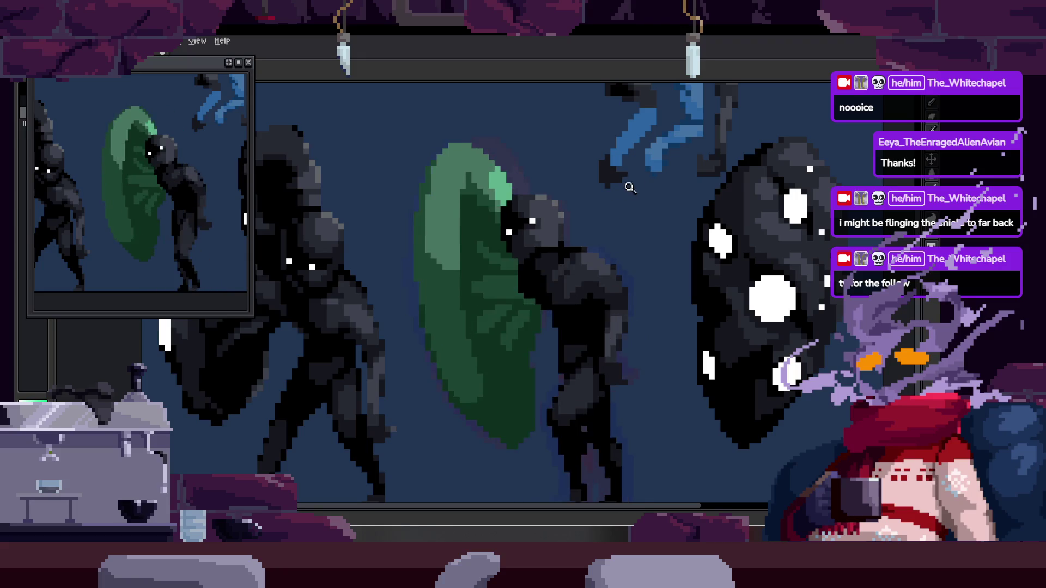
key(Tab)
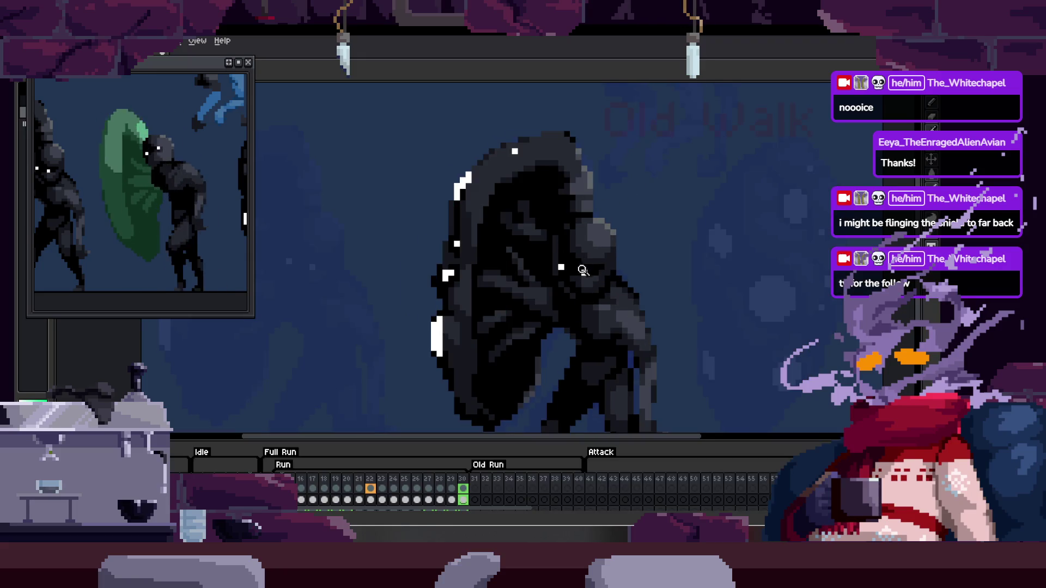
scroll(584, 266, down, 1)
Hide the timeline, move the Preview window down, and sample colours from the figure before saving.
key(Tab)
scroll(501, 282, up, 1)
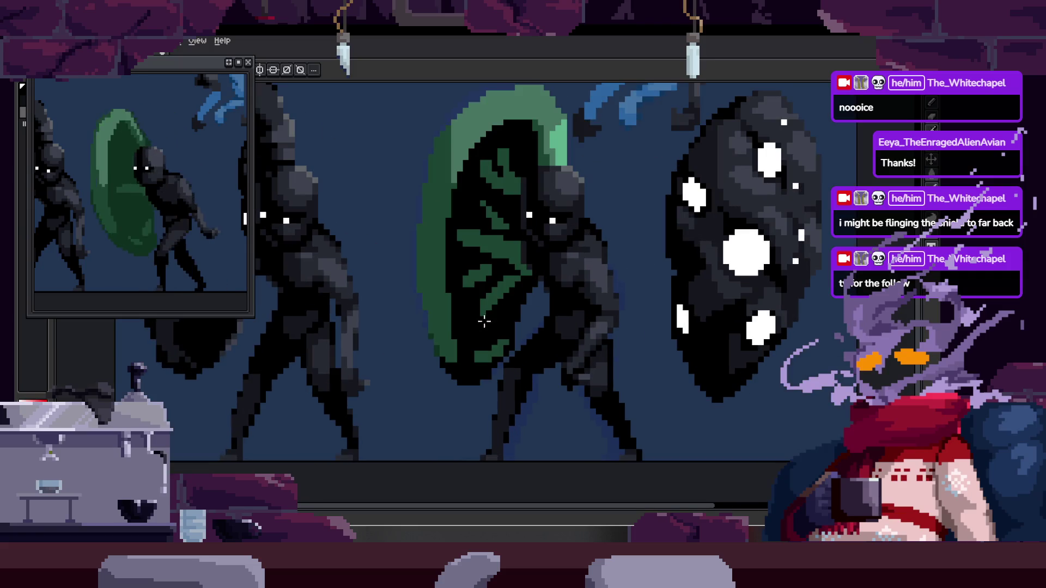
scroll(393, 331, up, 1)
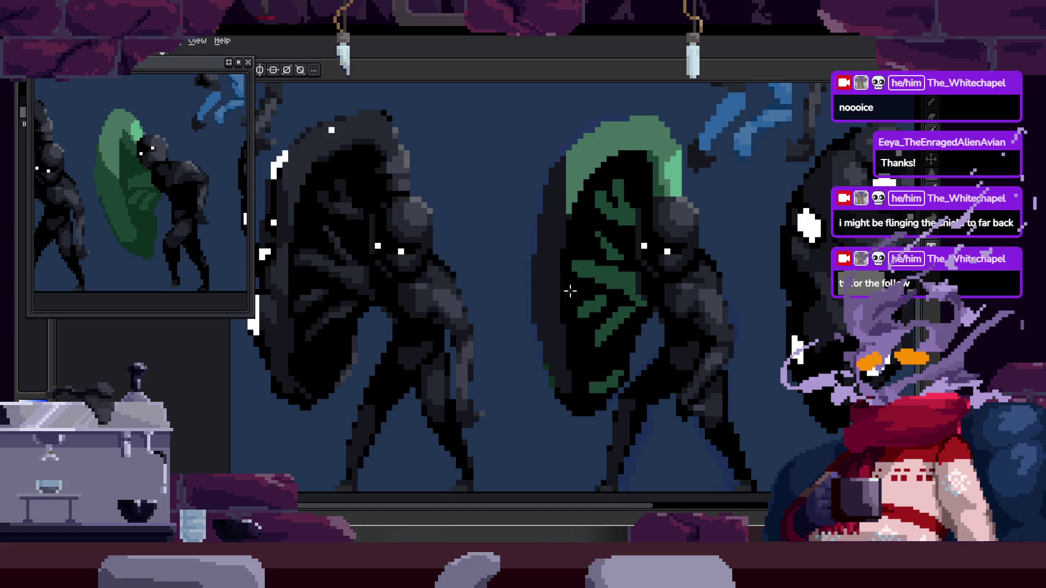
scroll(564, 360, up, 1)
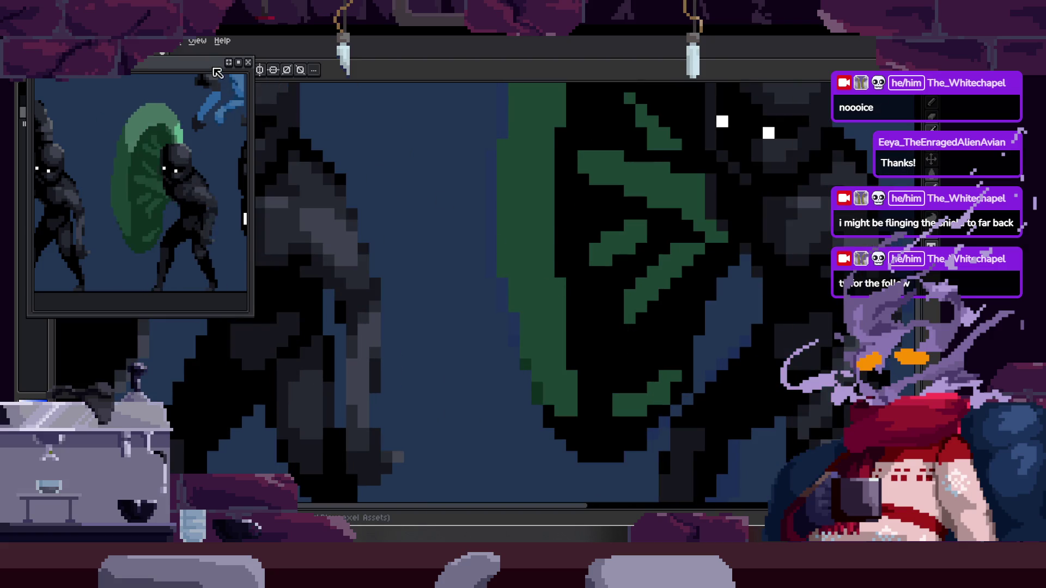
drag(216, 71, 222, 128)
key(z)
scroll(572, 245, down, 2)
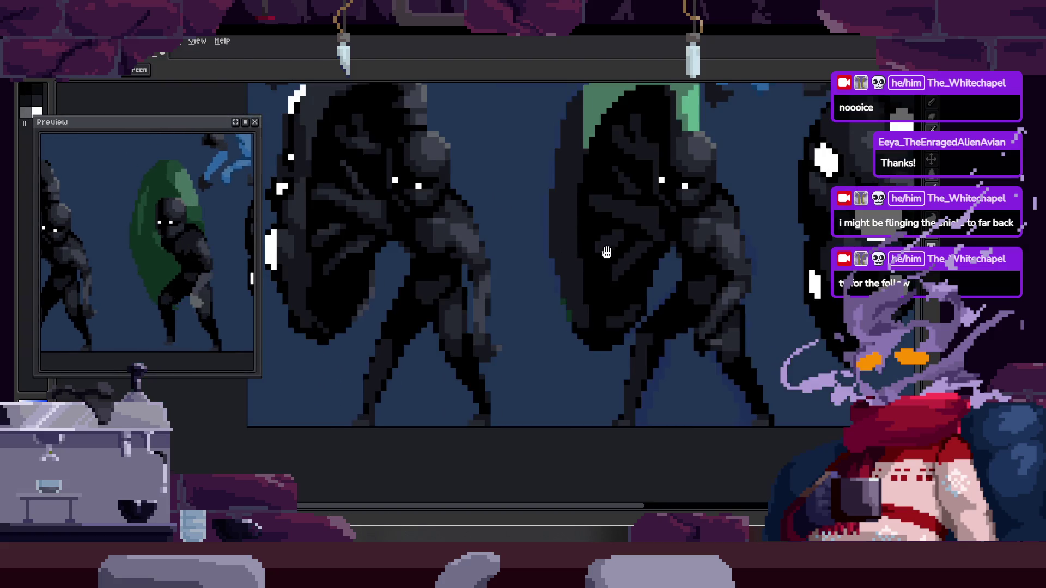
scroll(610, 289, up, 1)
scroll(590, 274, down, 1)
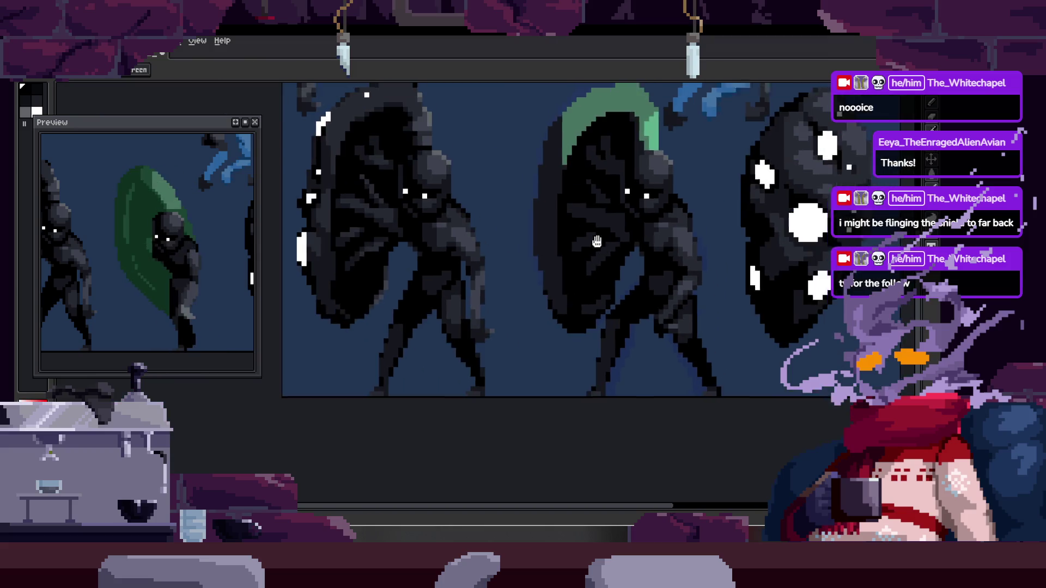
scroll(590, 274, down, 1)
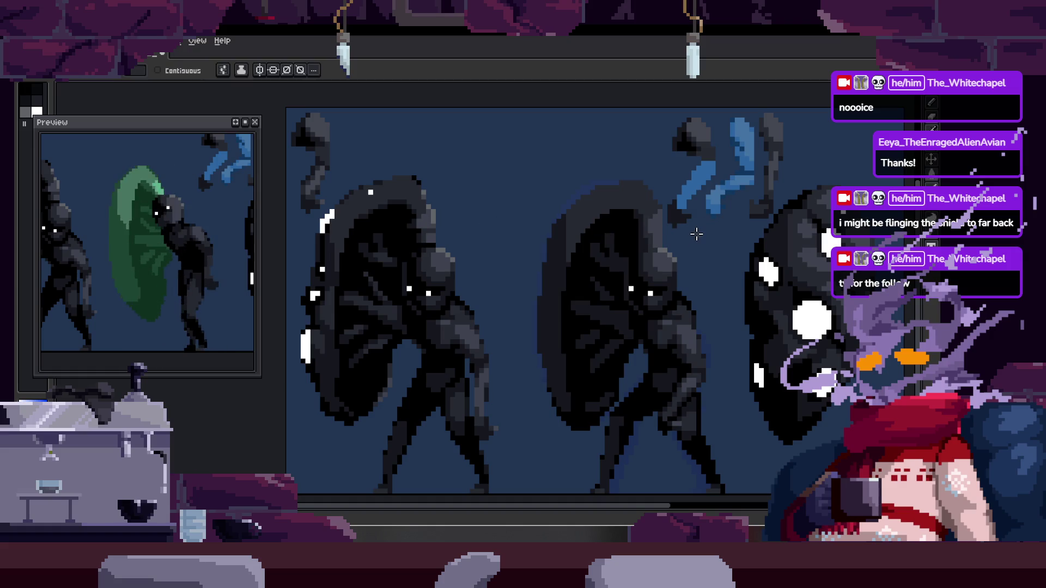
scroll(688, 241, up, 3)
key(alt)
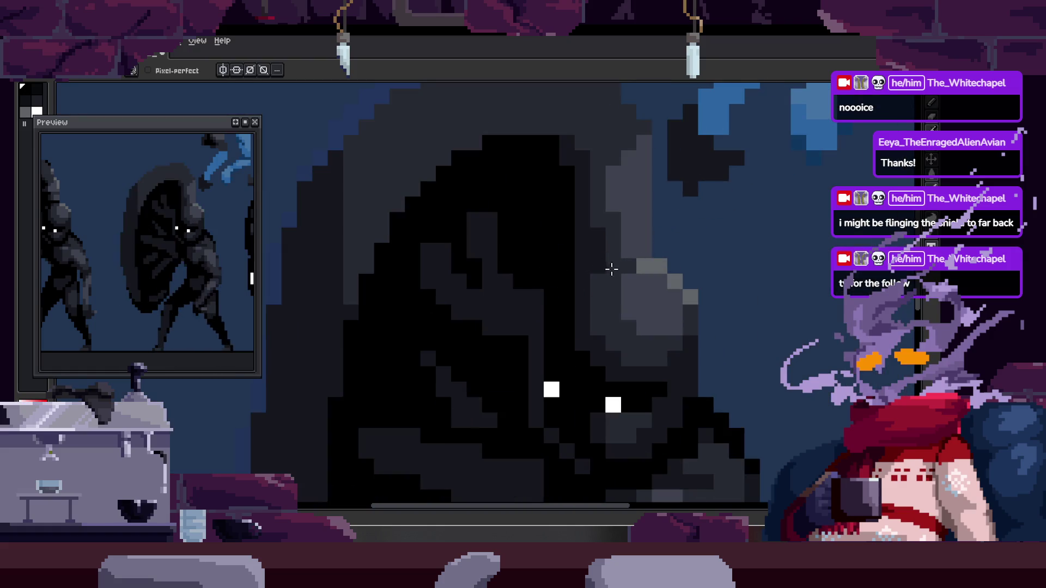
scroll(611, 269, down, 2)
key(alt)
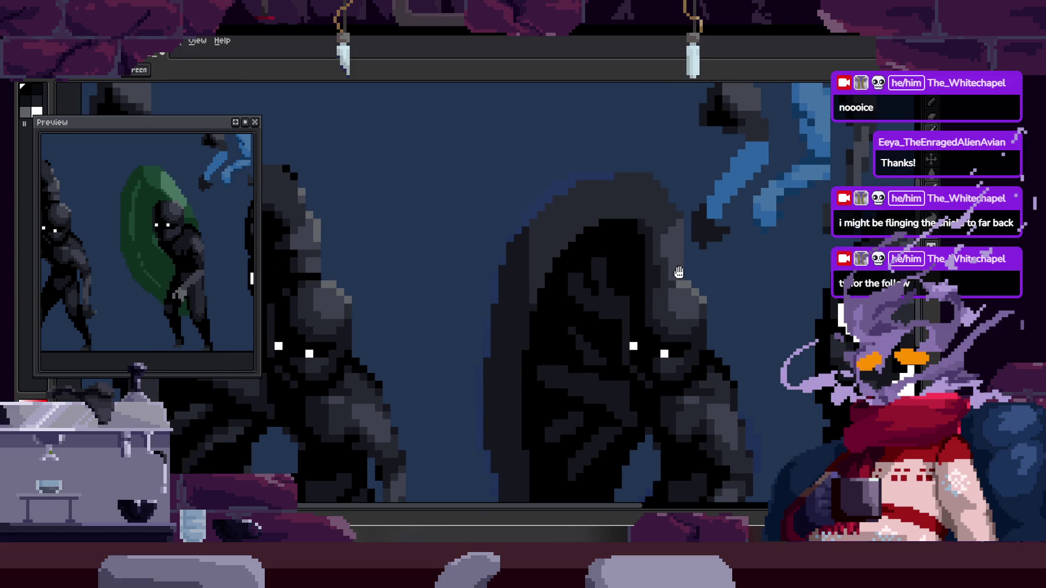
scroll(735, 229, up, 3)
scroll(547, 187, up, 2)
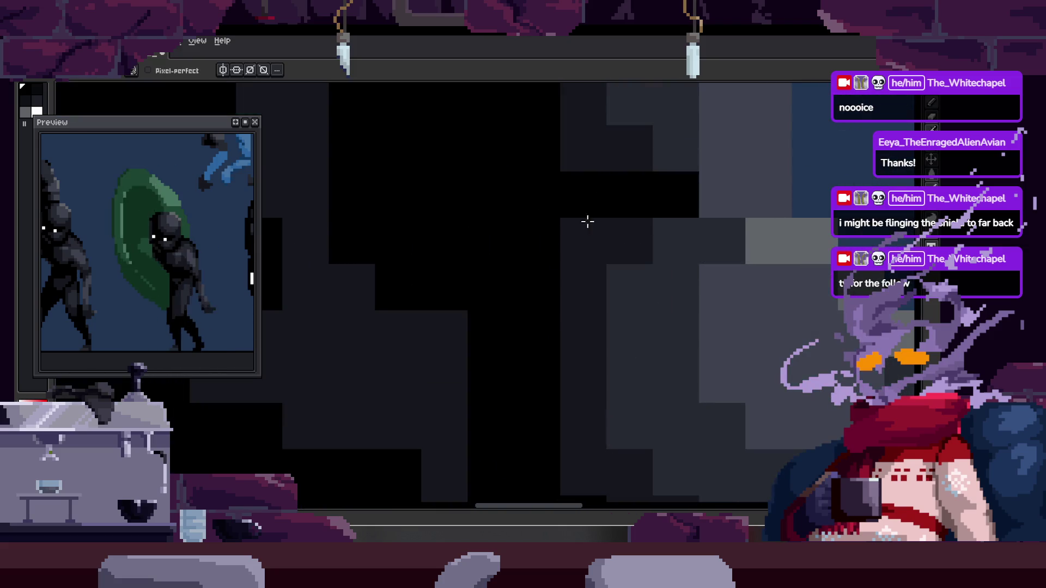
scroll(574, 234, down, 2)
key(ctrl)
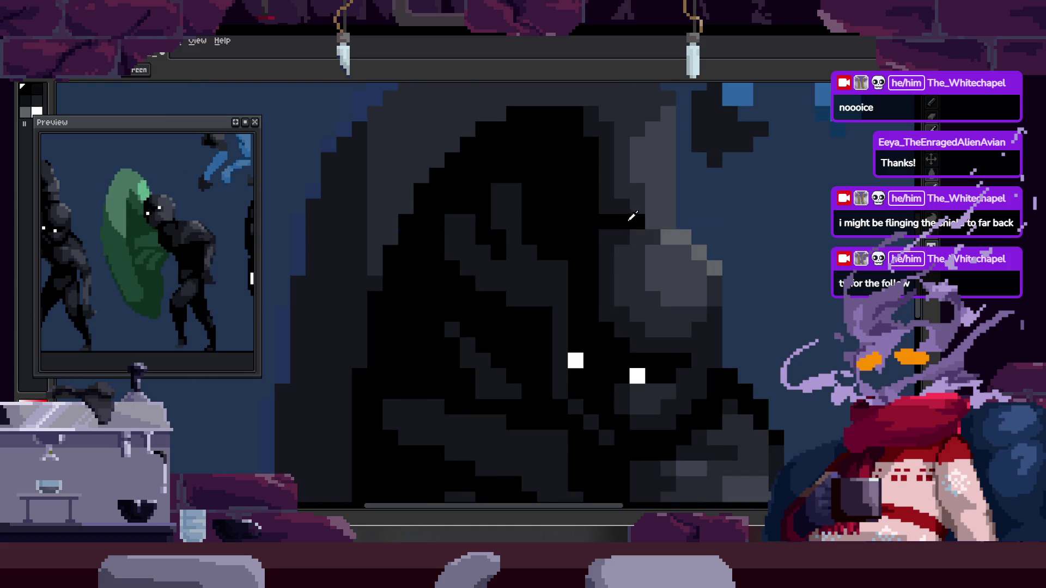
scroll(674, 231, down, 2)
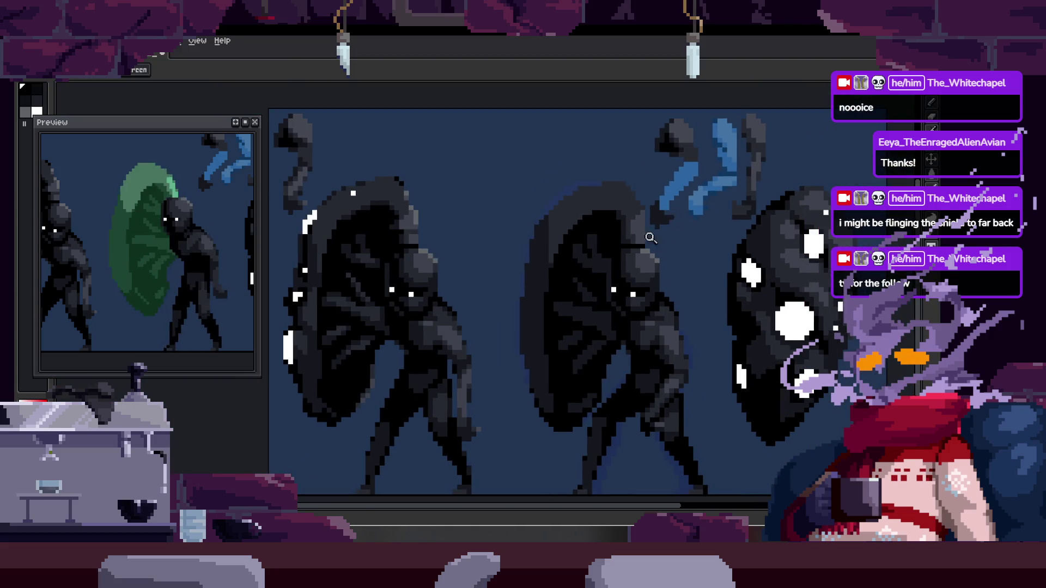
scroll(596, 221, up, 2)
scroll(580, 232, down, 2)
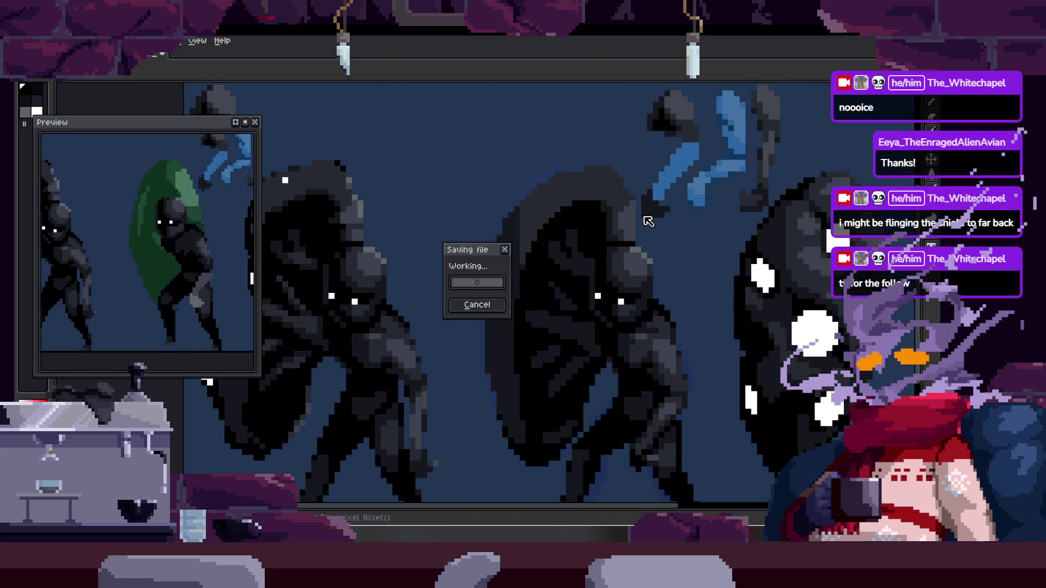
scroll(636, 205, up, 3)
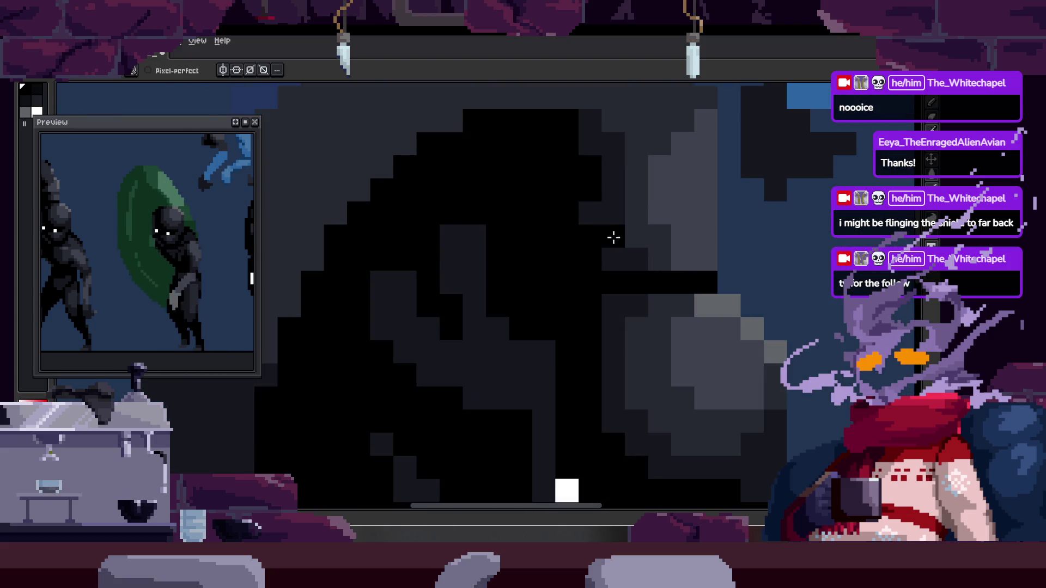
scroll(611, 236, down, 3)
scroll(669, 237, up, 1)
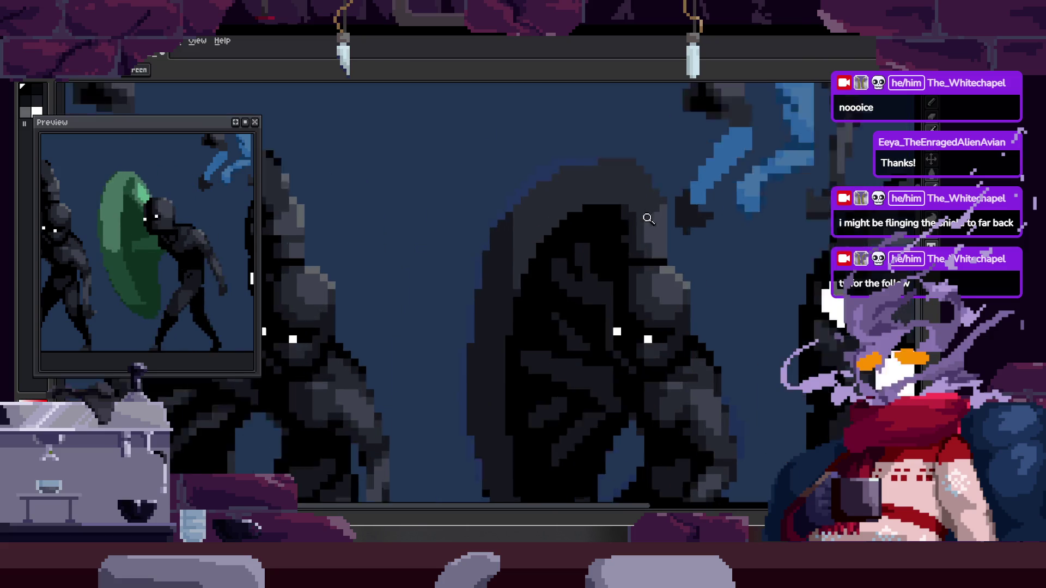
scroll(638, 222, up, 1)
scroll(621, 245, up, 2)
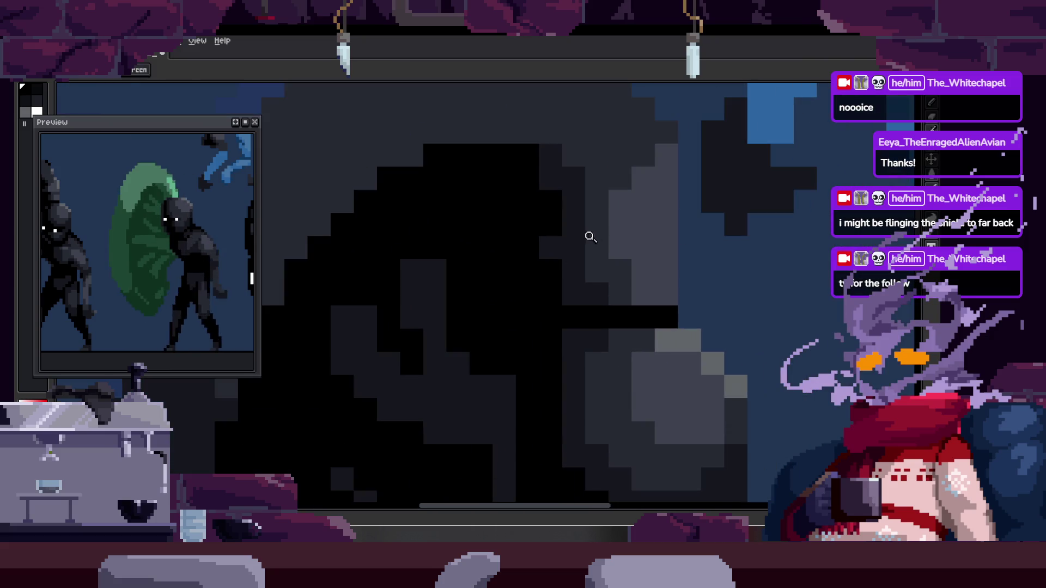
Sample a colour from the figure's head and return to pixel-perfect Pencil drawing.
key(i)
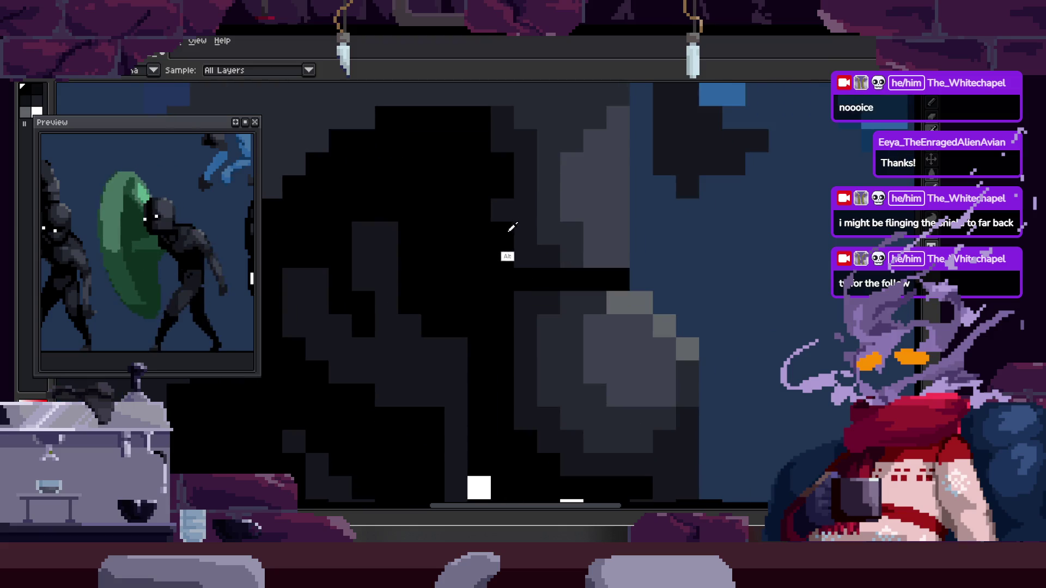
key(alt)
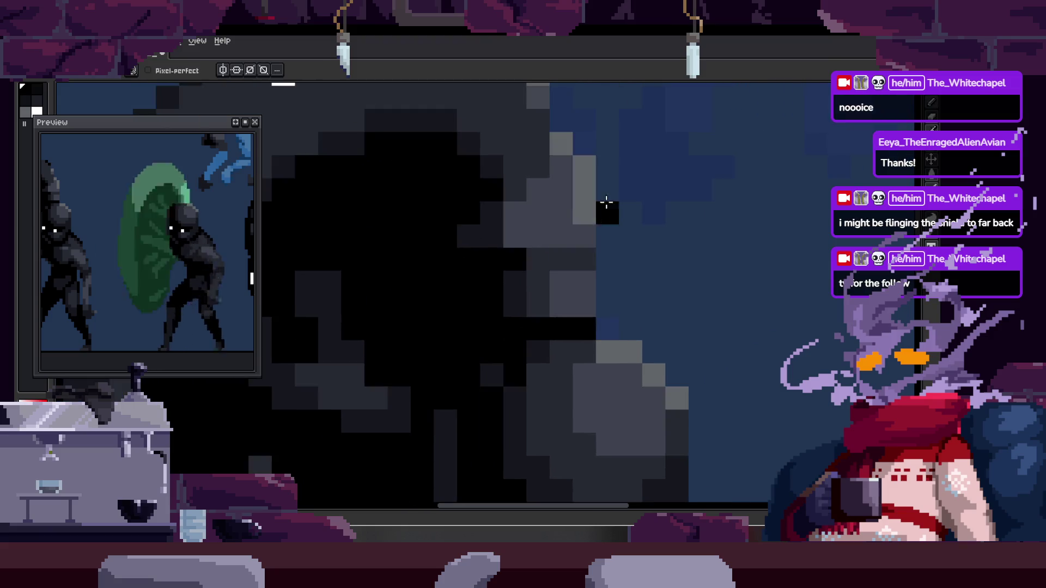
scroll(515, 237, down, 3)
scroll(550, 254, up, 3)
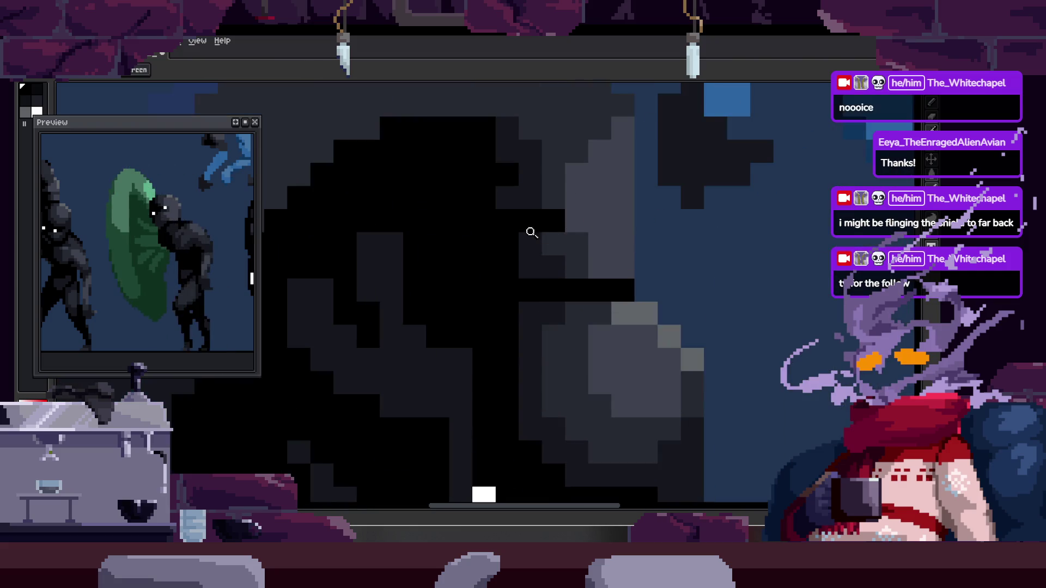
scroll(529, 240, right, 2)
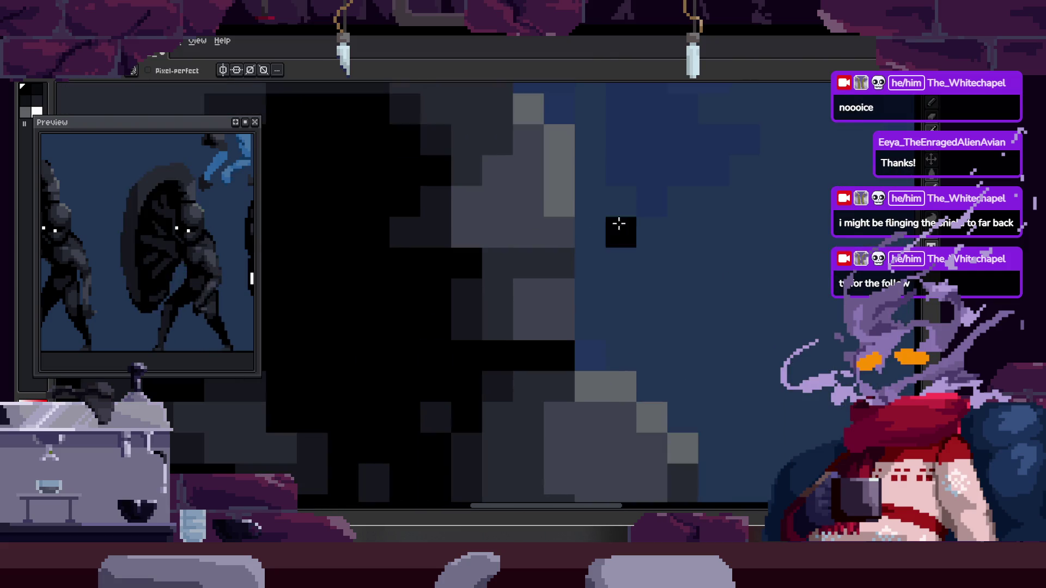
scroll(522, 239, right, 1)
scroll(556, 244, down, 3)
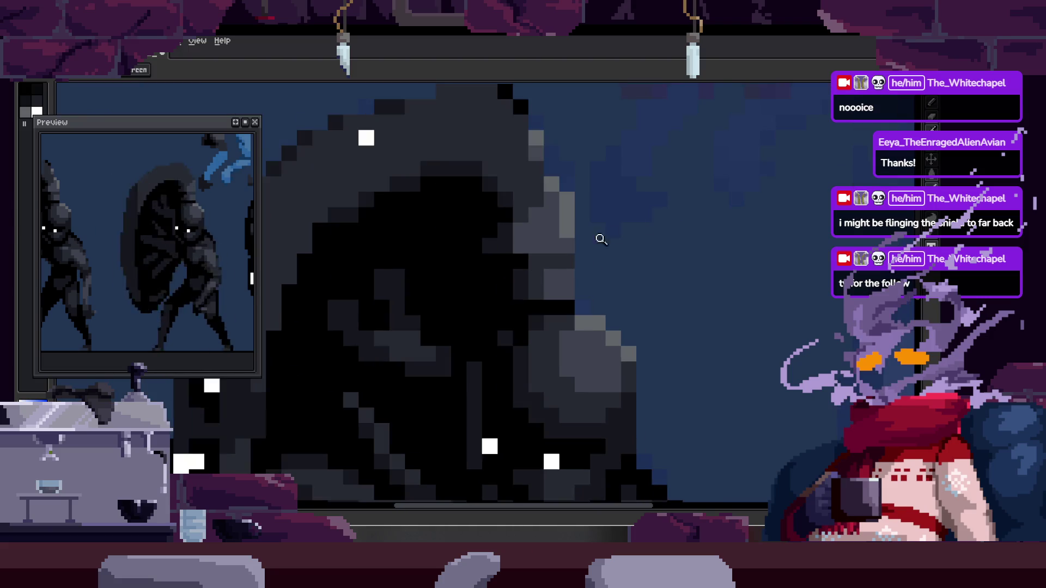
scroll(578, 230, up, 2)
scroll(577, 230, down, 1)
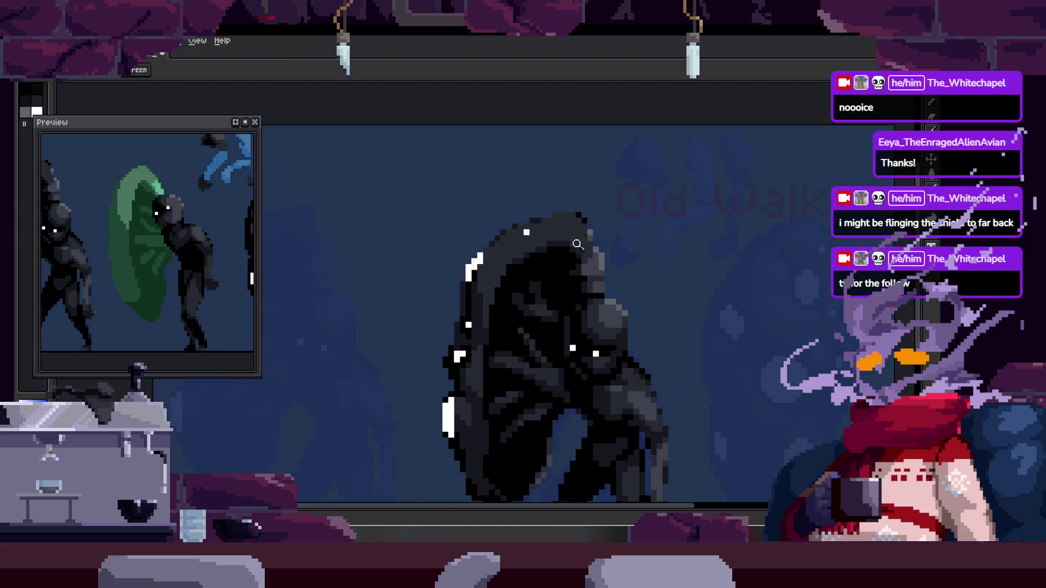
scroll(602, 240, down, 1)
scroll(543, 236, up, 1)
scroll(544, 237, up, 1)
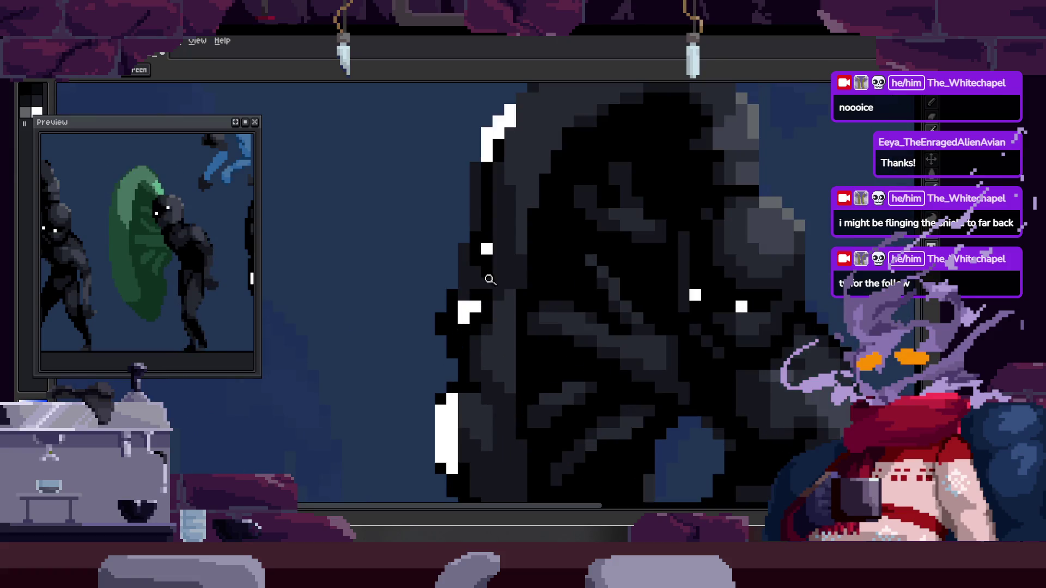
scroll(466, 298, up, 1)
key(b)
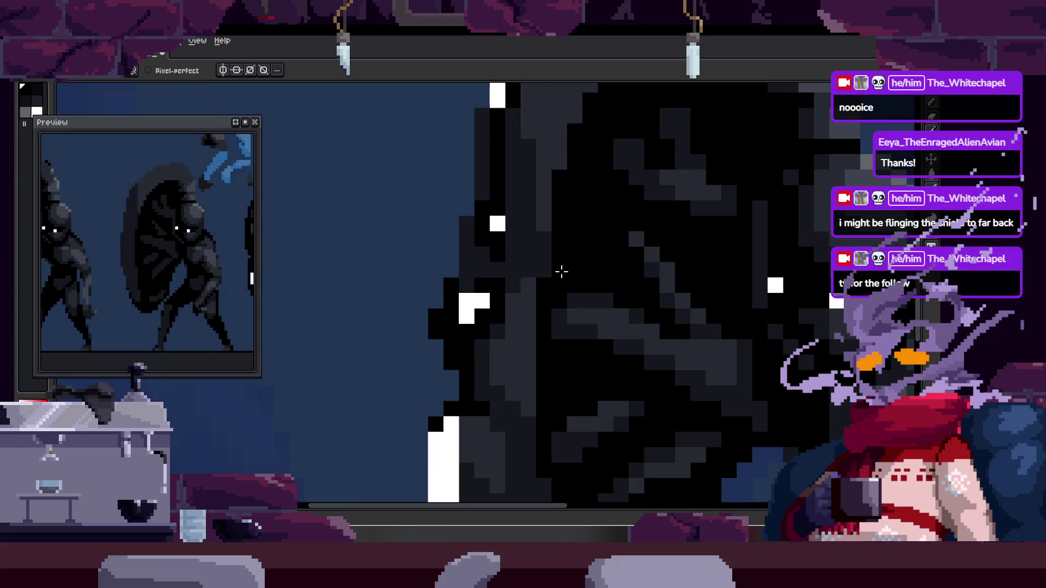
Frame the three figures, marquee-select the head area and drop the selection again.
key(z)
scroll(514, 302, down, 3)
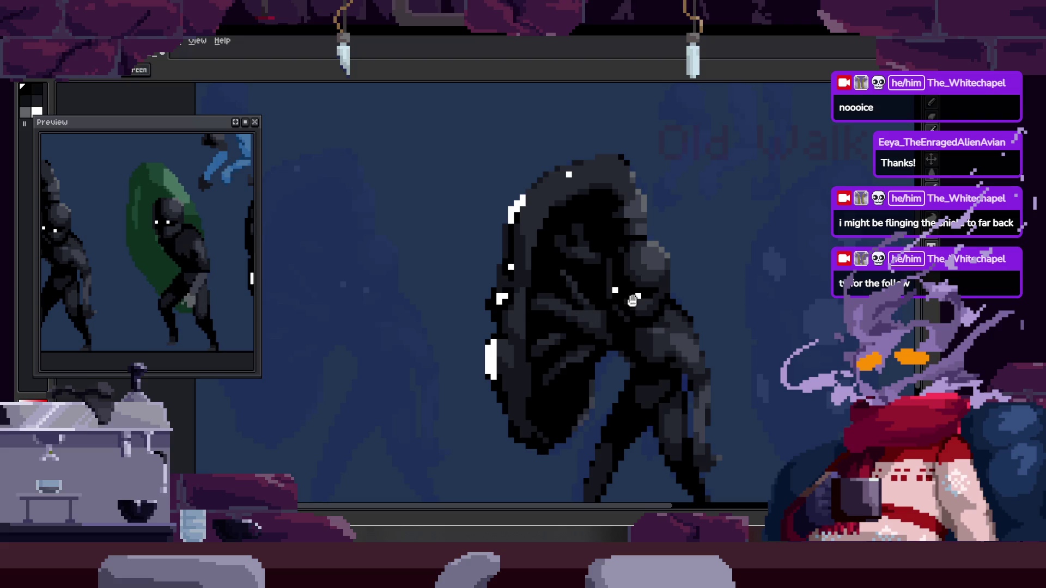
drag(630, 302, 582, 288)
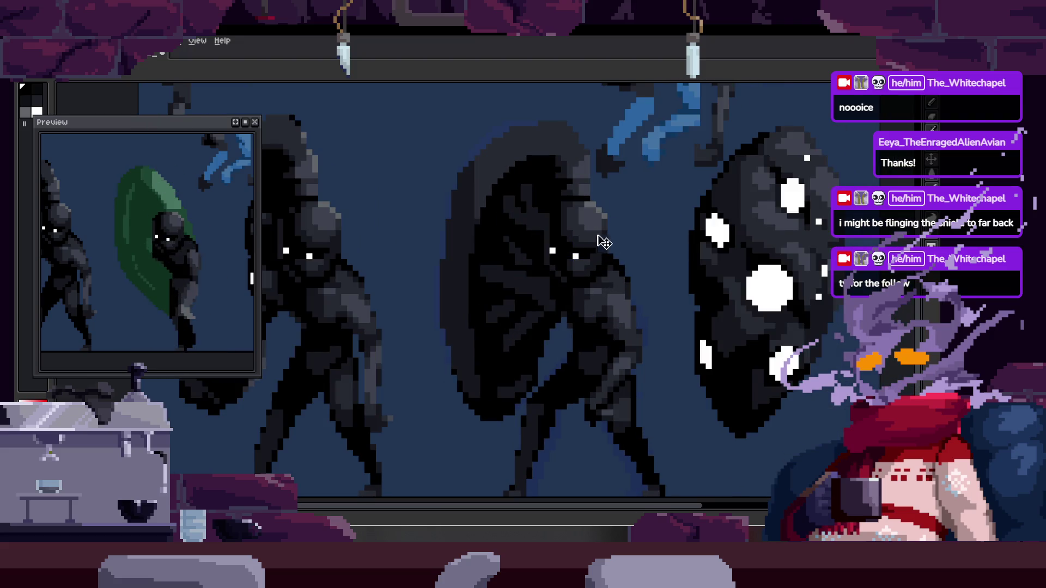
key(z)
scroll(623, 145, up, 2)
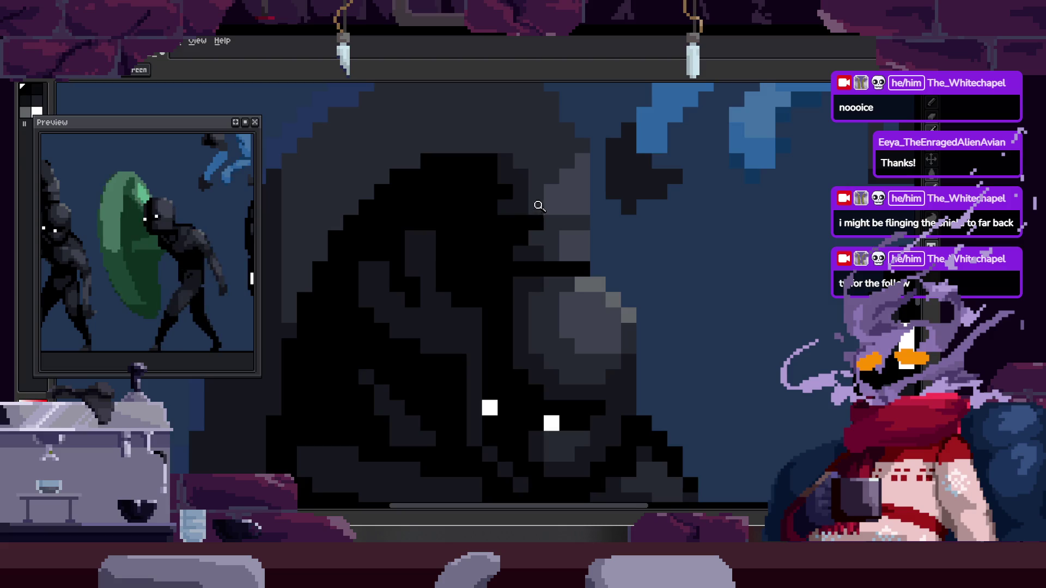
key(m)
drag(417, 172, 630, 273)
key(ctrl+d)
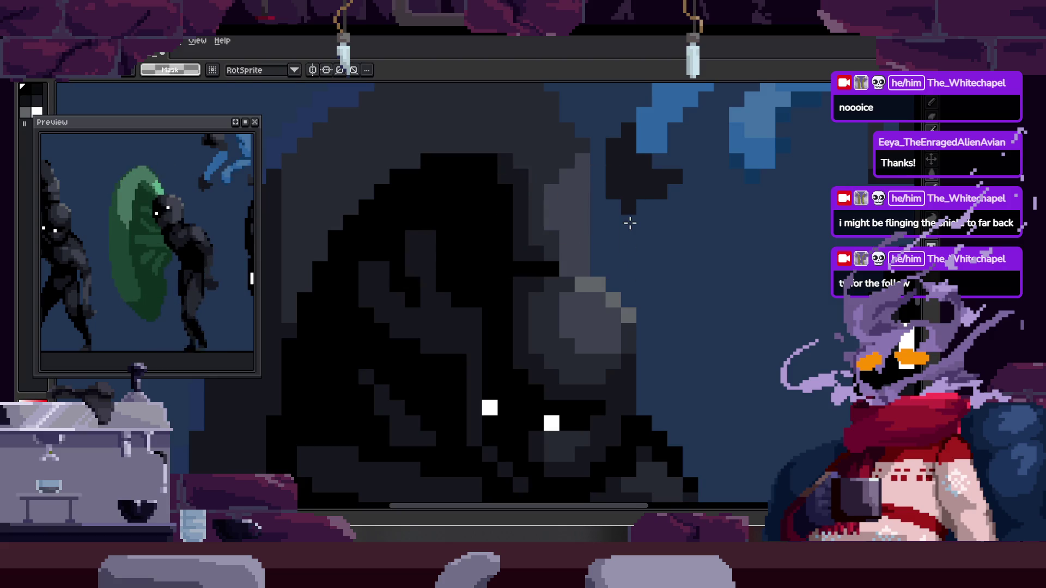
key(ctrl)
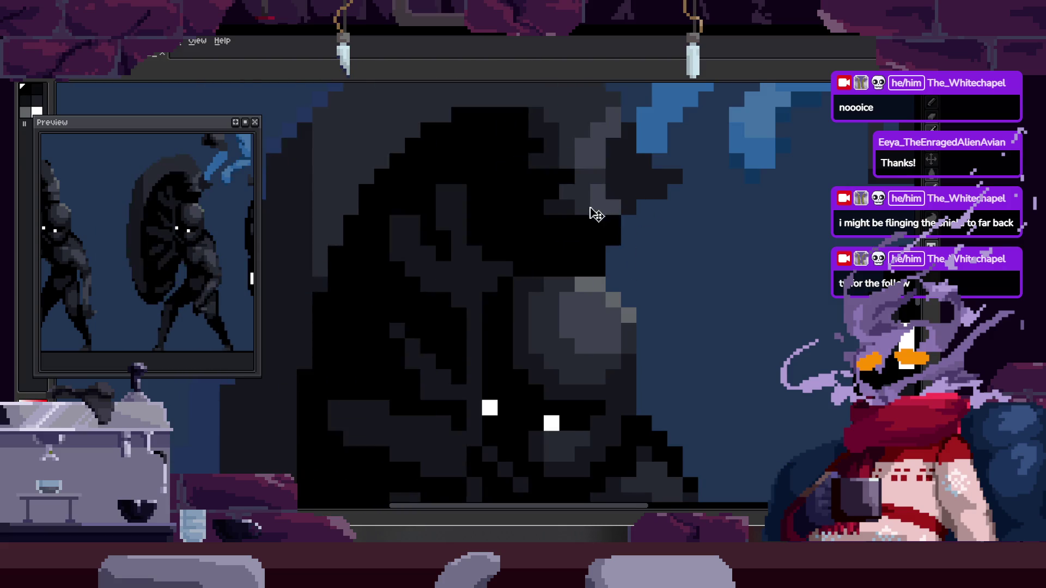
key(z)
scroll(538, 237, down, 1)
scroll(537, 237, down, 2)
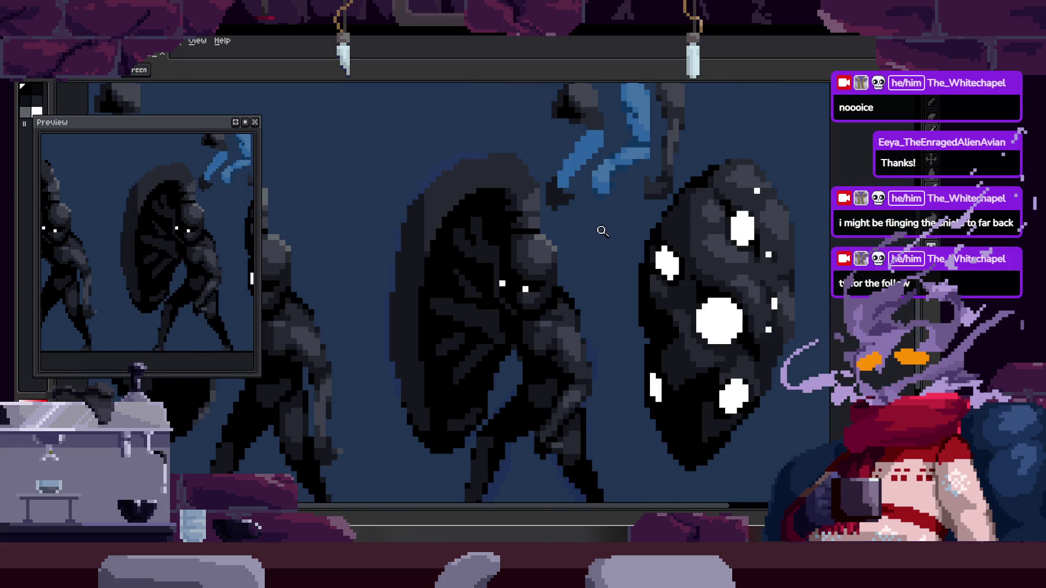
scroll(591, 233, up, 2)
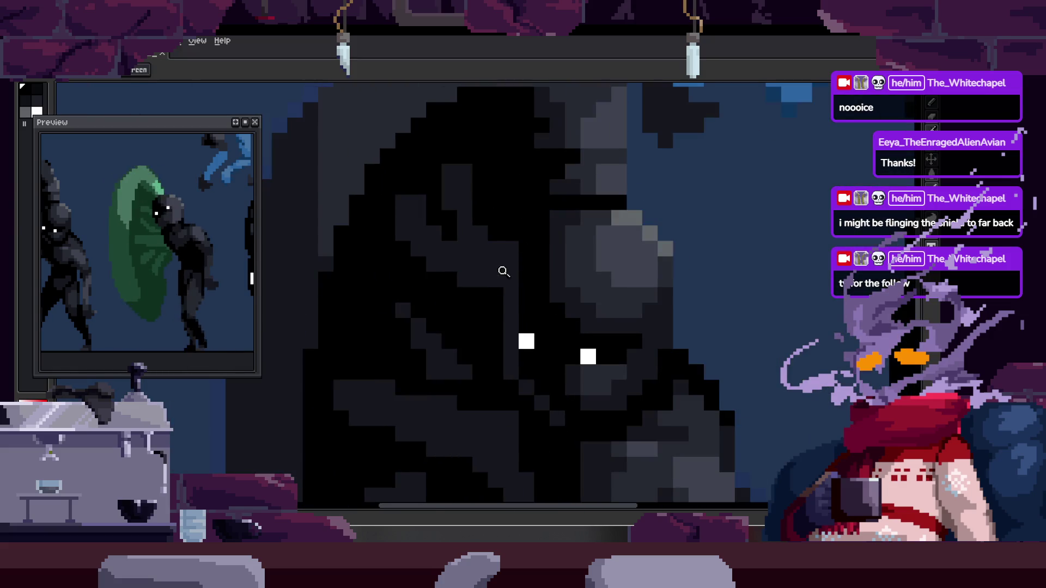
scroll(503, 272, up, 1)
On the chosen layer, paint light grey diagonal highlight streaks across the figure's shield.
key(b)
key(v)
scroll(556, 229, down, 1)
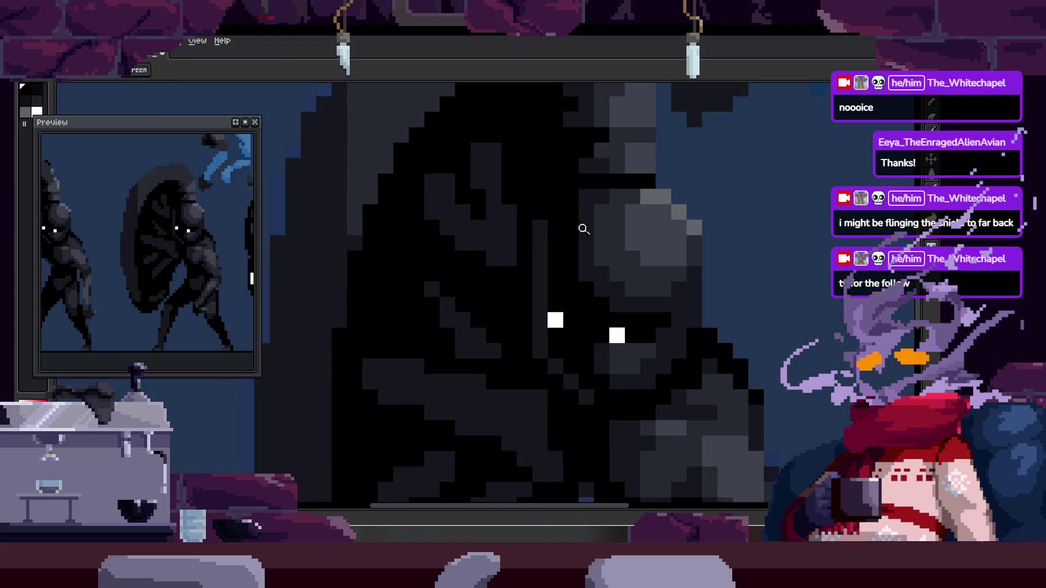
ctrl+click(528, 308)
key(b)
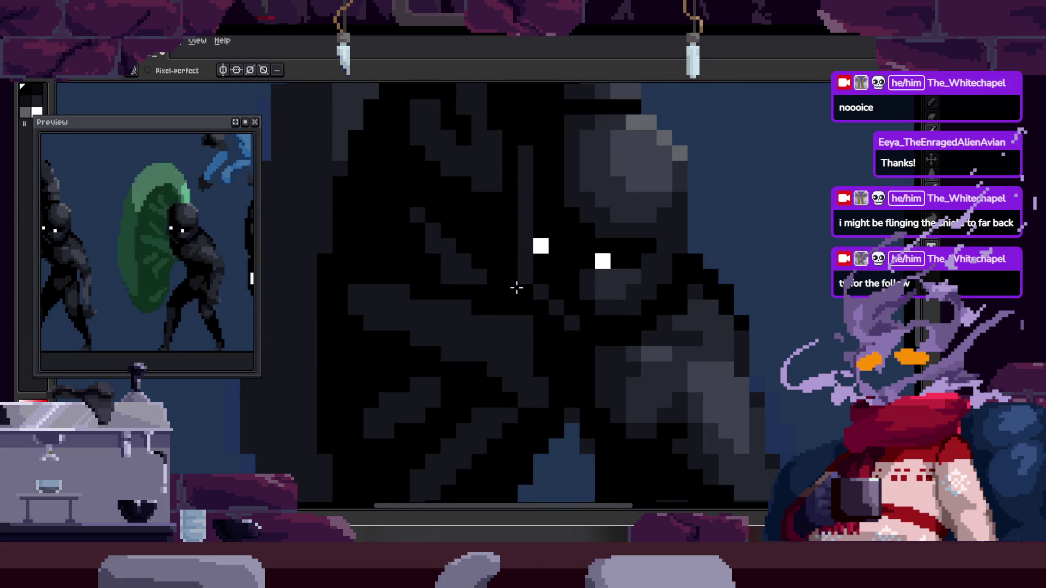
scroll(433, 313, up, 1)
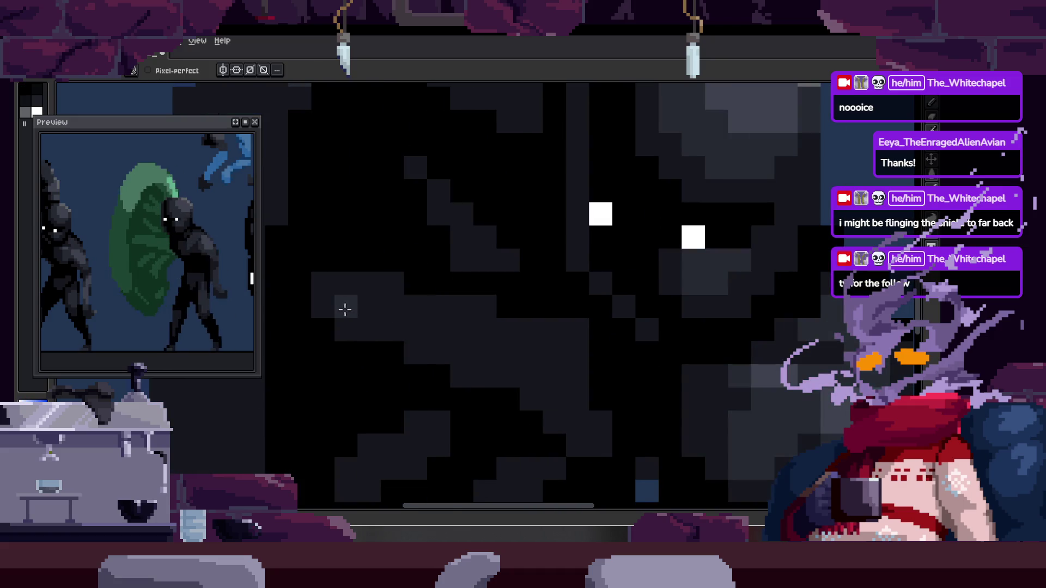
mouse_move(354, 300)
mouse_down()
mouse_move(473, 316)
mouse_move(500, 350)
mouse_up()
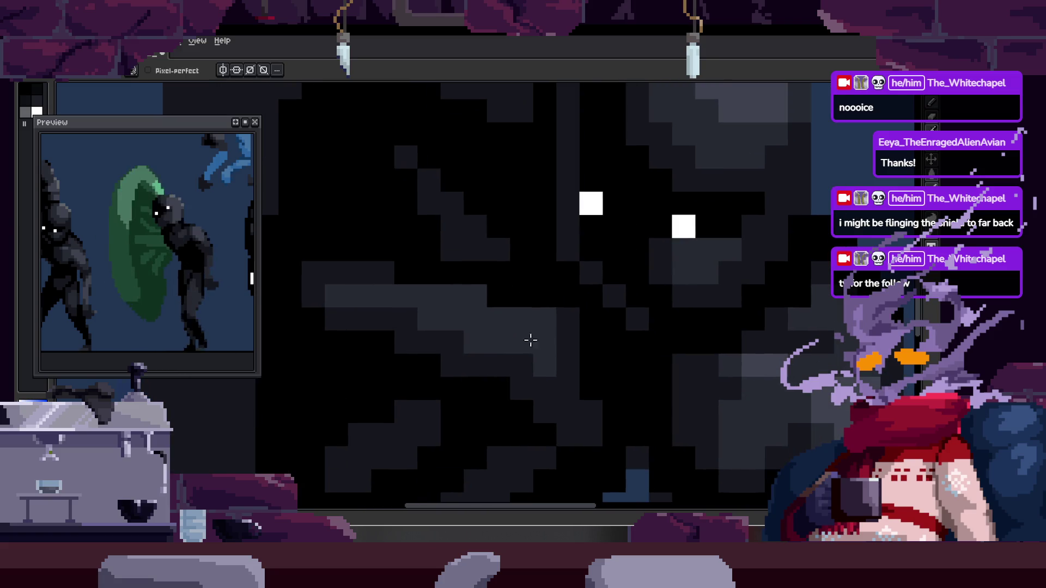
click(511, 267)
key(b)
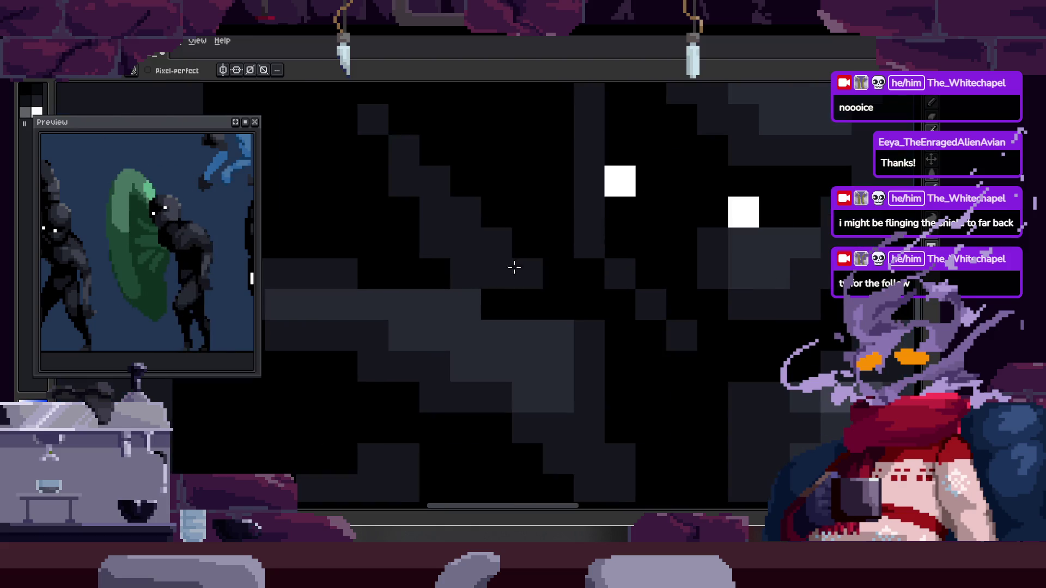
key(z)
scroll(572, 294, down, 4)
scroll(591, 292, up, 3)
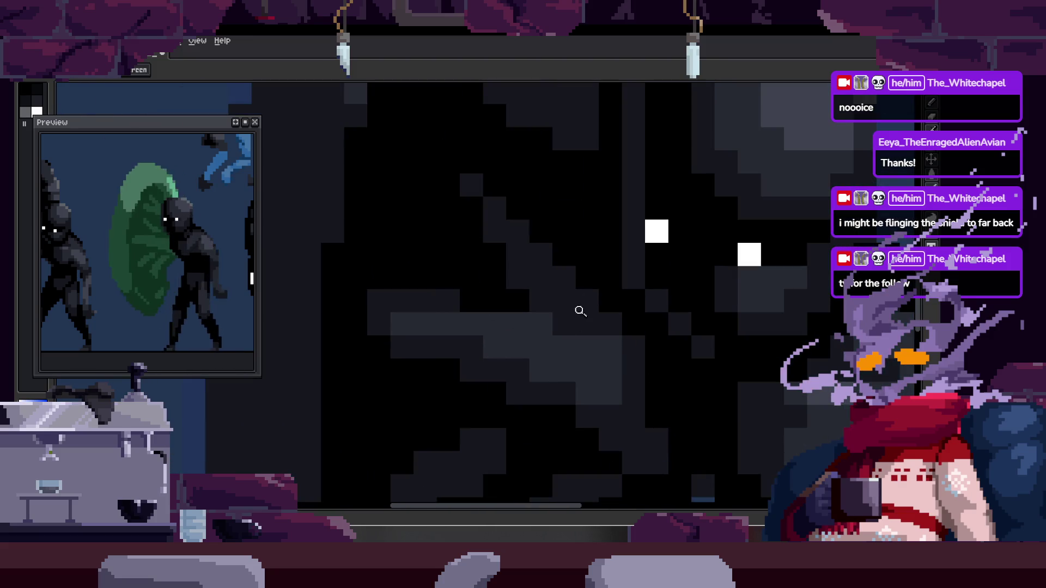
drag(481, 195, 515, 243)
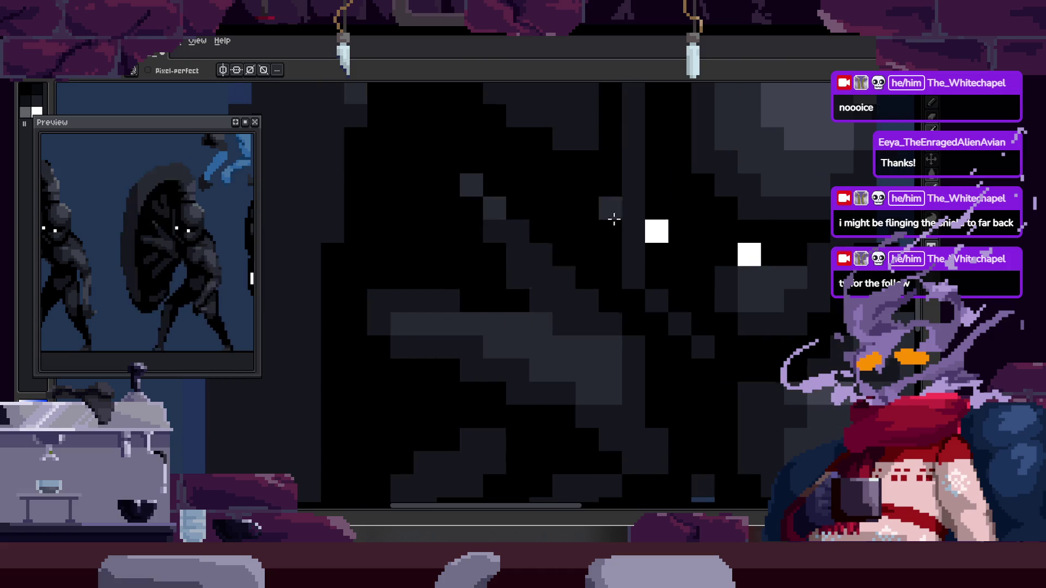
key(z)
scroll(584, 299, down, 5)
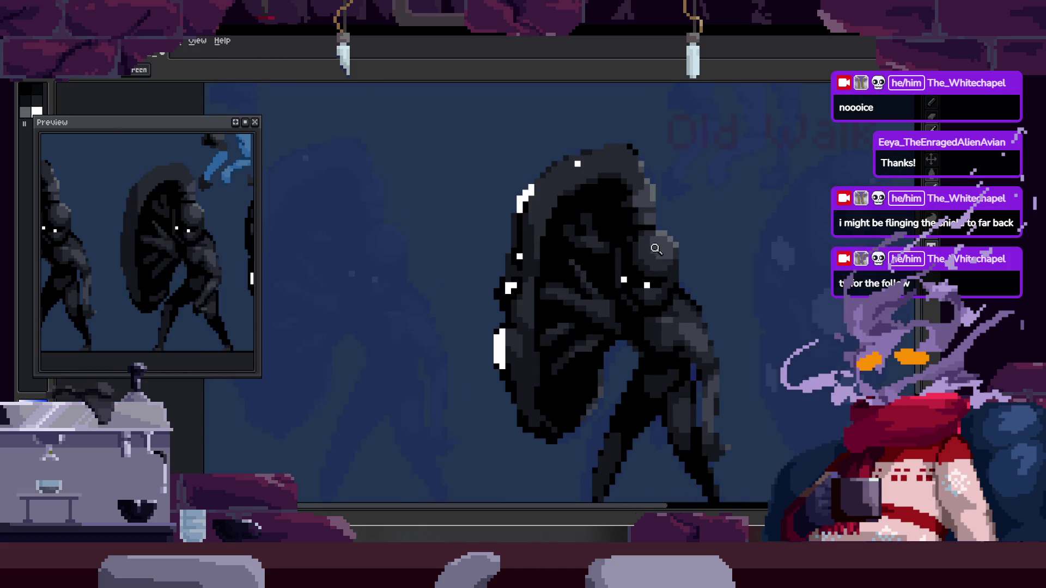
scroll(606, 269, down, 2)
scroll(589, 237, up, 4)
scroll(556, 224, up, 2)
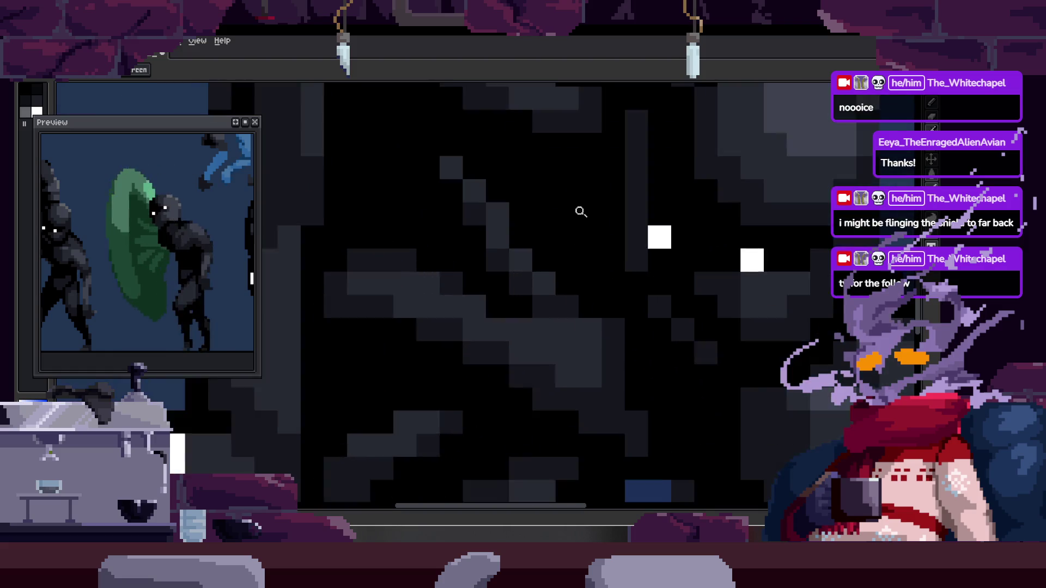
Paint black pixels over the body, turning a grey patch of the figure's shading dark.
key(b)
key(z)
scroll(537, 246, down, 3)
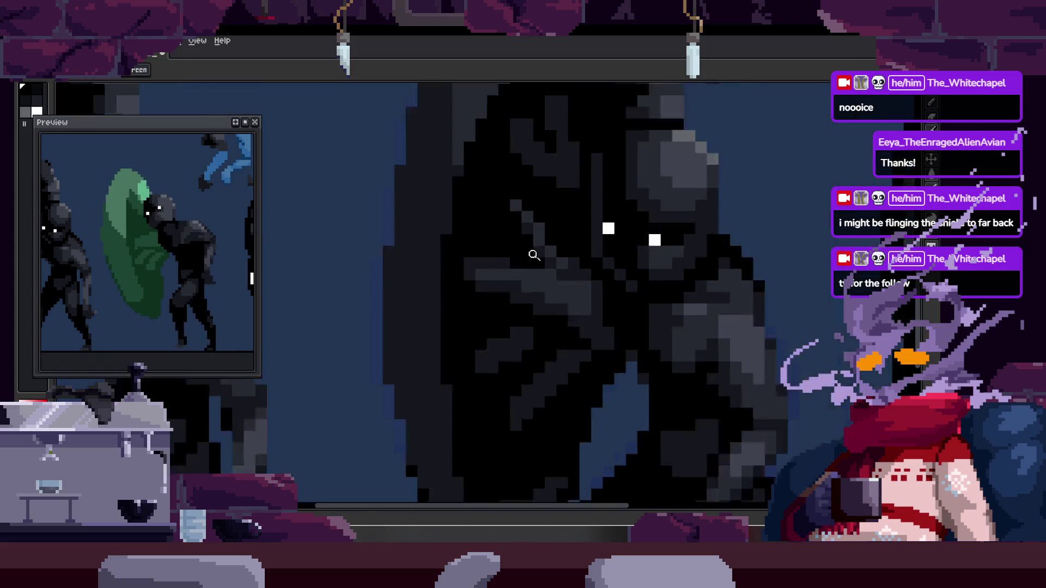
scroll(537, 246, down, 1)
scroll(560, 245, up, 4)
key(b)
click(578, 289)
scroll(541, 299, down, 1)
scroll(569, 294, down, 1)
scroll(589, 288, down, 3)
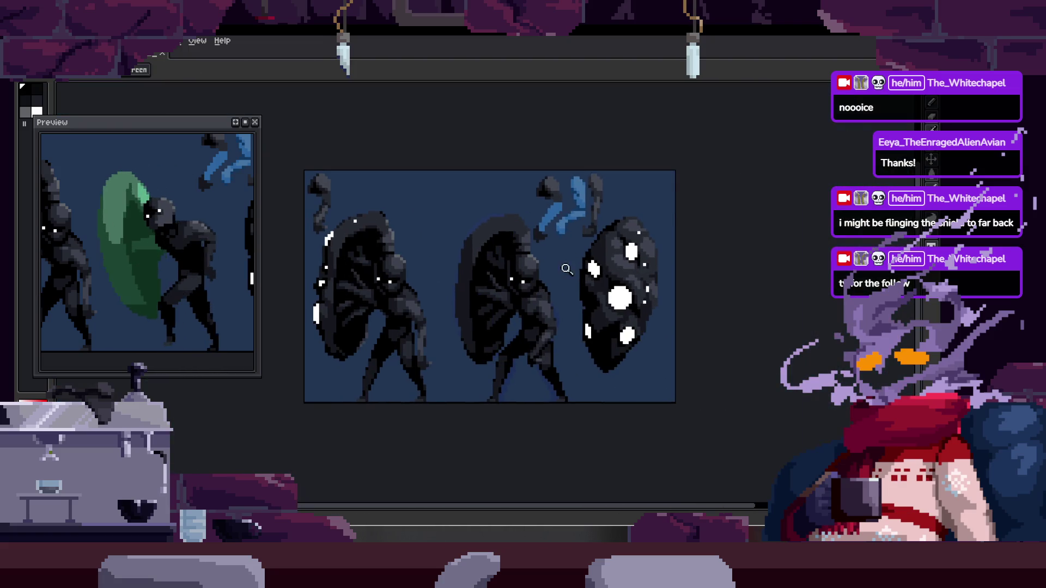
scroll(567, 264, up, 1)
scroll(556, 263, up, 2)
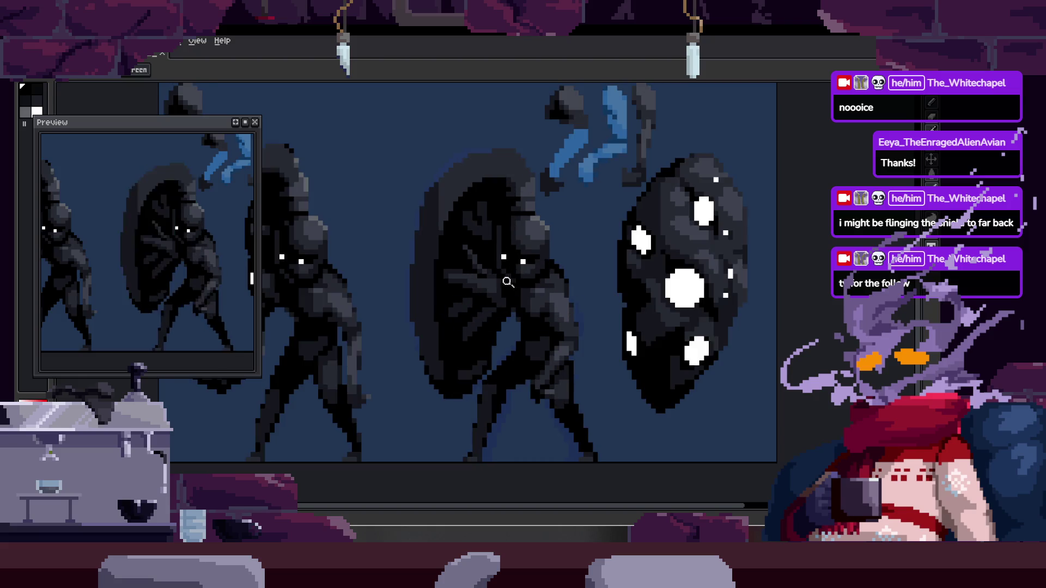
scroll(501, 270, up, 2)
scroll(466, 298, up, 2)
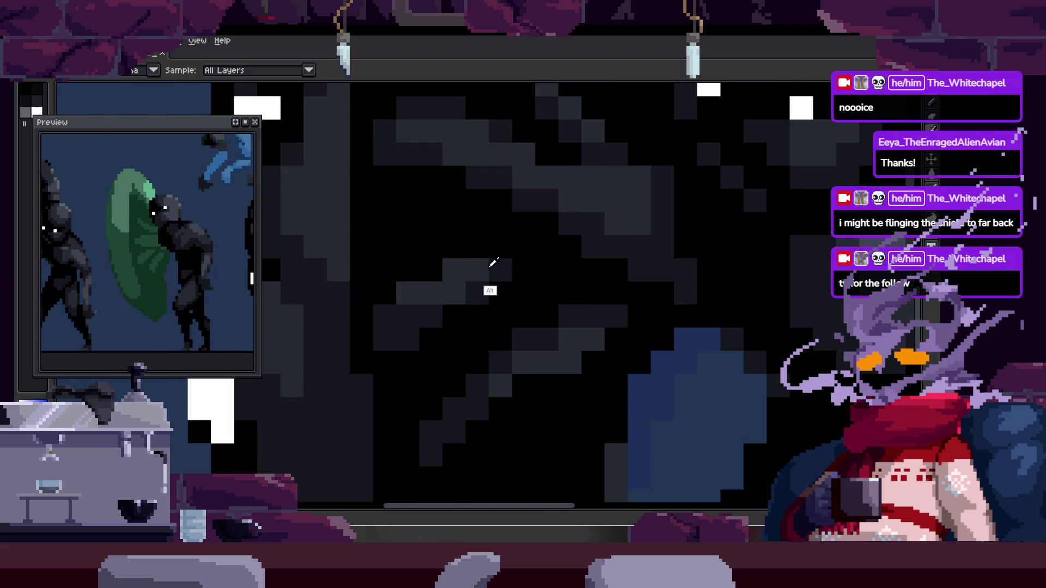
scroll(495, 262, down, 1)
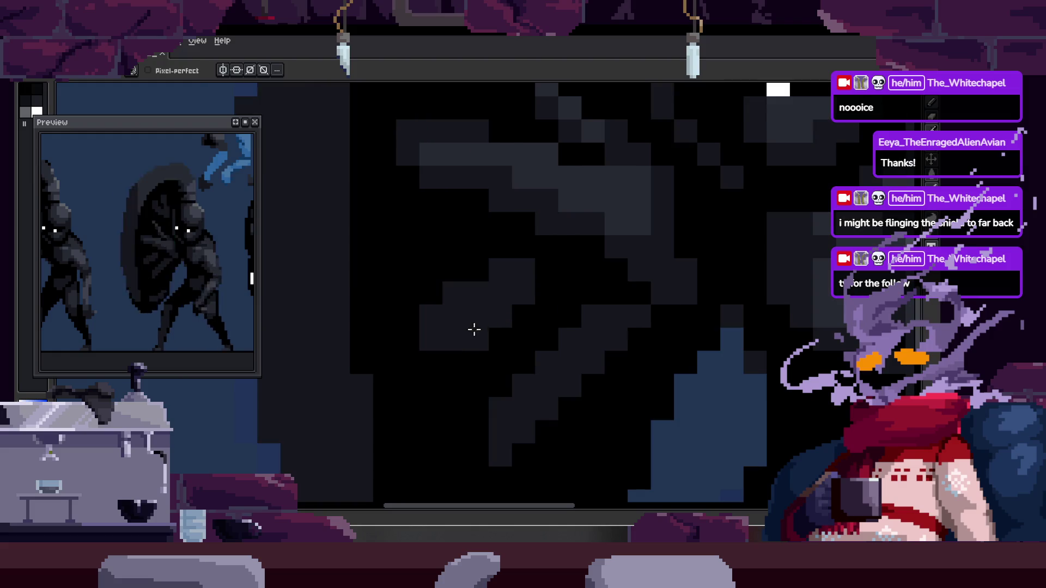
key(ctrl)
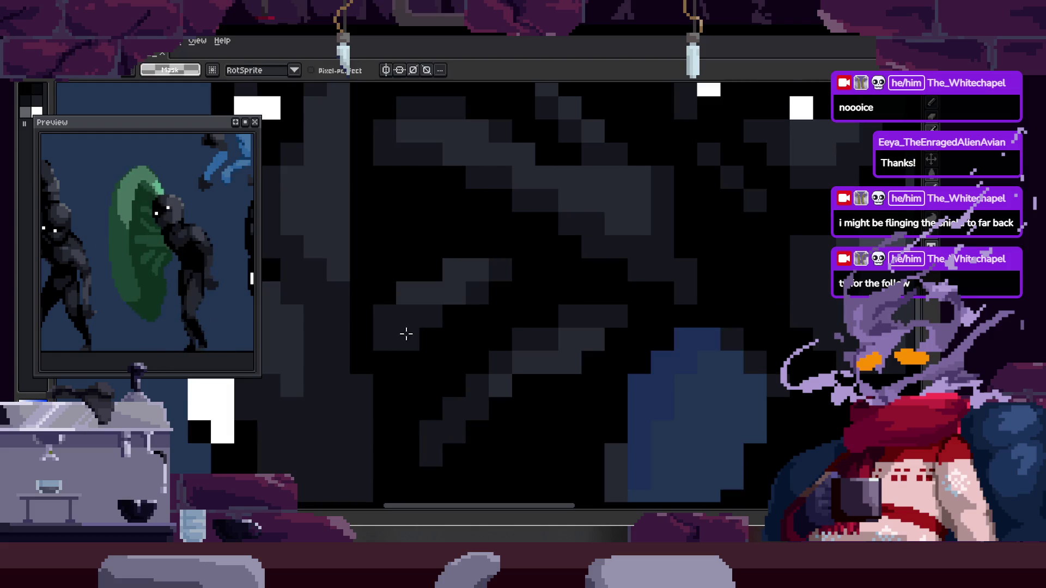
scroll(458, 295, up, 1)
drag(515, 308, 533, 311)
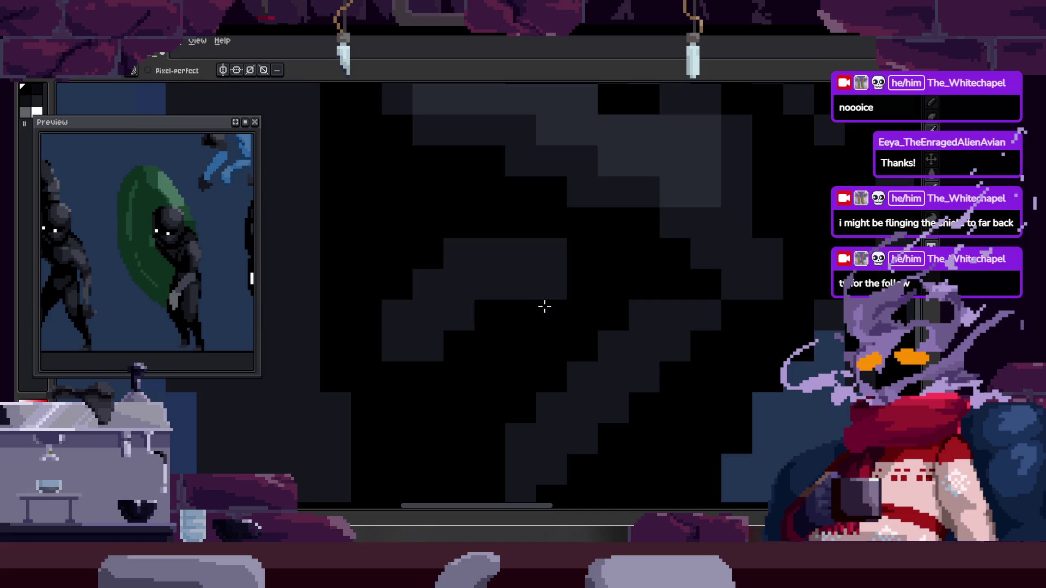
click(544, 298)
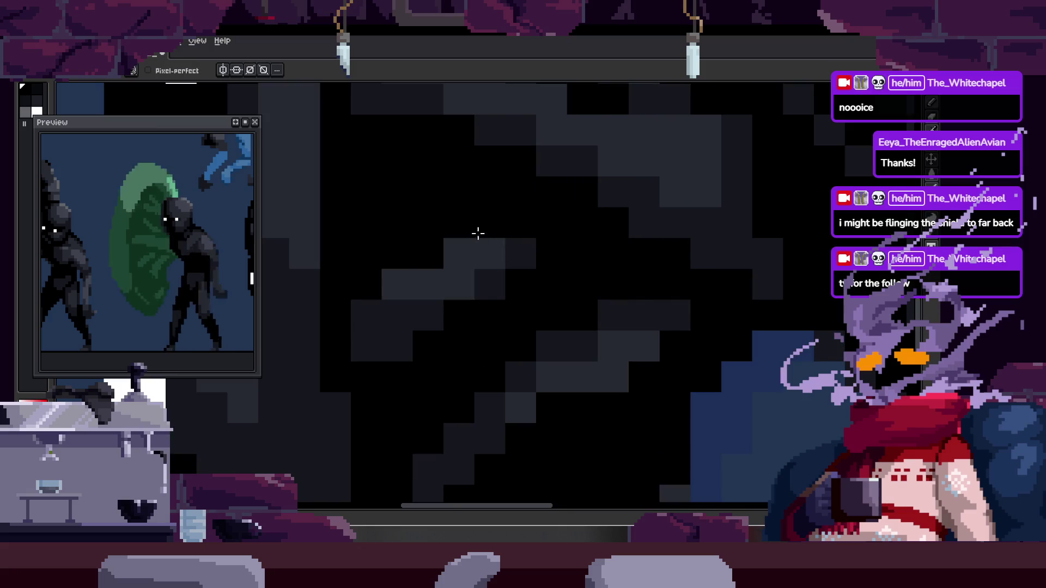
click(462, 238)
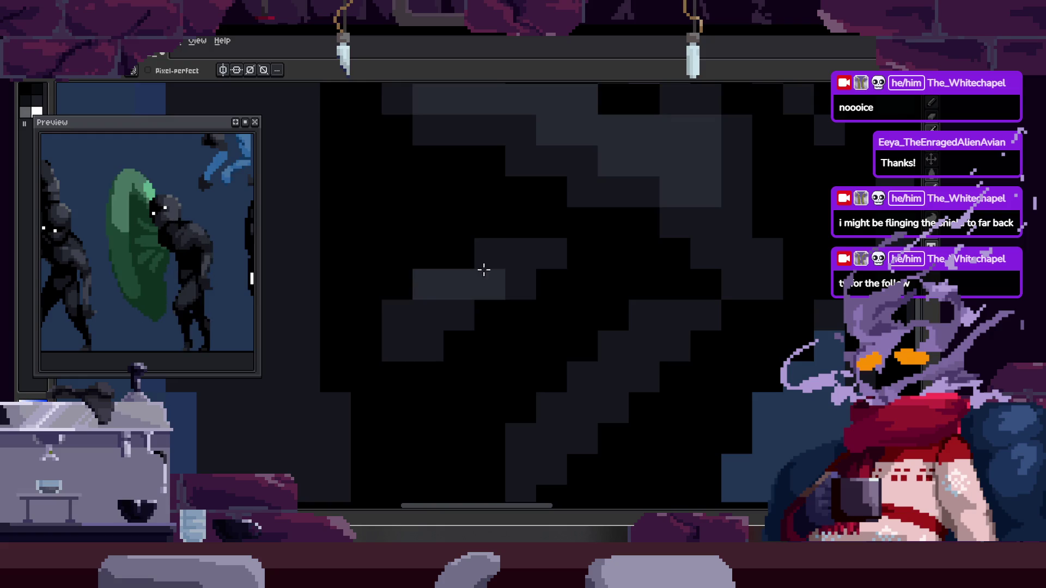
scroll(528, 277, down, 3)
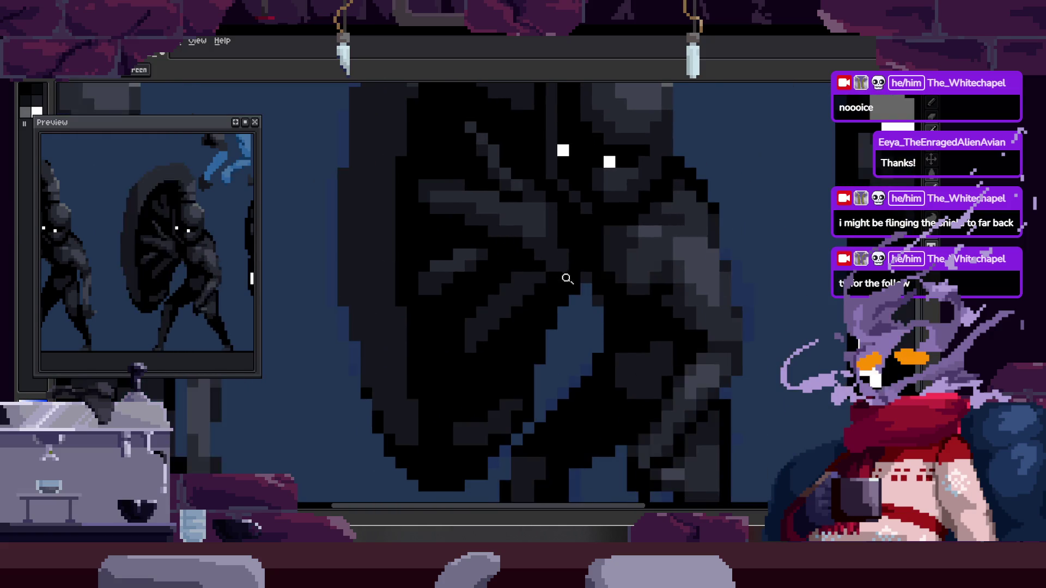
scroll(490, 309, up, 3)
key(b)
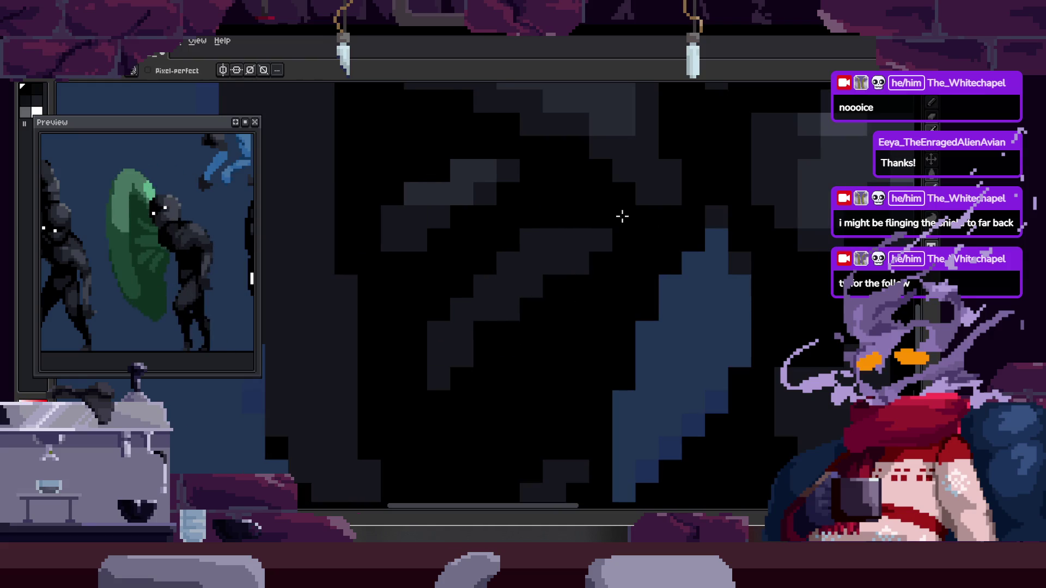
scroll(630, 246, down, 2)
scroll(523, 303, up, 2)
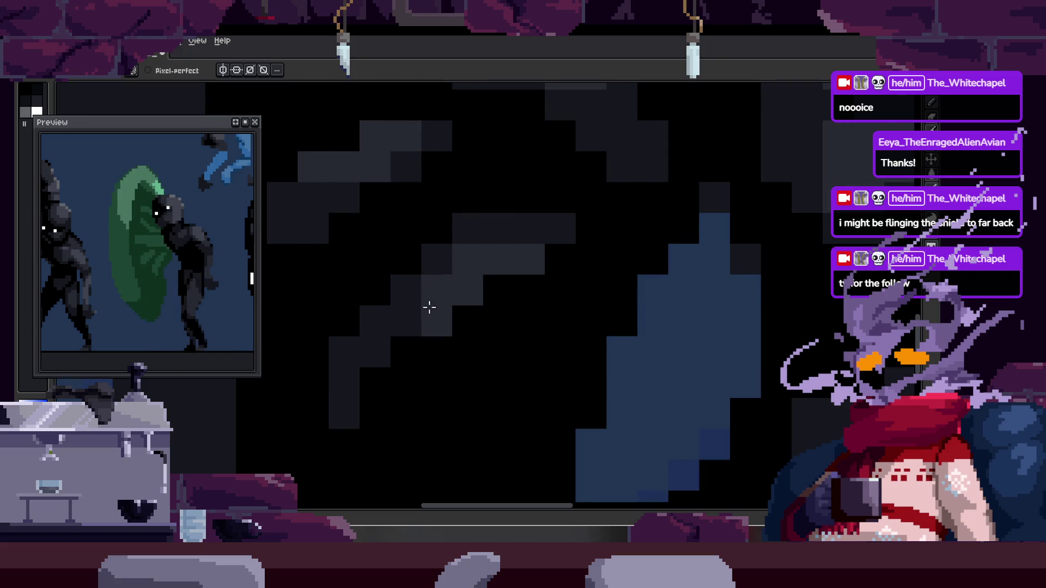
scroll(506, 307, down, 2)
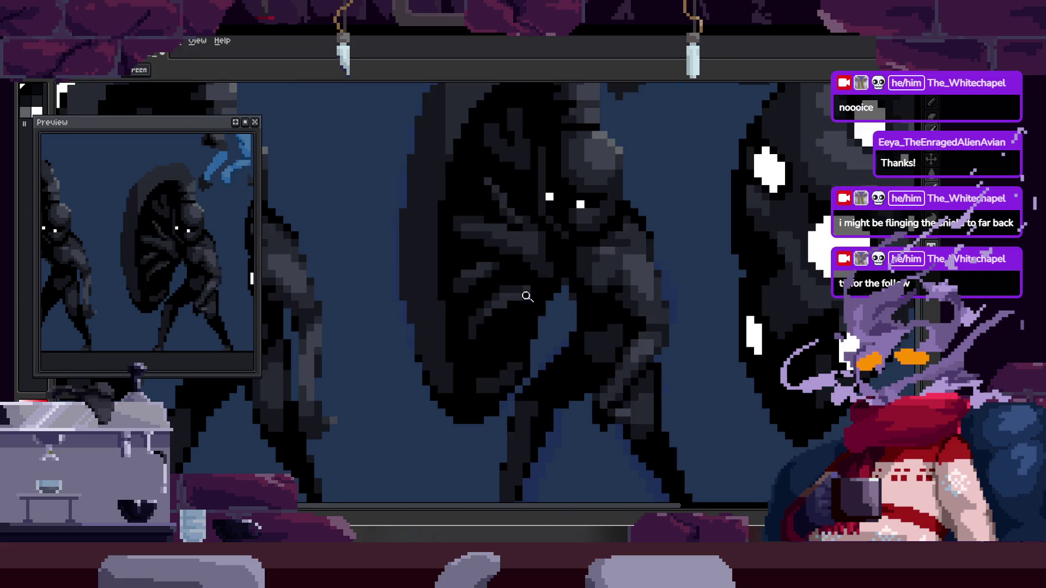
scroll(490, 300, down, 1)
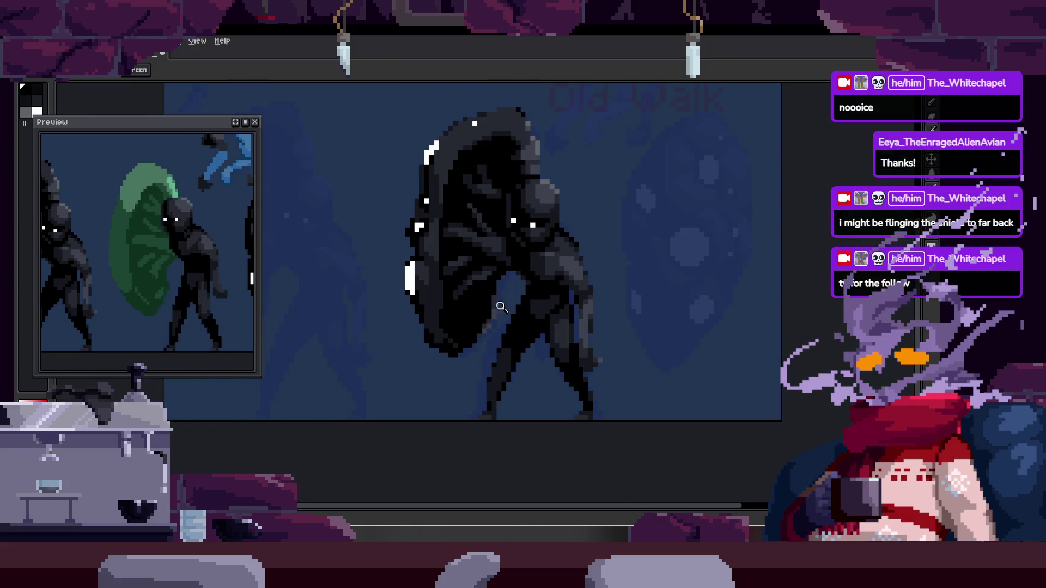
scroll(499, 301, up, 2)
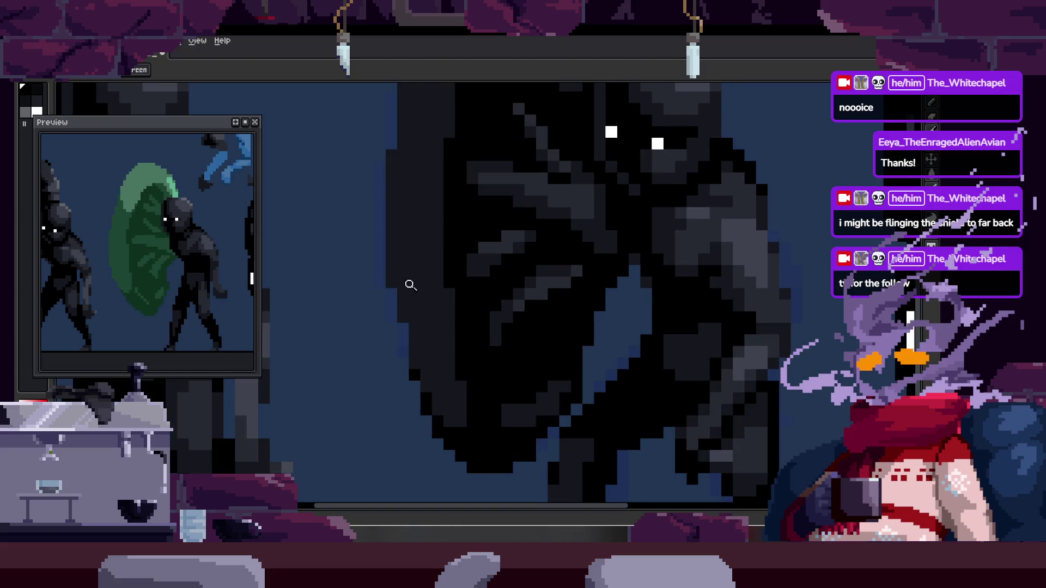
scroll(434, 276, down, 3)
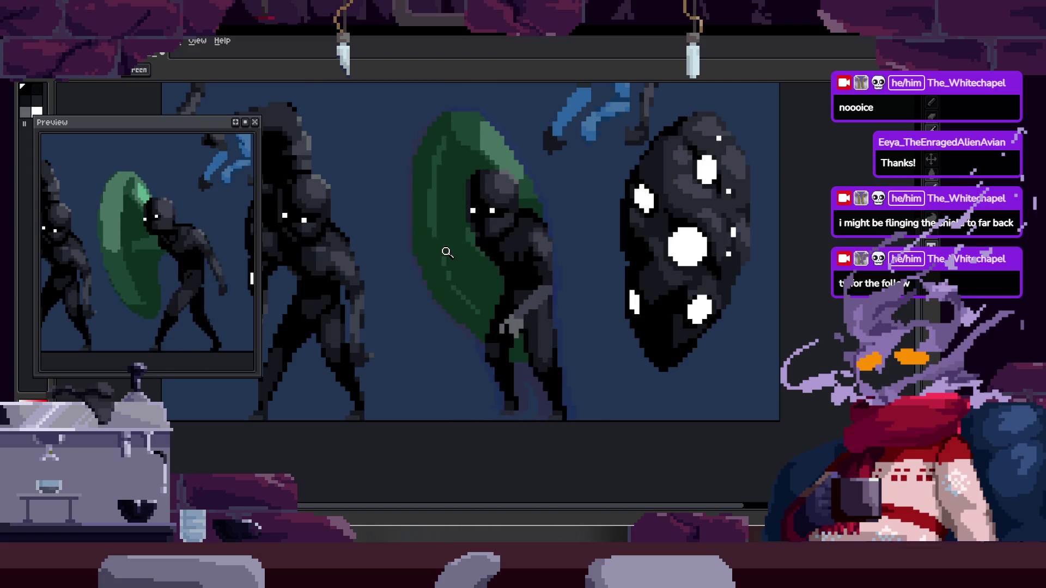
Zoom onto the central figure and flip between neighbouring frames to compare the shield.
key(Tab)
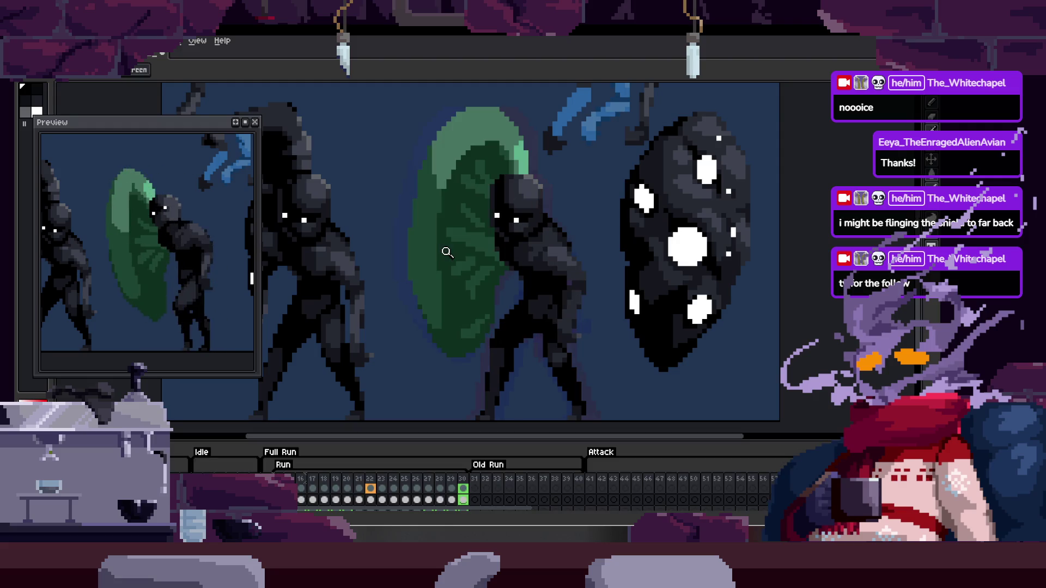
key(Tab)
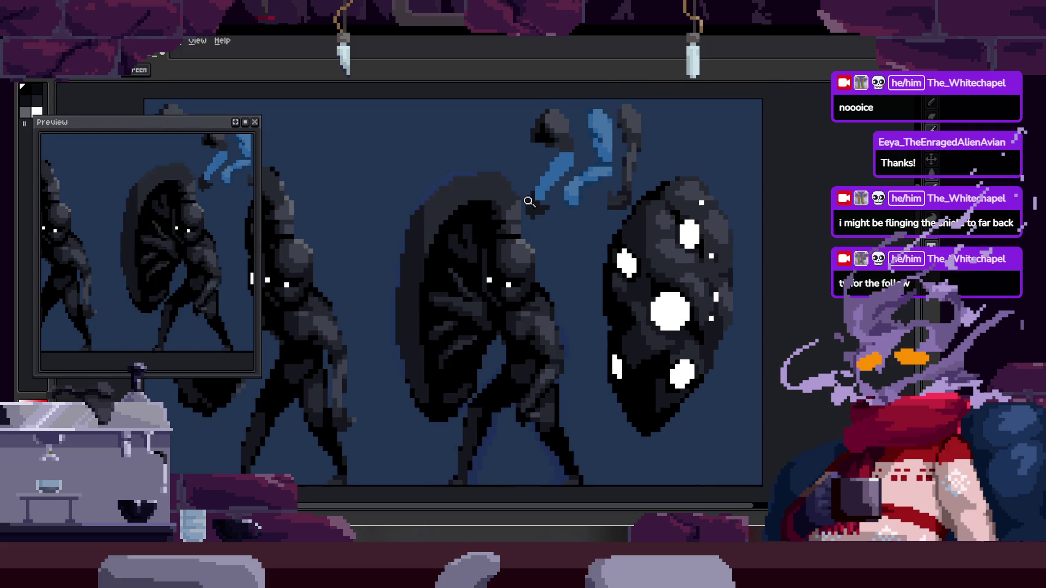
scroll(524, 200, up, 1)
scroll(540, 201, up, 1)
scroll(544, 201, down, 2)
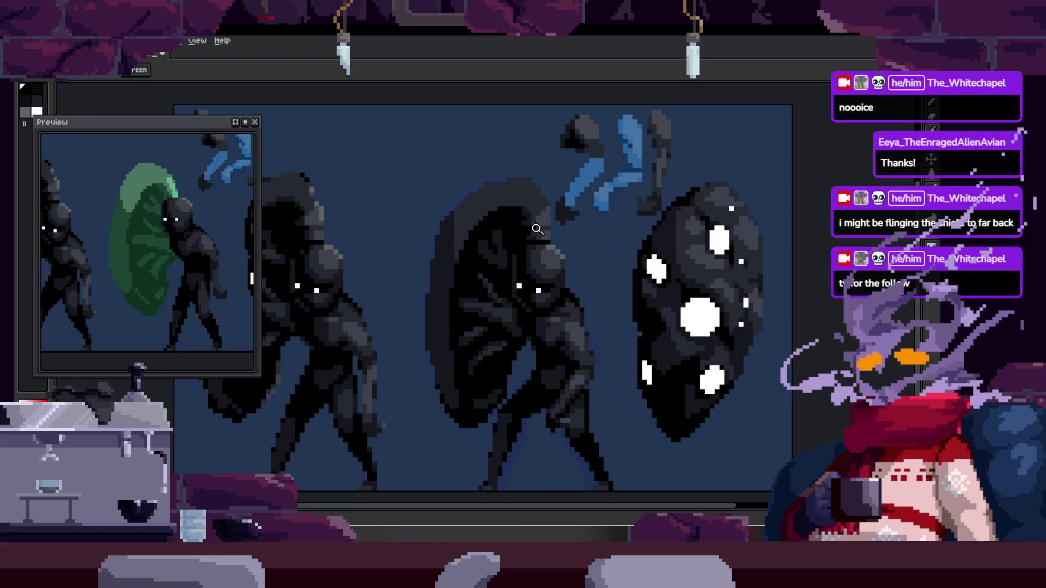
scroll(614, 167, up, 1)
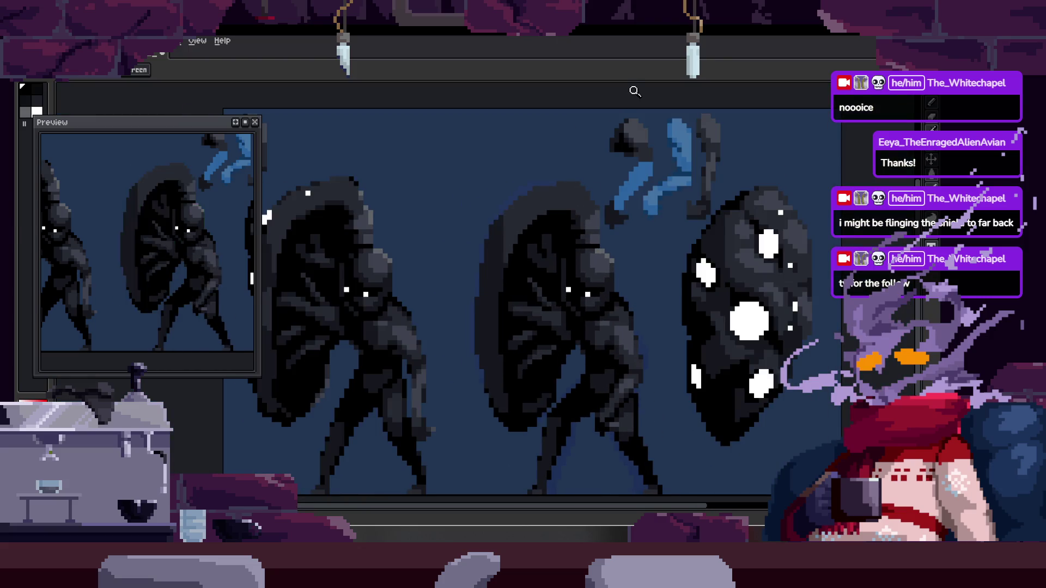
scroll(611, 162, up, 2)
scroll(523, 214, up, 1)
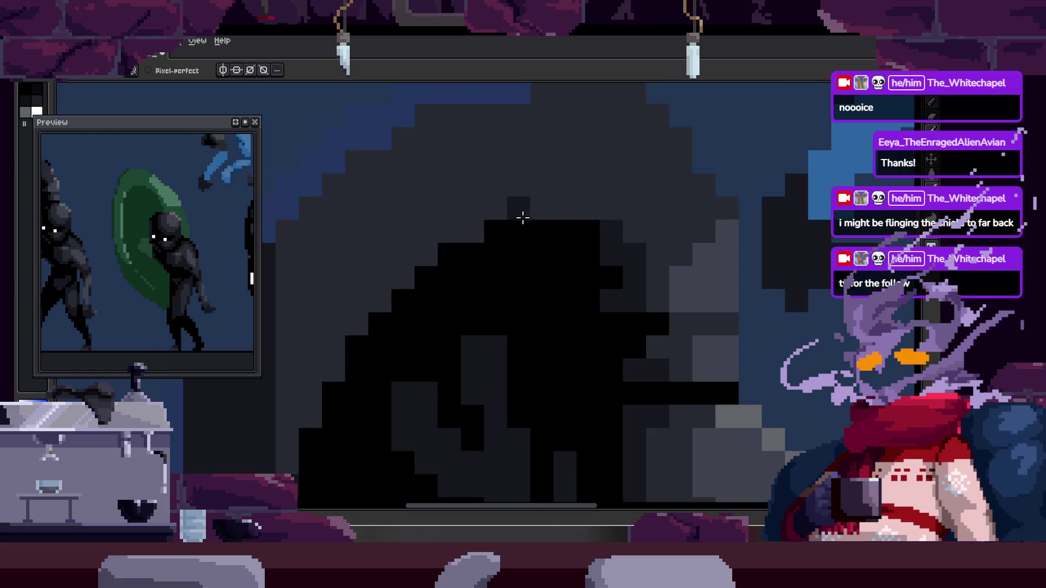
scroll(603, 227, up, 2)
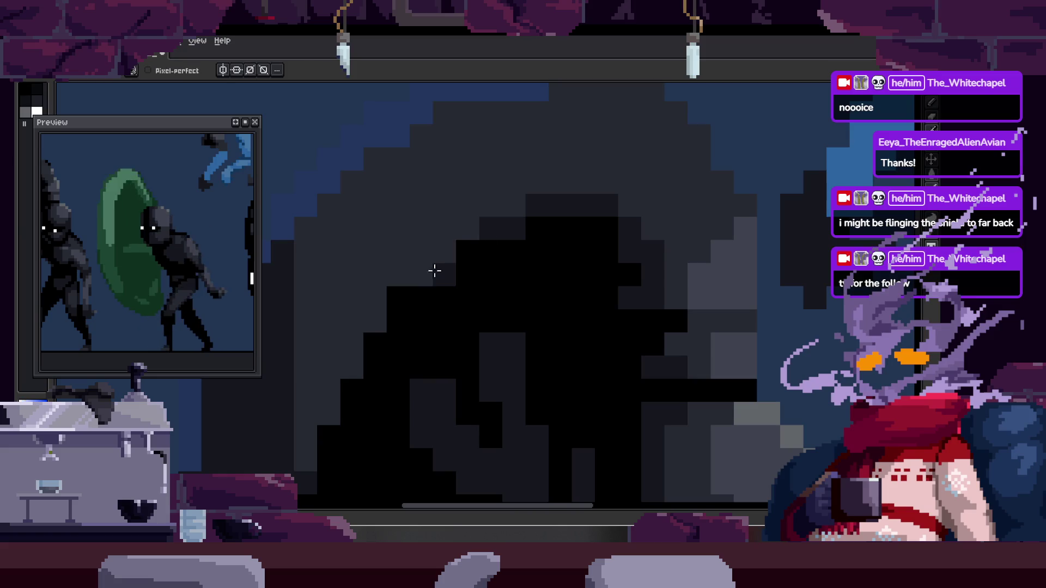
key(z)
scroll(465, 274, down, 3)
scroll(498, 276, up, 1)
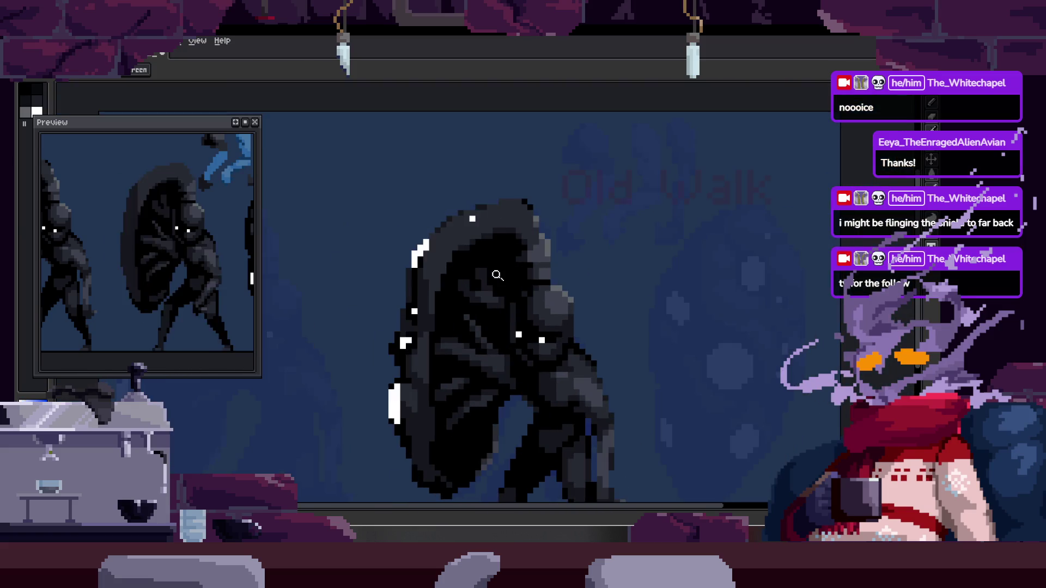
scroll(457, 311, down, 2)
scroll(446, 304, up, 2)
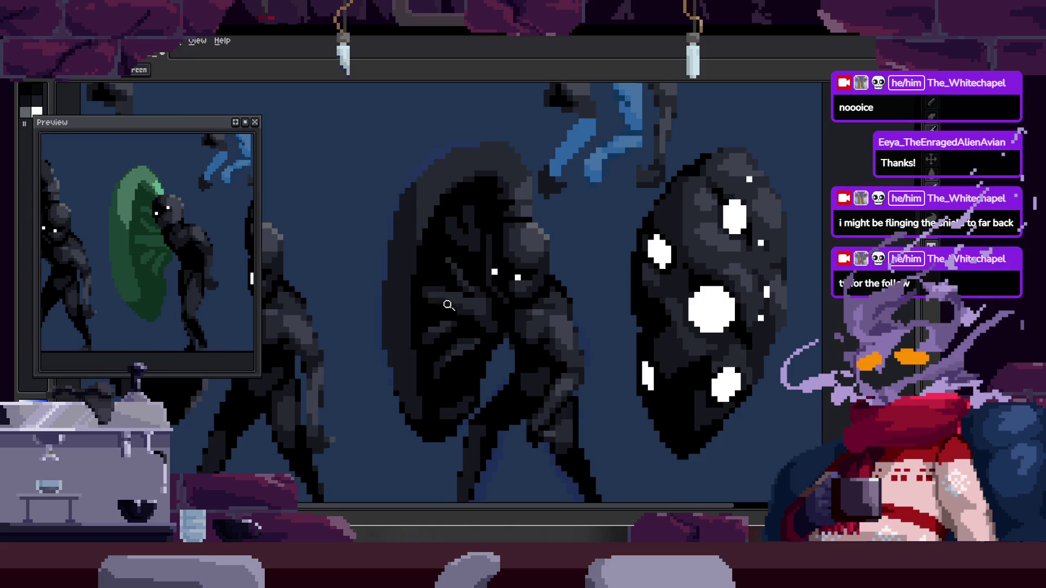
scroll(461, 311, down, 1)
key(Right)
key(Right)
key(Right)
key(b)
key(Right)
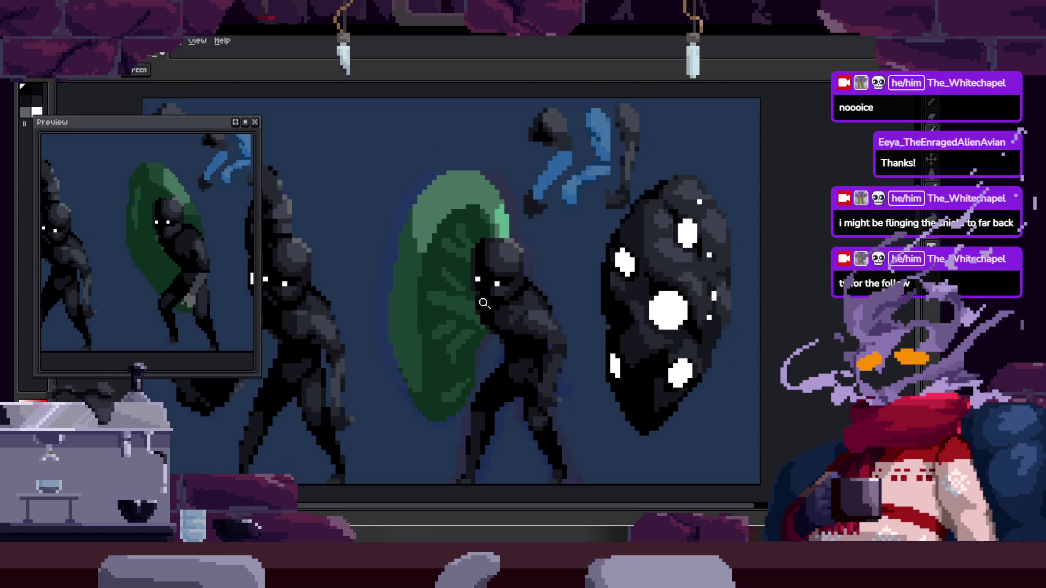
key(Right)
key(Left)
key(Right)
key(Right)
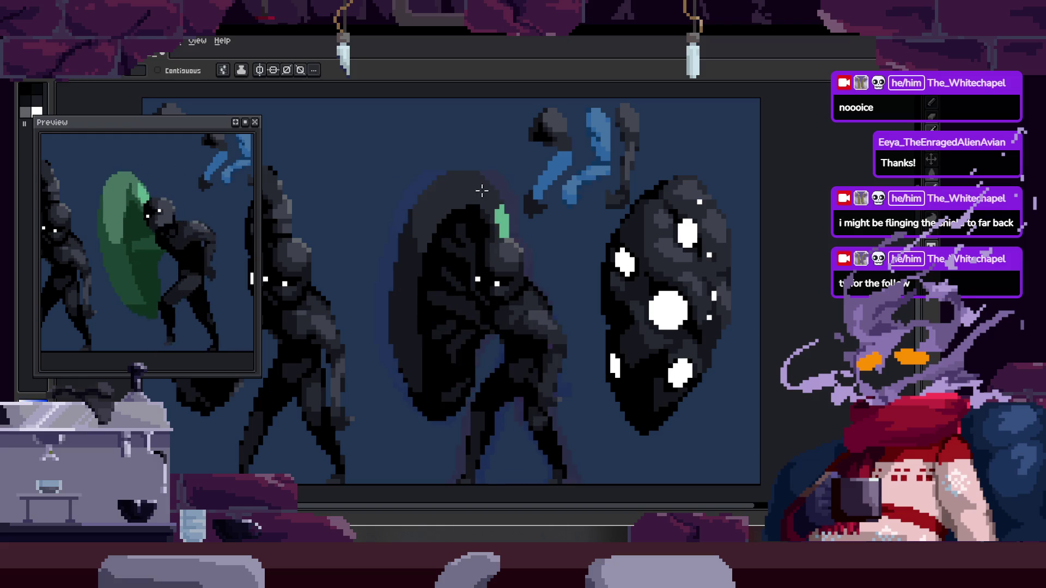
key(z)
click(462, 204)
key(Left)
key(Right)
key(Left)
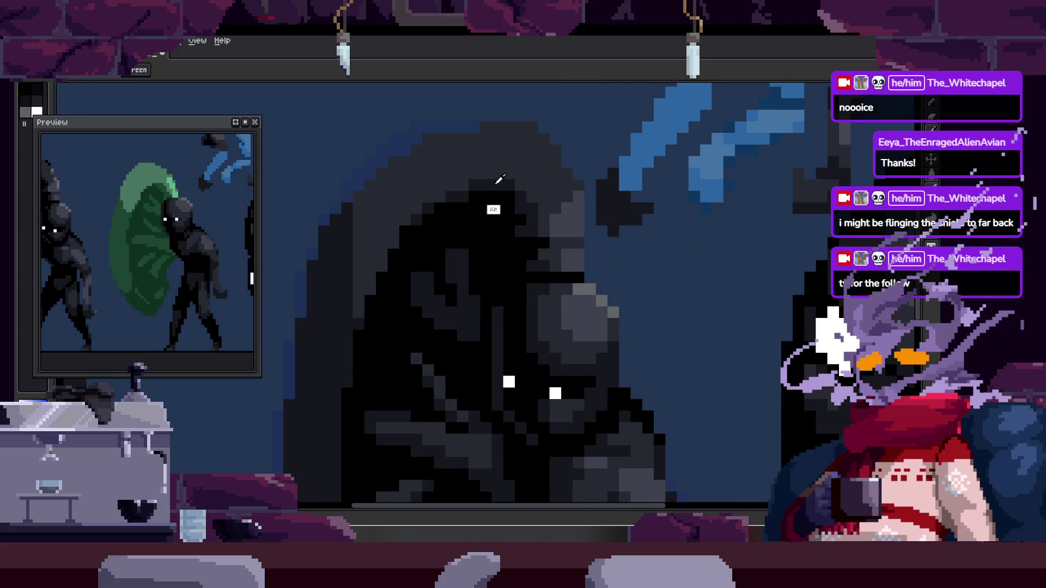
key(Right)
scroll(380, 253, up, 1)
Paint black pixels along the figure's head and flip frames to compare the head shading.
key(b)
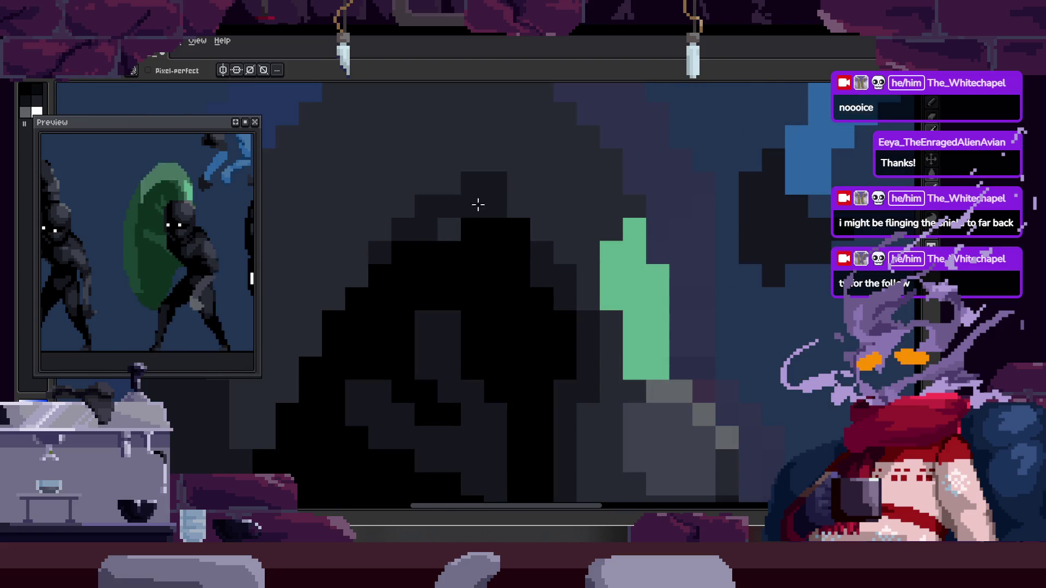
alt+click(488, 297)
drag(473, 231, 445, 231)
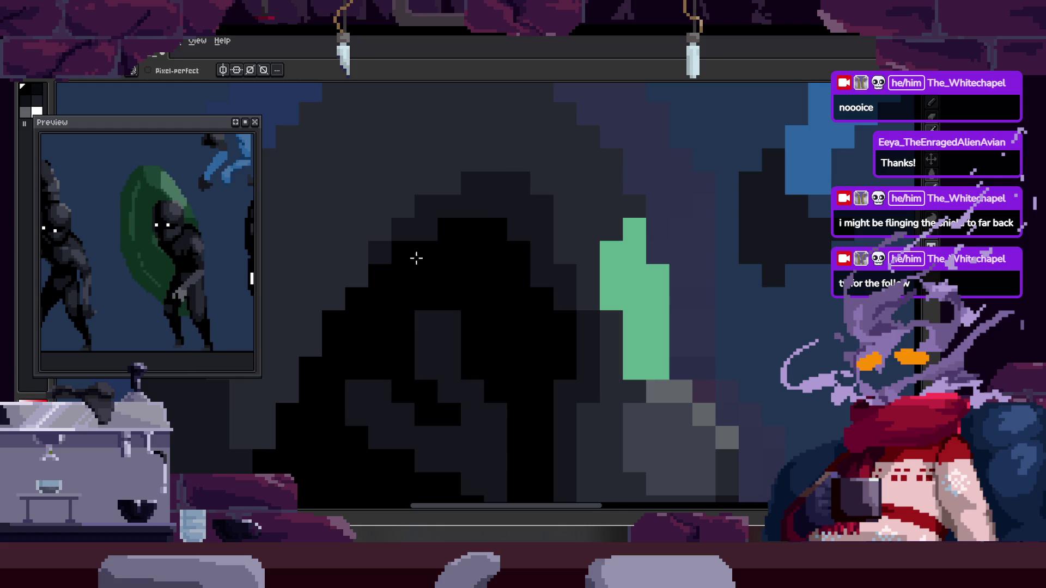
scroll(519, 231, down, 3)
key(Left)
key(Right)
scroll(558, 196, up, 3)
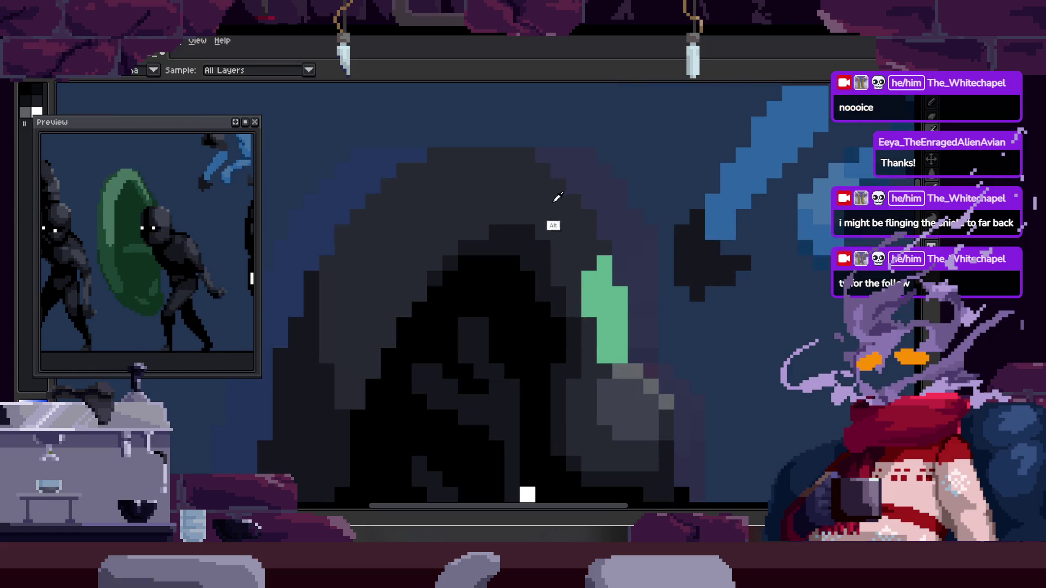
scroll(537, 264, up, 1)
scroll(529, 272, up, 1)
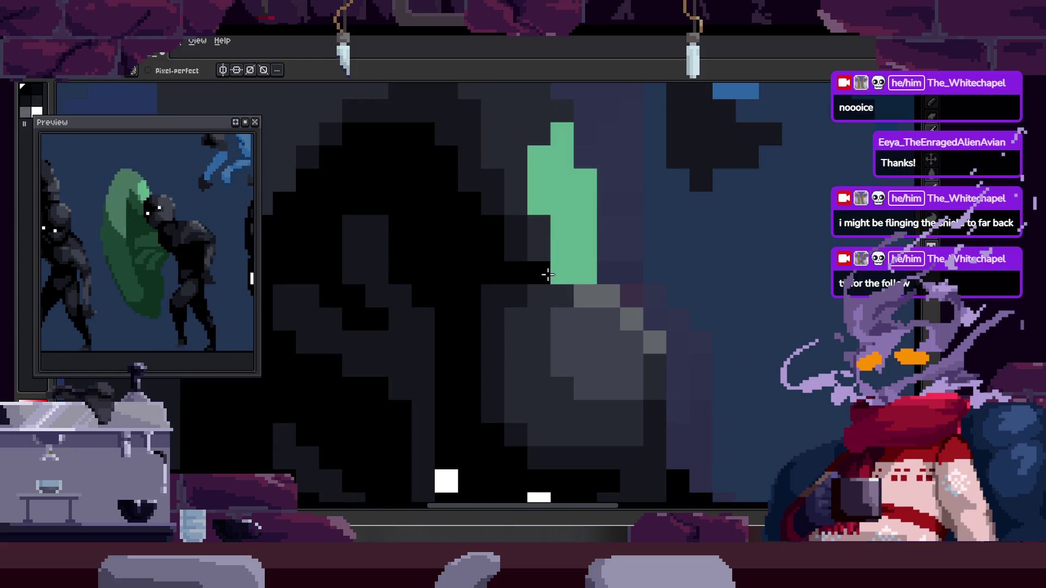
key(Left)
key(Right)
key(Left)
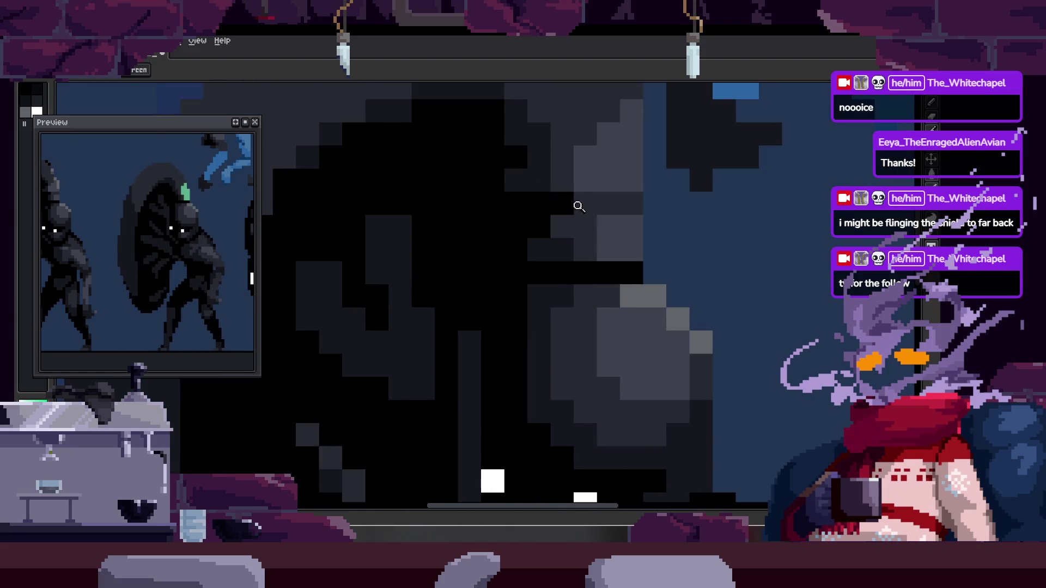
key(Right)
key(Left)
scroll(539, 250, down, 1)
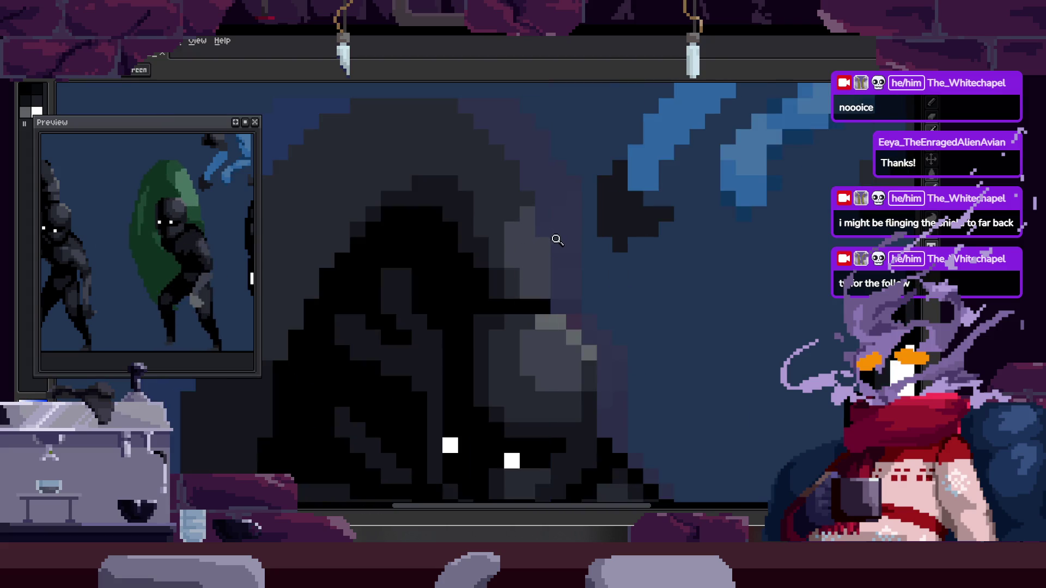
key(Left)
key(Right)
key(Left)
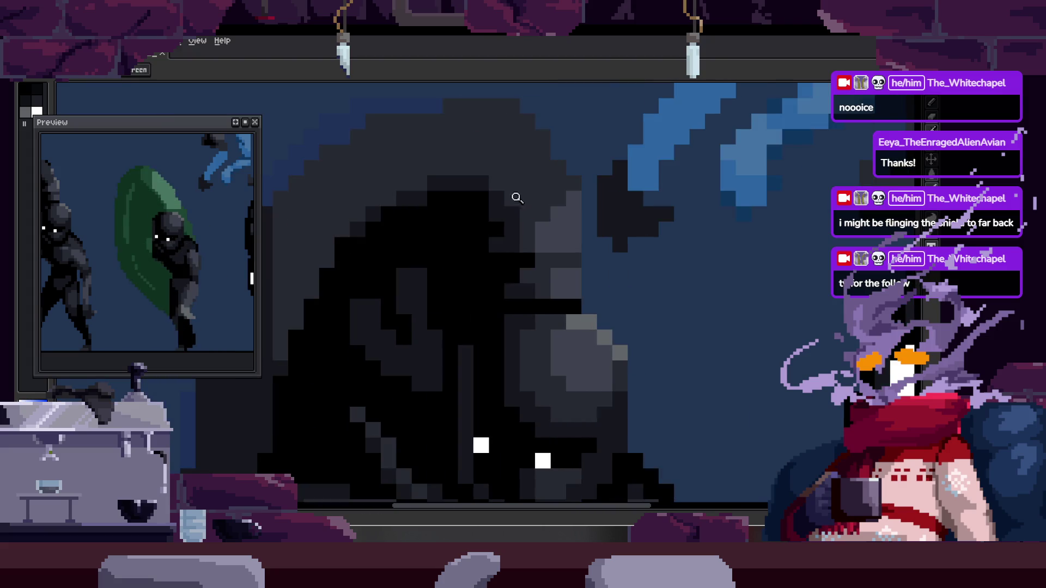
scroll(518, 170, up, 1)
Step forward two frames and zoom in and out on the head to review the shading.
key(b)
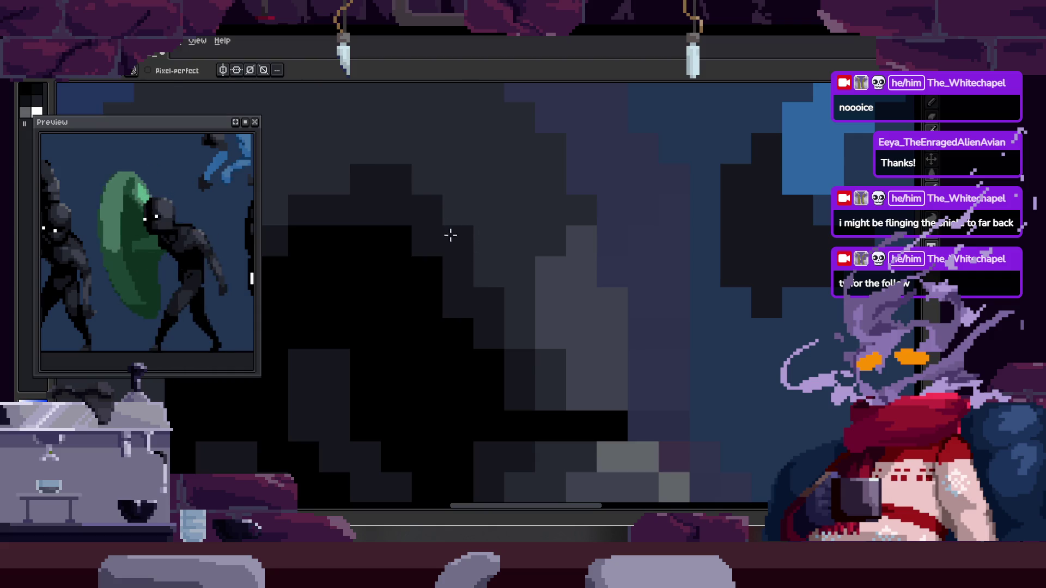
scroll(463, 235, down, 4)
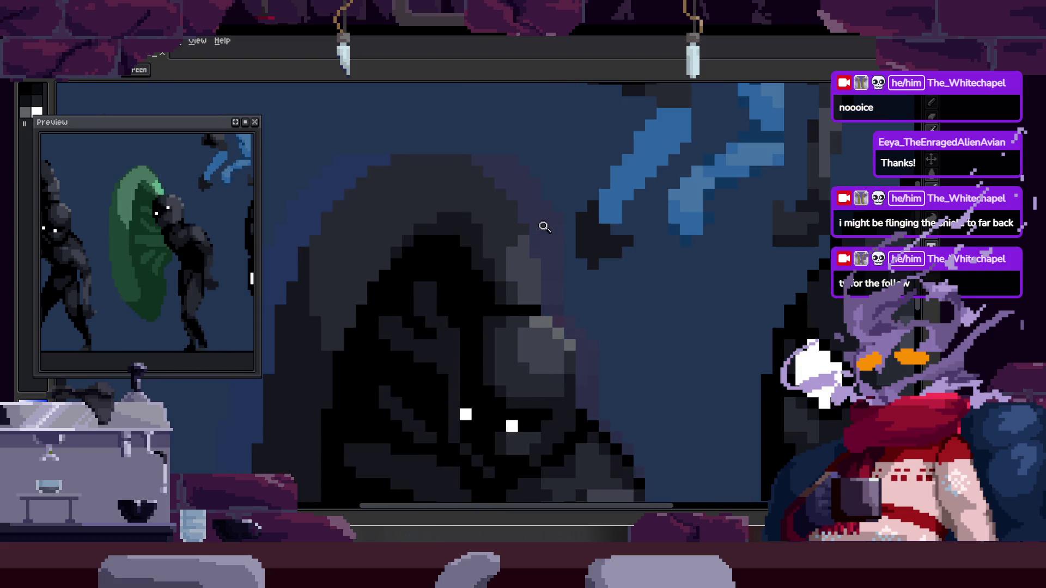
key(z)
scroll(534, 213, up, 4)
scroll(515, 231, down, 1)
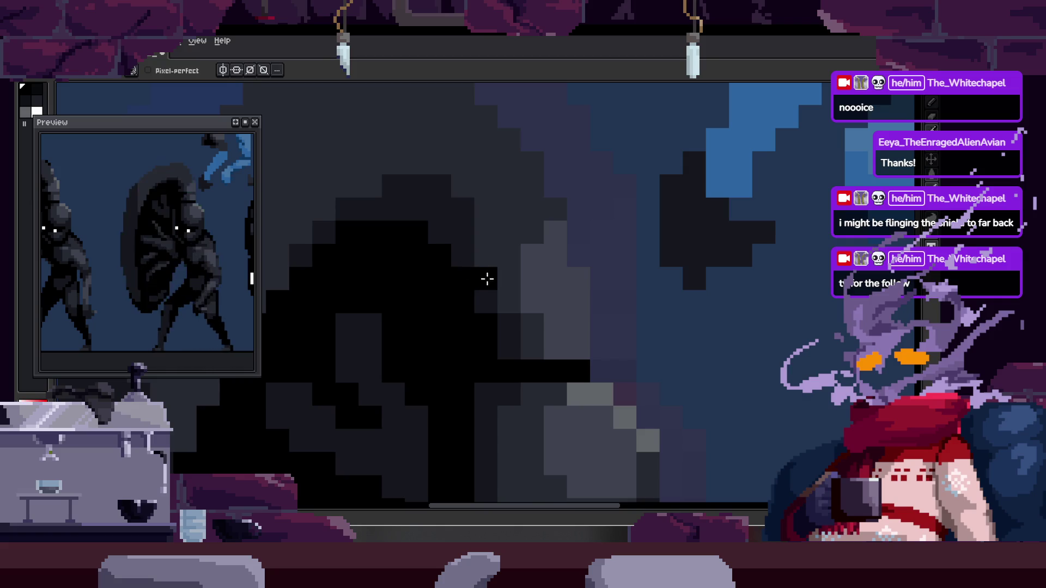
key(Right)
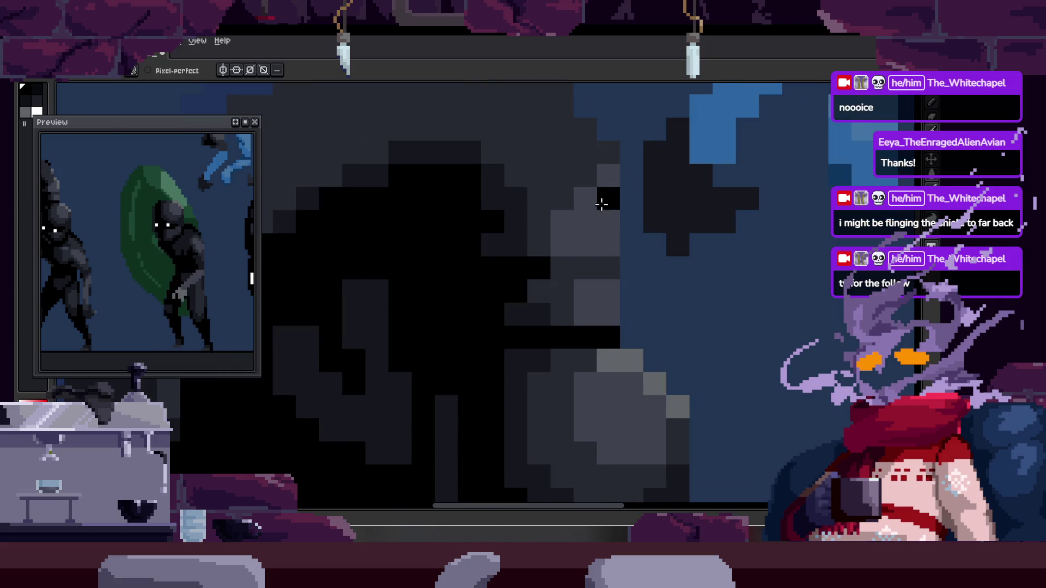
key(Right)
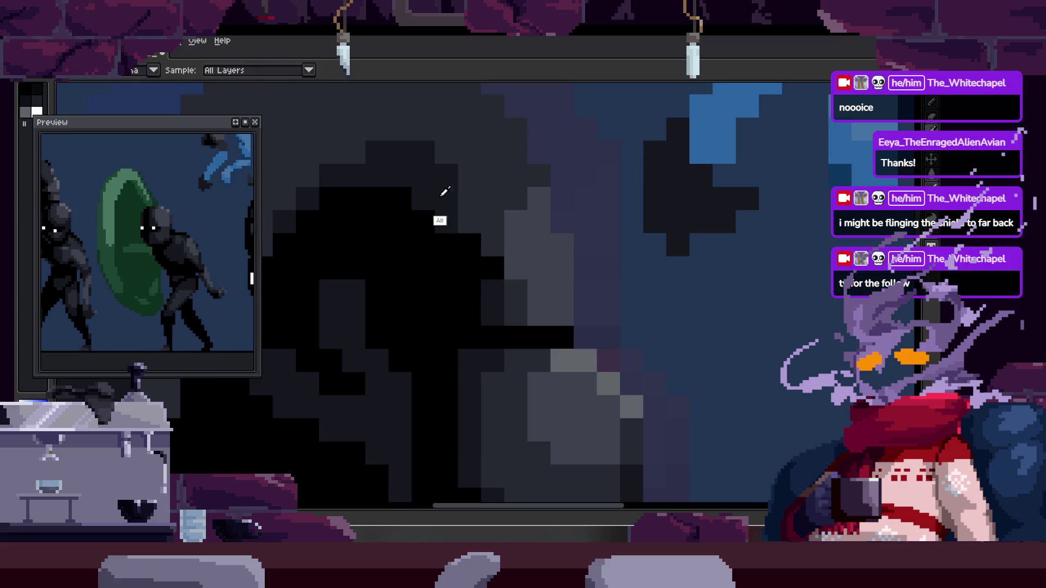
key(z)
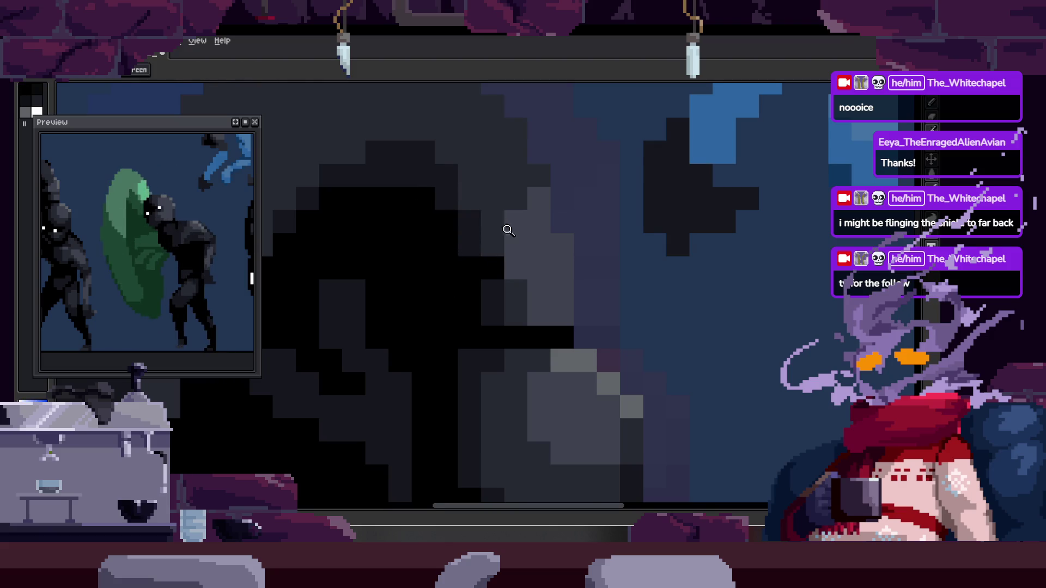
right_click(507, 228)
click(522, 245)
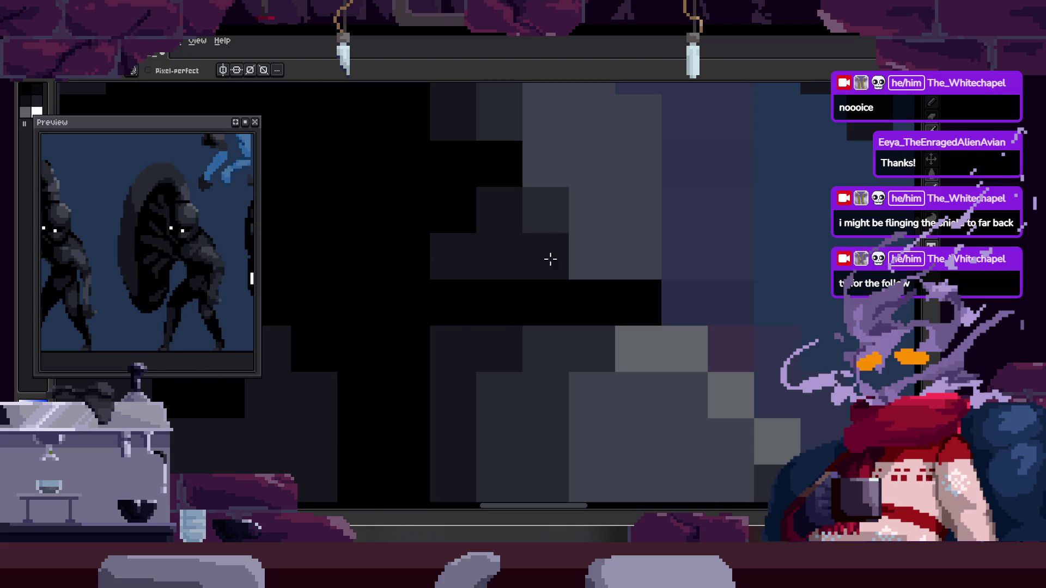
right_click(564, 248)
click(584, 202)
click(540, 217)
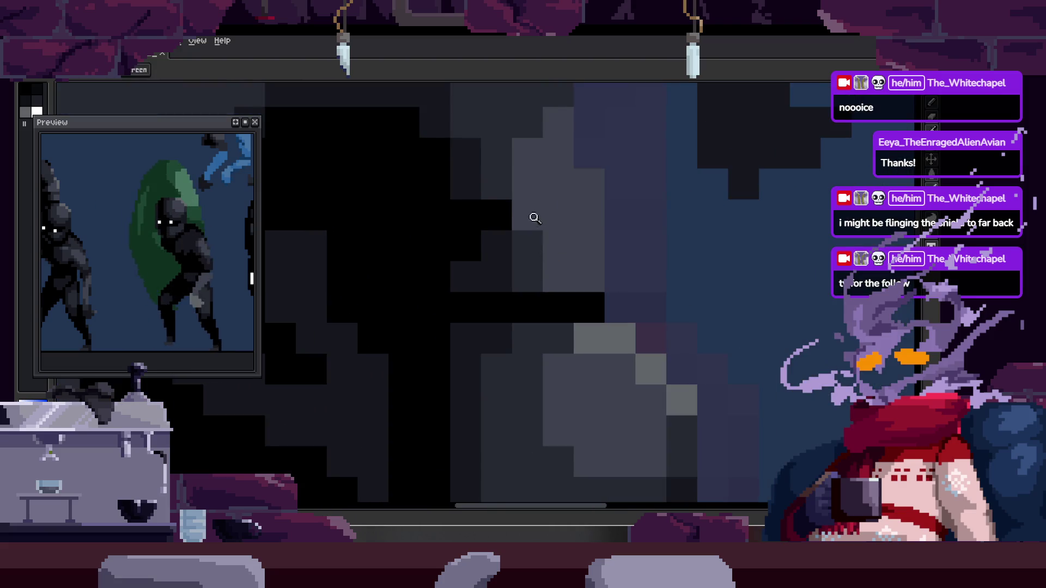
right_click(523, 271)
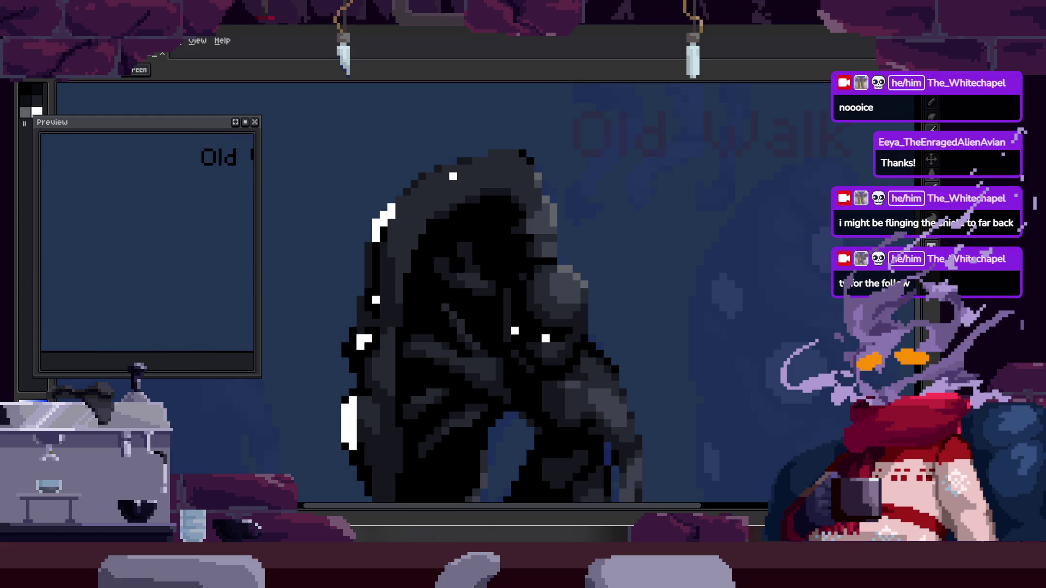
scroll(431, 406, down, 1)
scroll(431, 407, down, 1)
scroll(431, 406, down, 1)
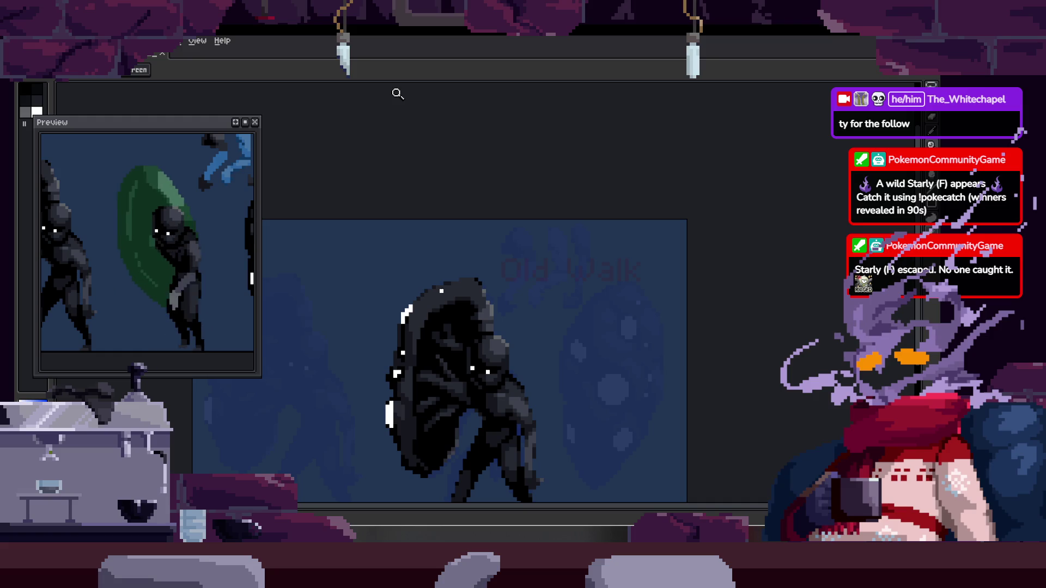
scroll(433, 363, up, 1)
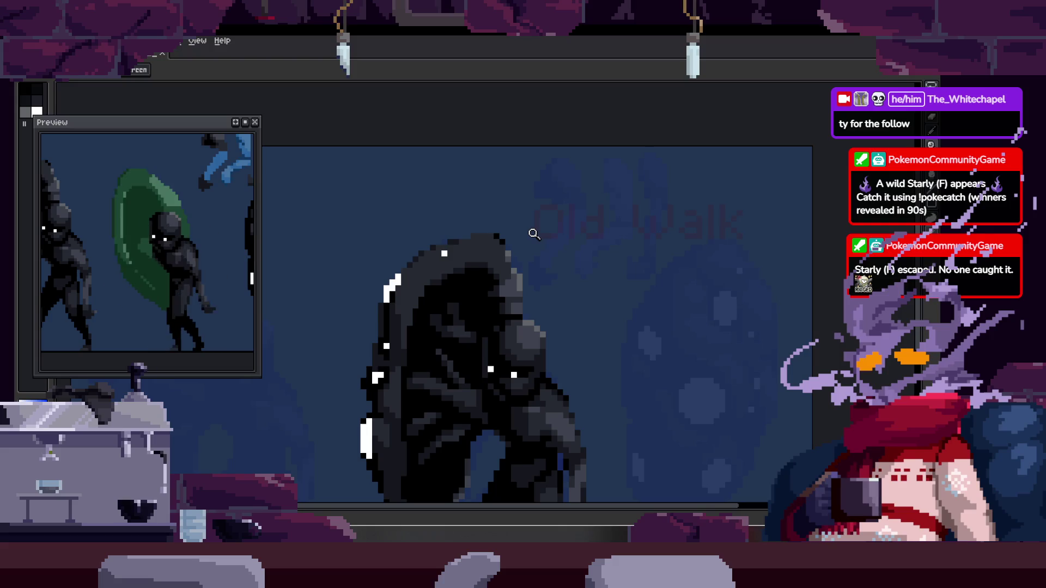
scroll(530, 343, up, 1)
scroll(536, 275, down, 2)
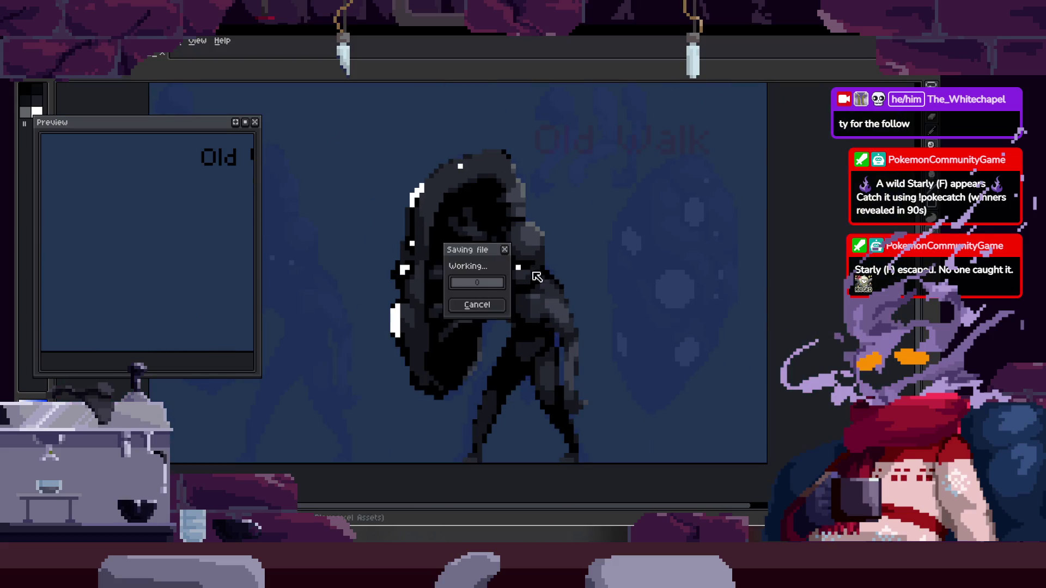
Toggle the timeline after saving and zoom in on the middle character.
key(Tab)
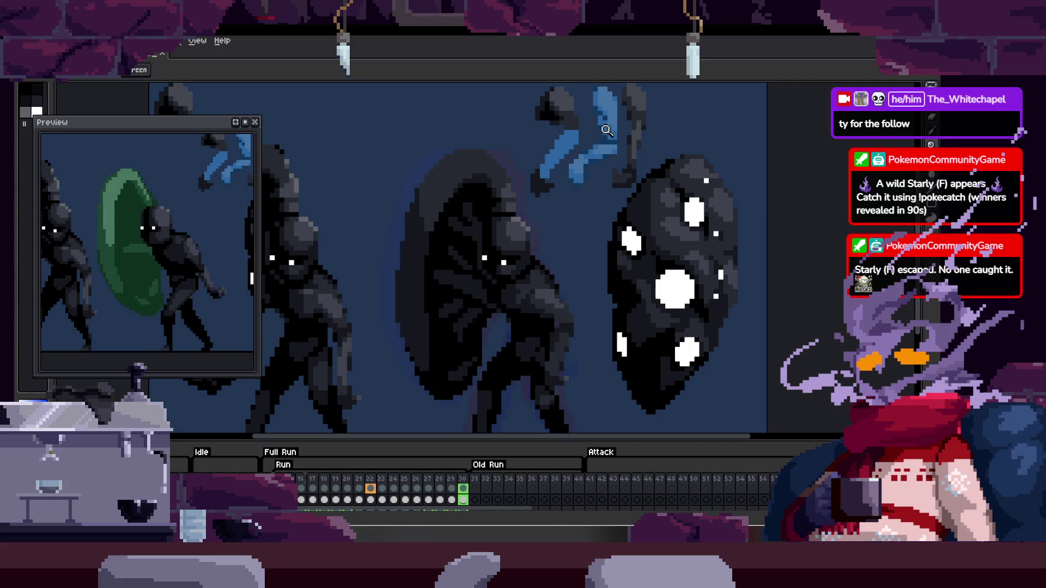
key(Tab)
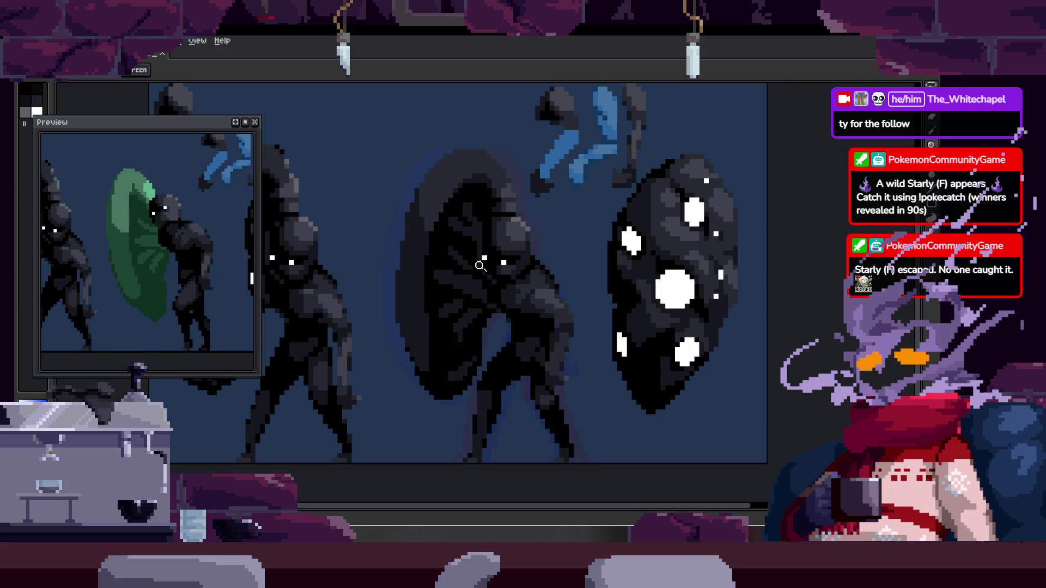
click(480, 269)
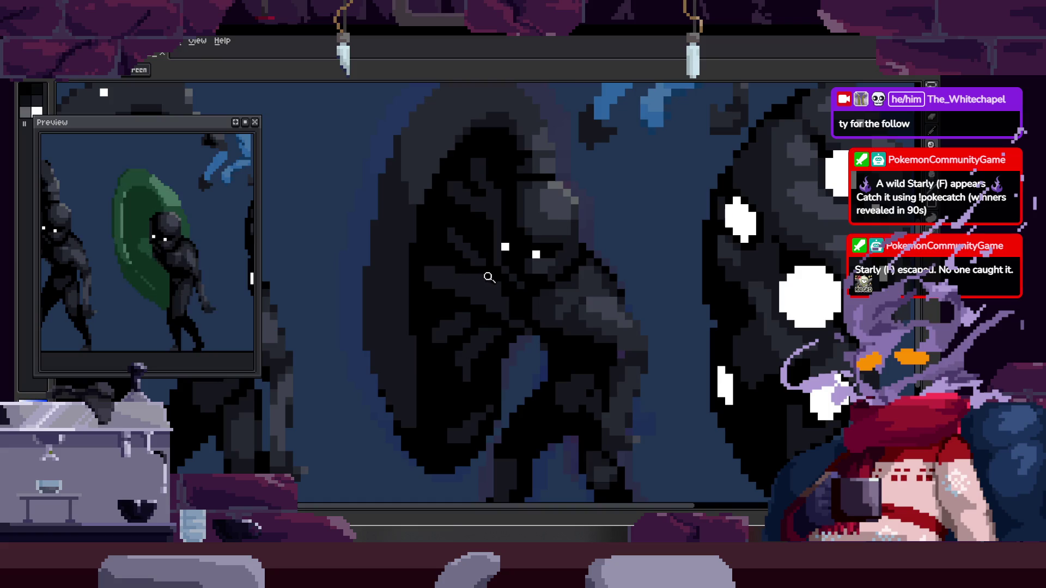
Magic-wand a patch on the face, touch up its dark shading with the Pencil, then reveal the timeline.
click(474, 278)
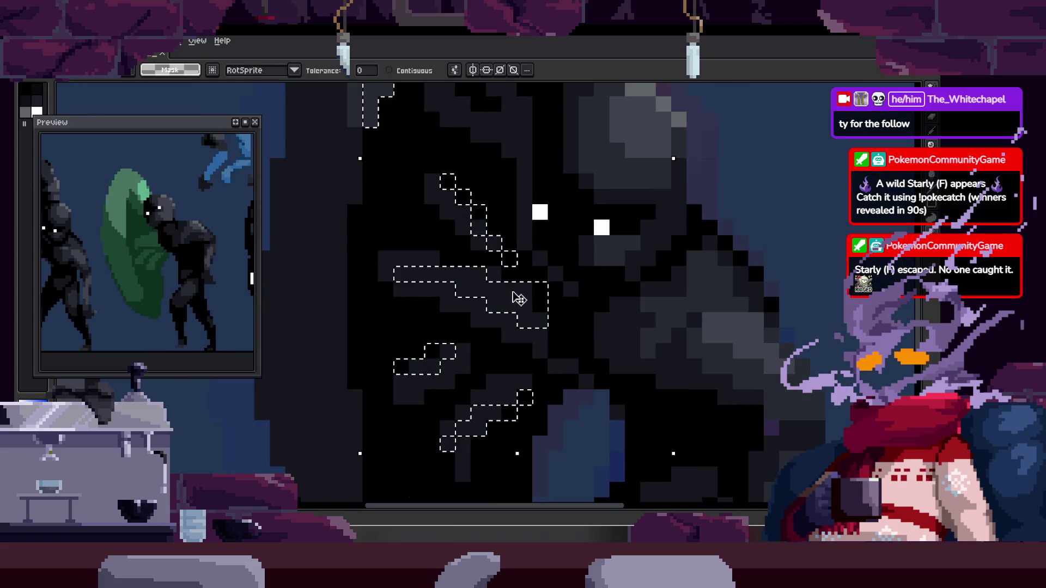
scroll(505, 283, up, 1)
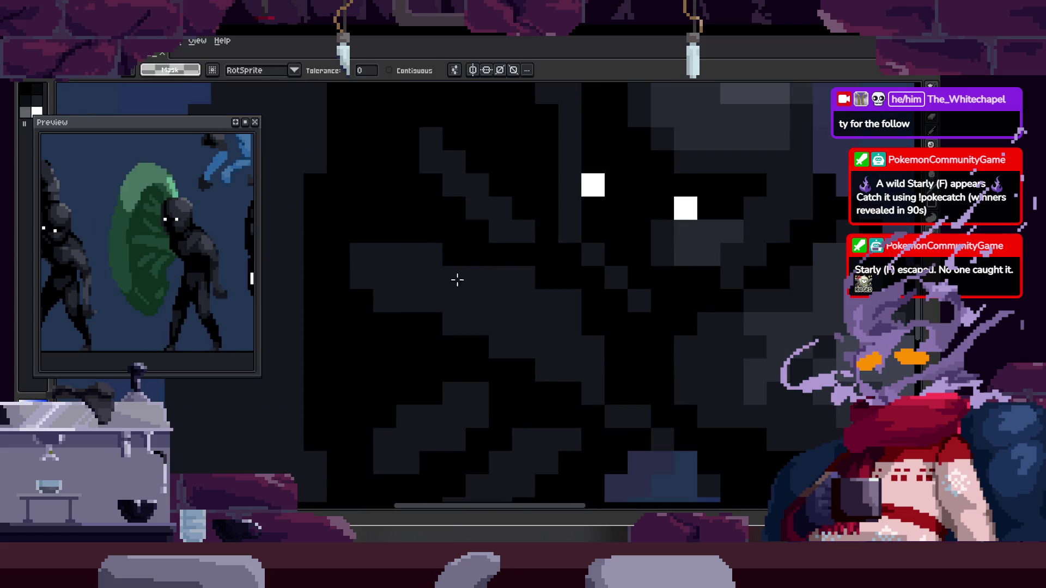
click(381, 274)
key(b)
key(ctrl+d)
key(z)
scroll(585, 287, down, 3)
scroll(586, 287, up, 3)
key(b)
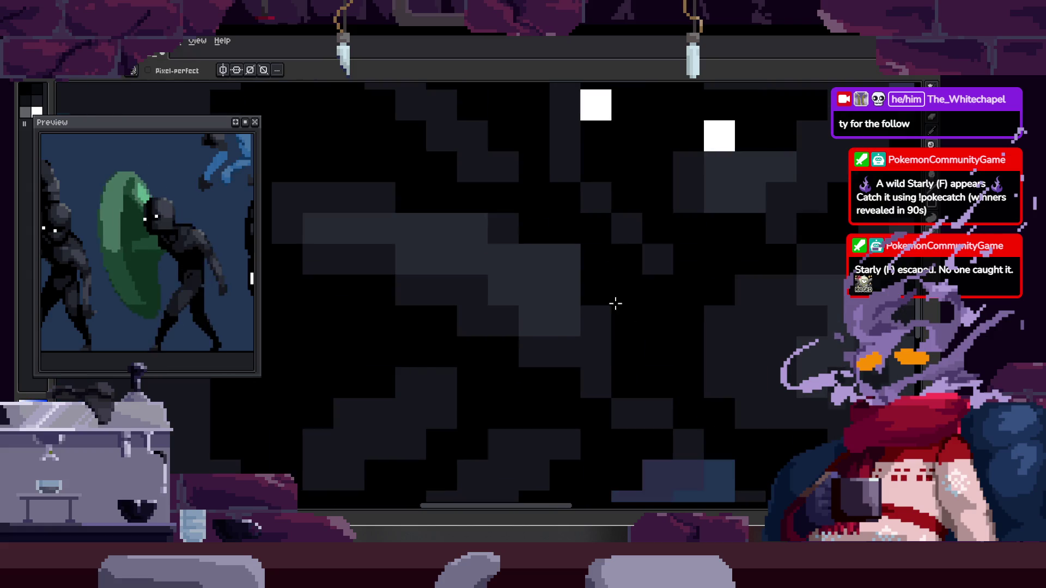
key(z)
scroll(537, 321, down, 3)
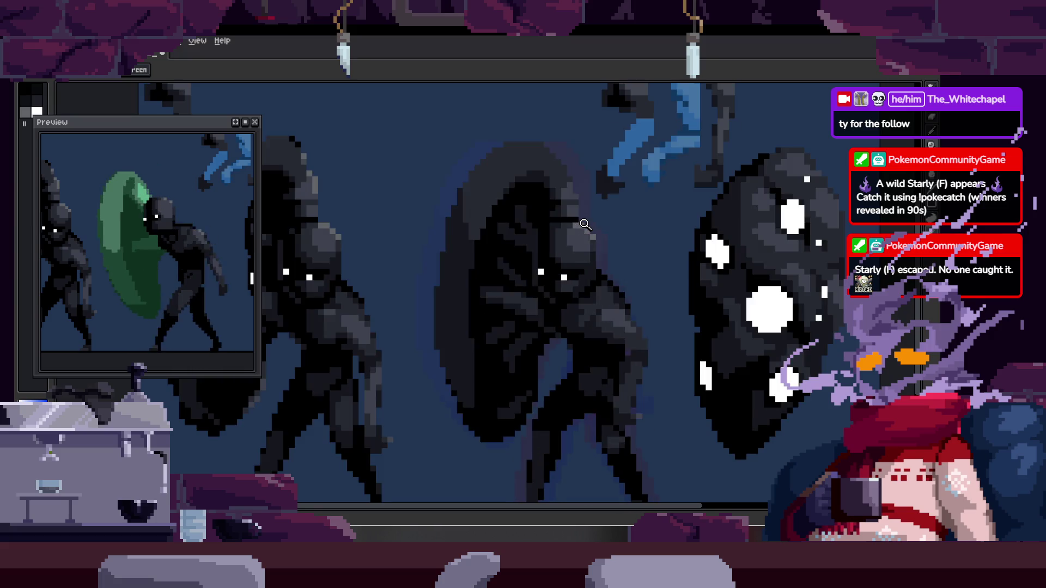
key(Tab)
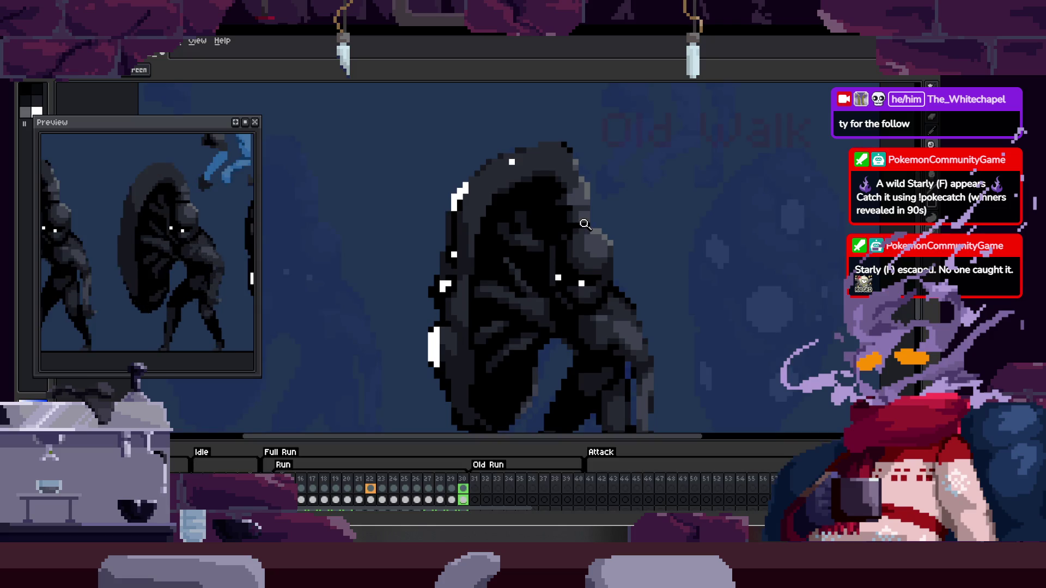
Hide the timeline and alternate Pencil and Zoom around the figure's torso, switching documents with Ctrl+Tab.
key(Tab)
scroll(537, 234, up, 3)
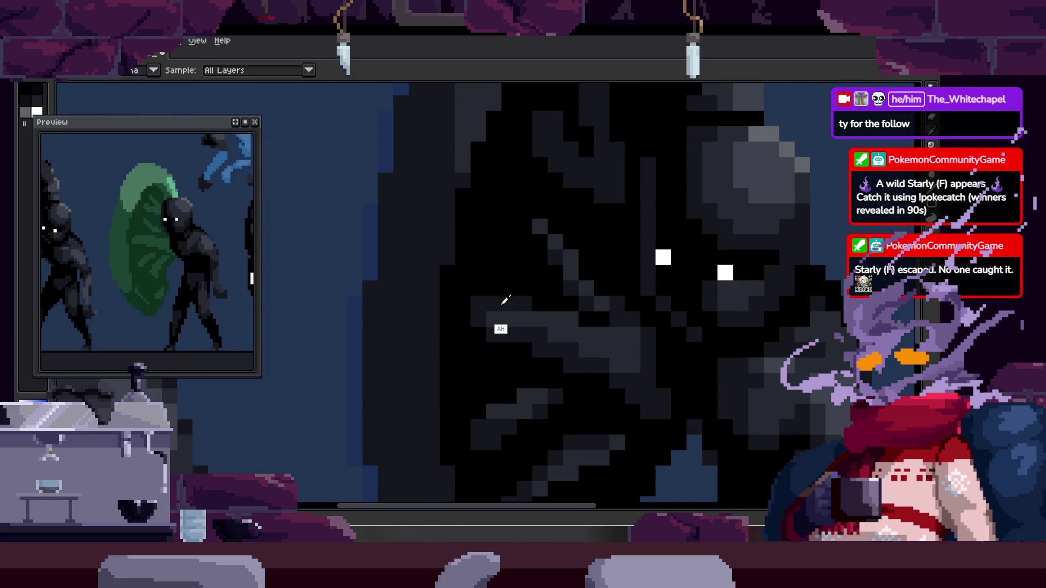
scroll(497, 304, up, 1)
key(b)
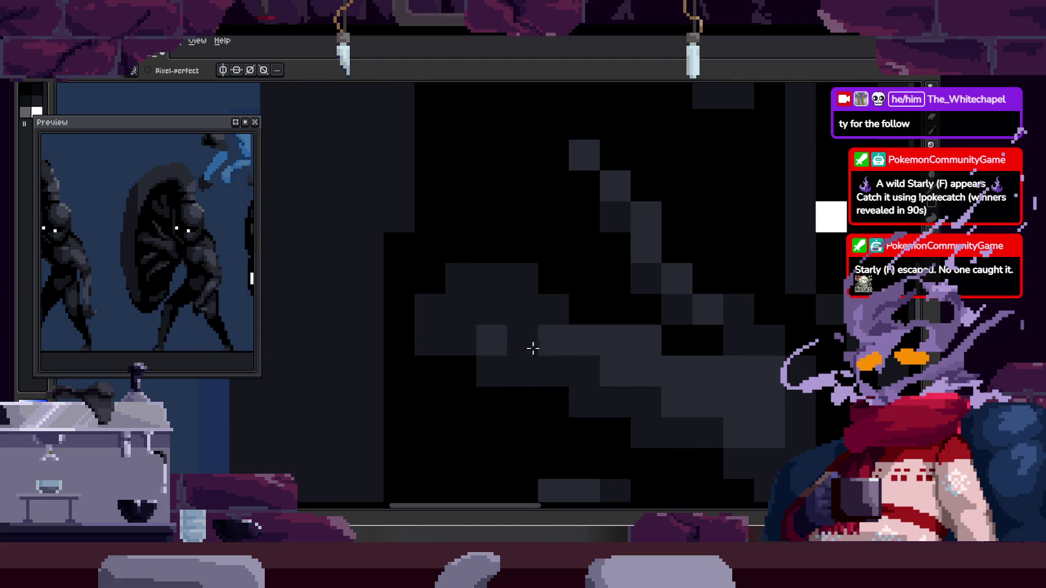
scroll(572, 327, down, 1)
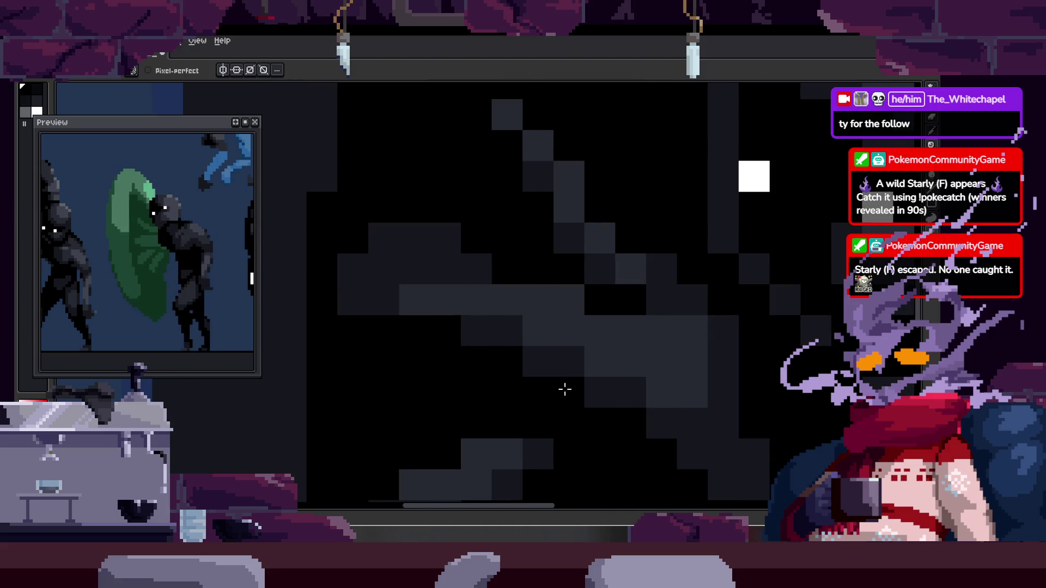
key(z)
scroll(645, 353, down, 2)
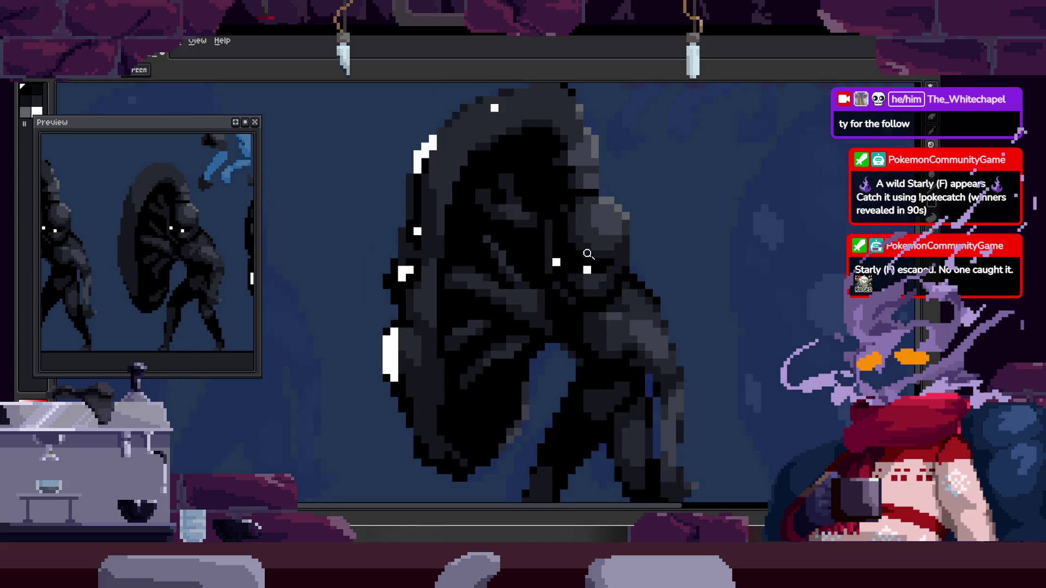
scroll(498, 269, up, 3)
key(b)
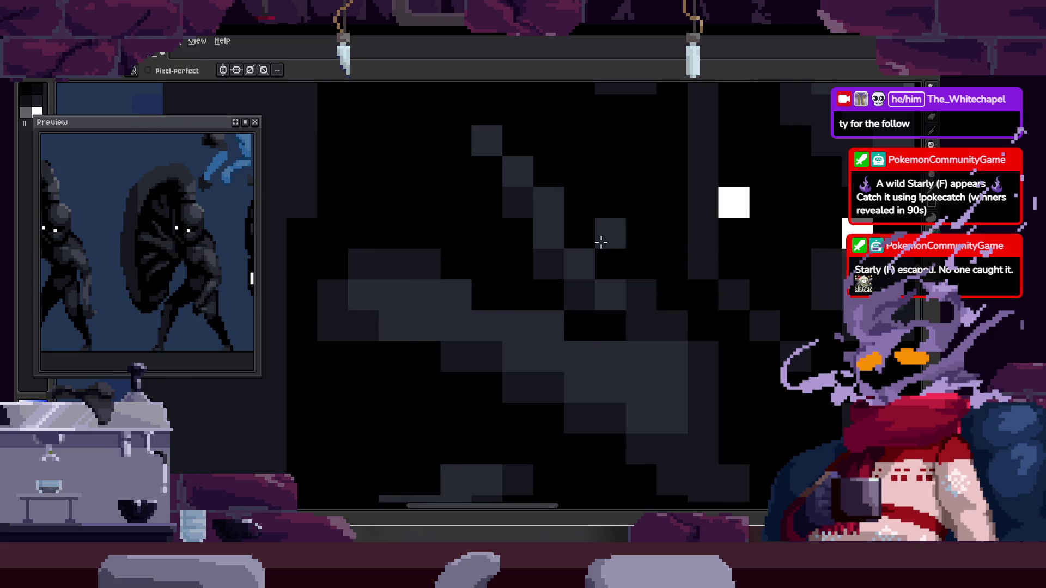
key(z)
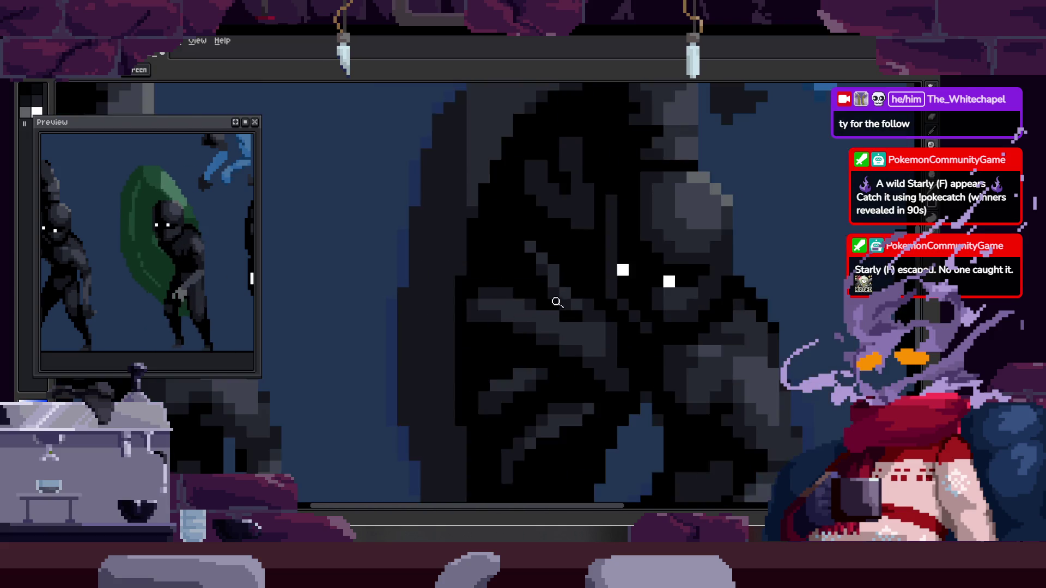
scroll(531, 307, down, 2)
scroll(632, 267, down, 1)
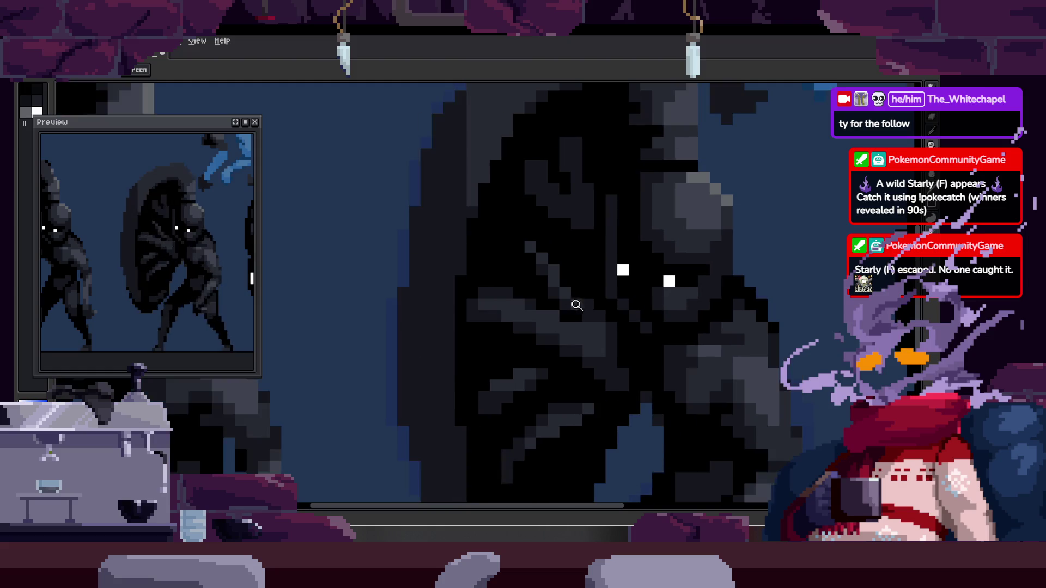
scroll(602, 300, down, 2)
key(ctrl+Tab)
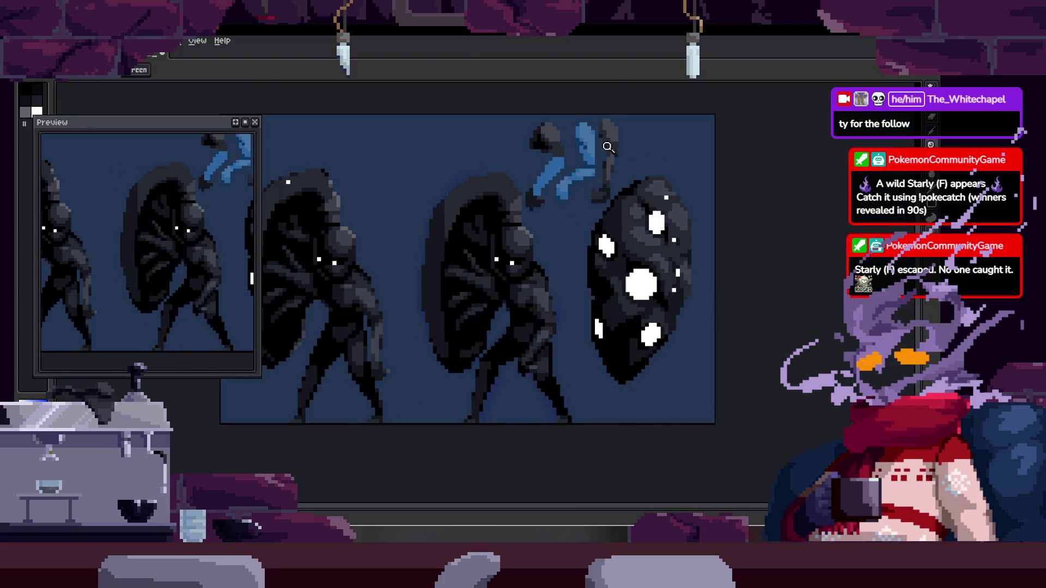
scroll(486, 277, up, 5)
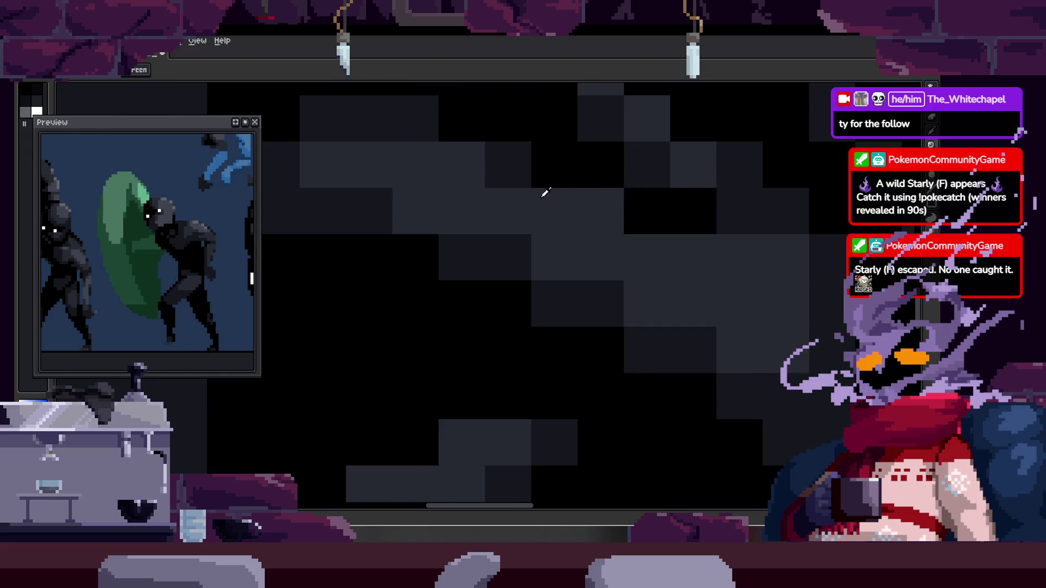
key(b)
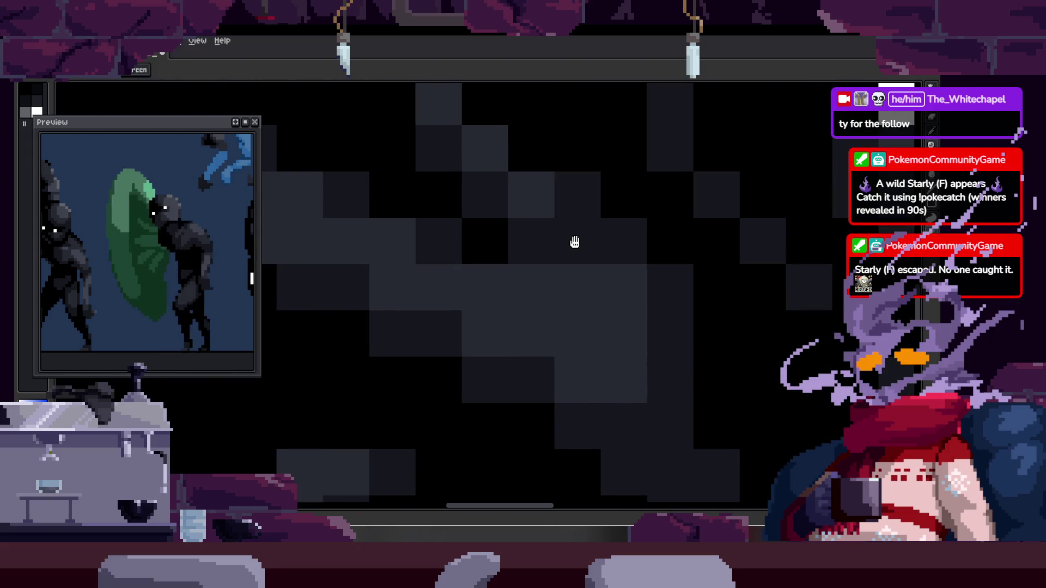
key(z)
scroll(603, 256, down, 5)
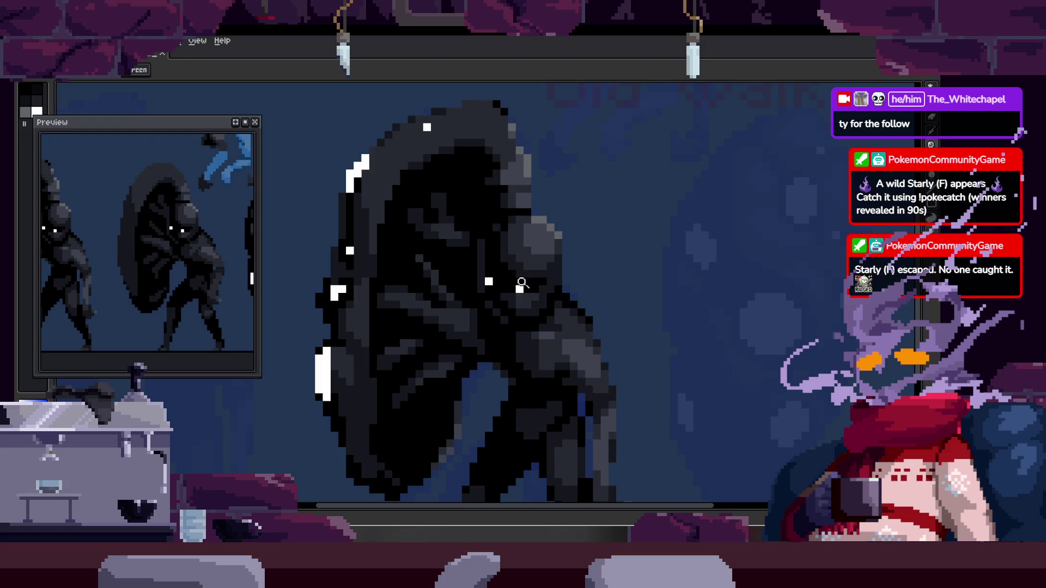
scroll(467, 242, up, 3)
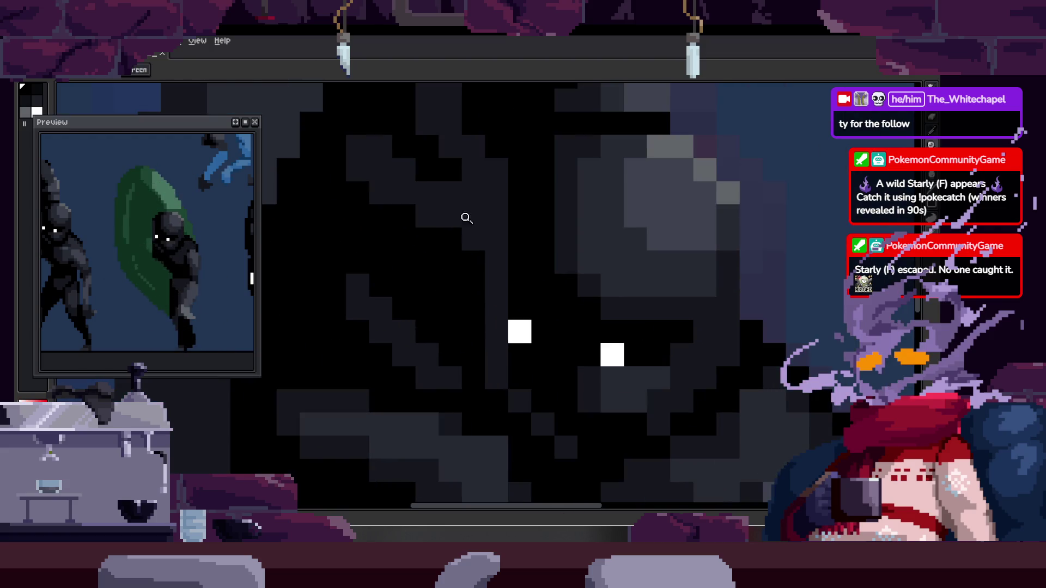
scroll(480, 274, down, 1)
scroll(509, 250, down, 2)
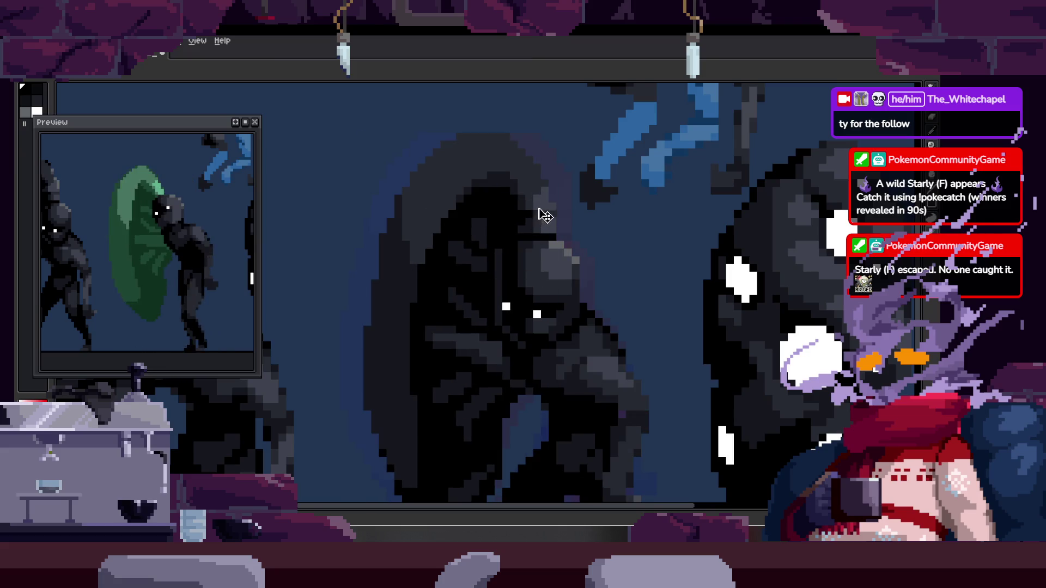
scroll(502, 268, up, 2)
key(b)
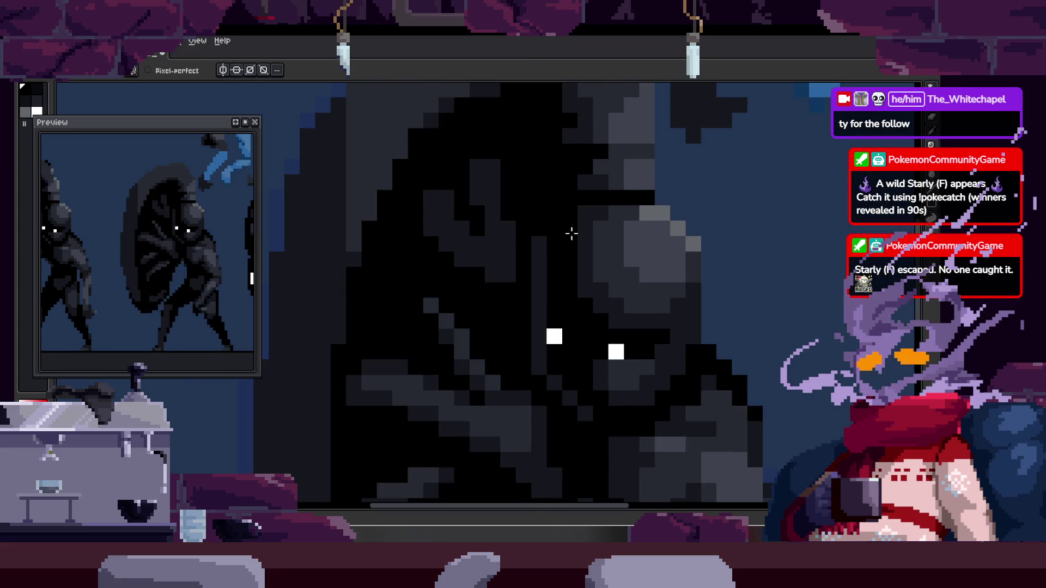
Eyedrop a dark grey from the figure, zoom onto the head and continue shading on the next frame.
key(alt)
alt+click(473, 194)
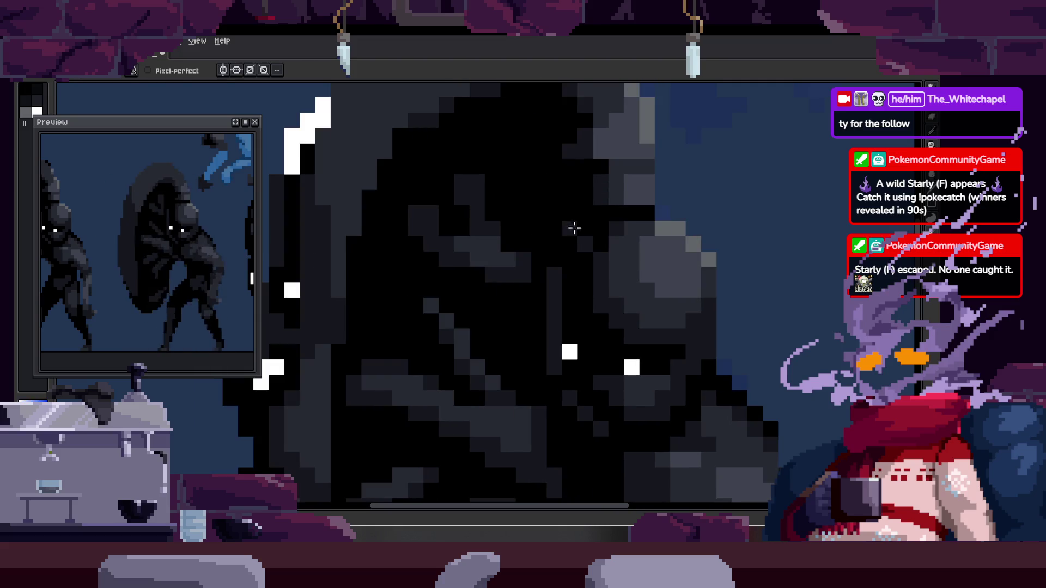
key(z)
click(493, 235)
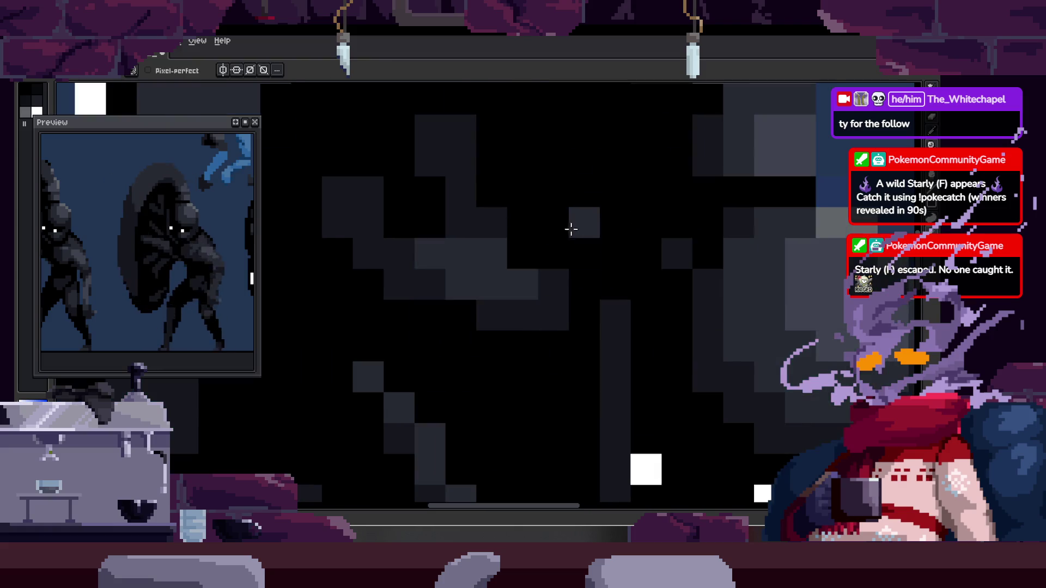
key(v)
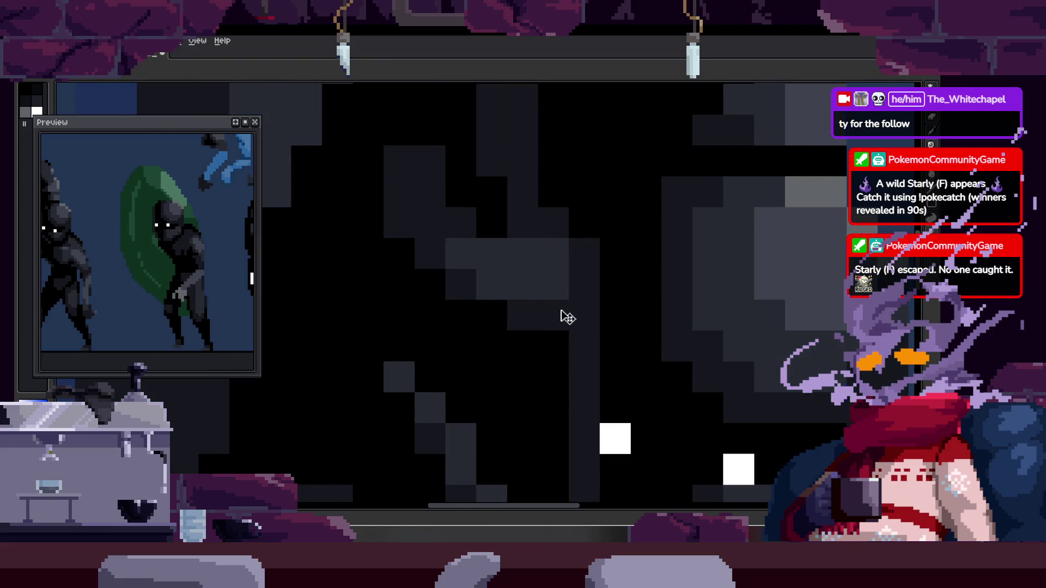
scroll(626, 224, down, 3)
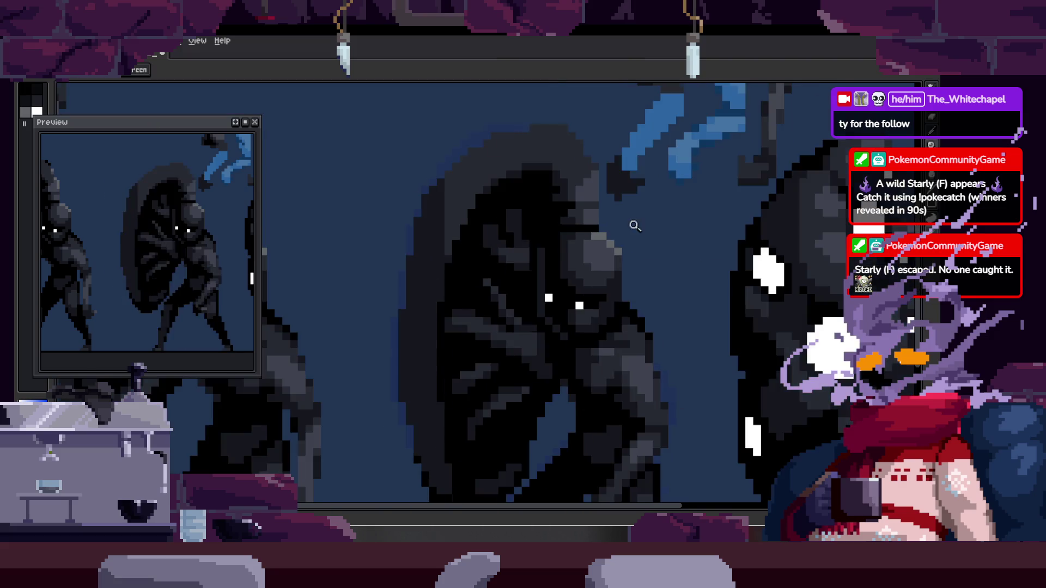
scroll(542, 244, up, 3)
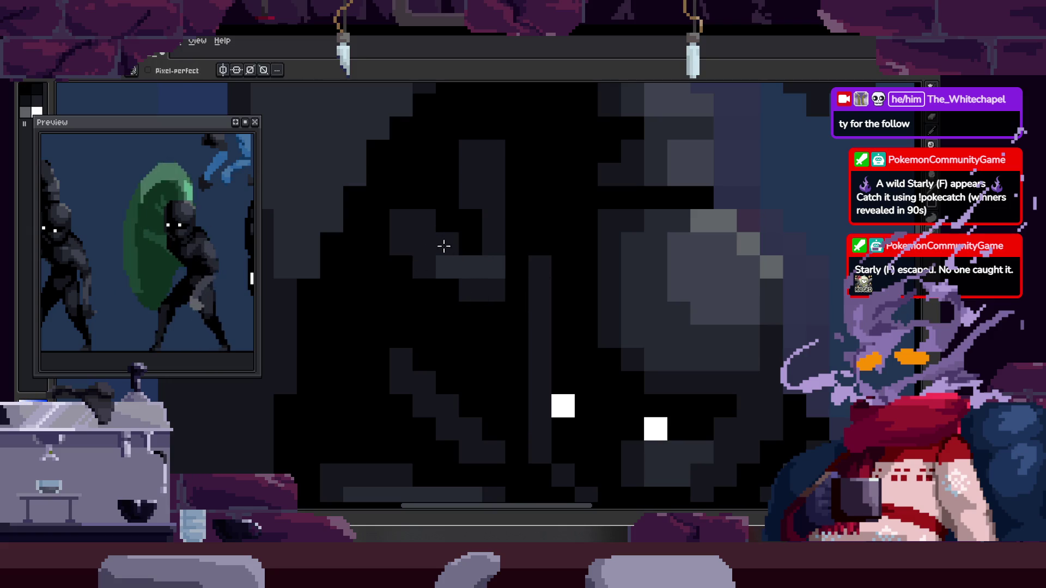
scroll(444, 246, down, 3)
scroll(551, 221, down, 1)
scroll(540, 201, down, 1)
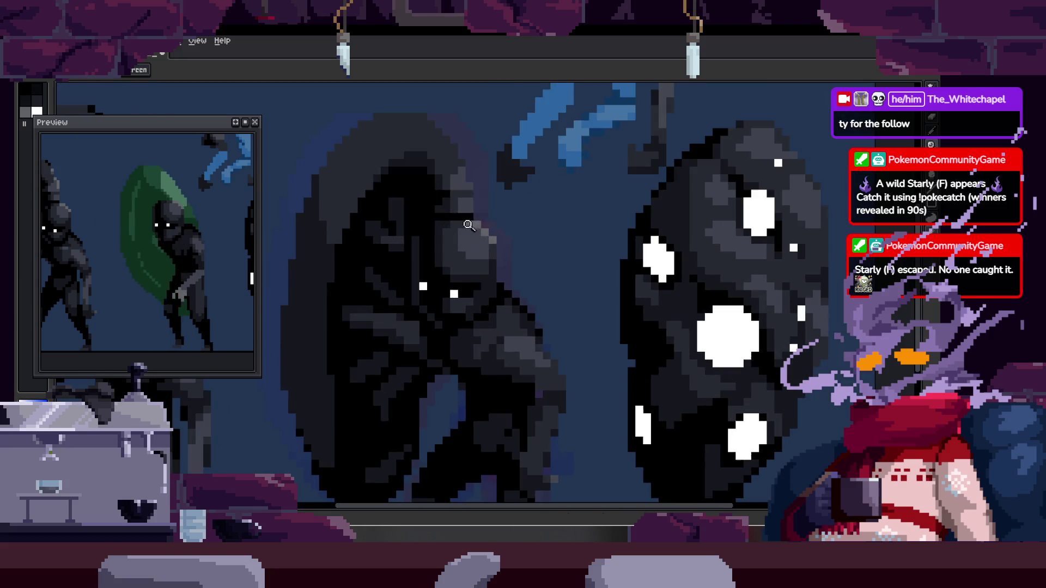
scroll(527, 175, down, 1)
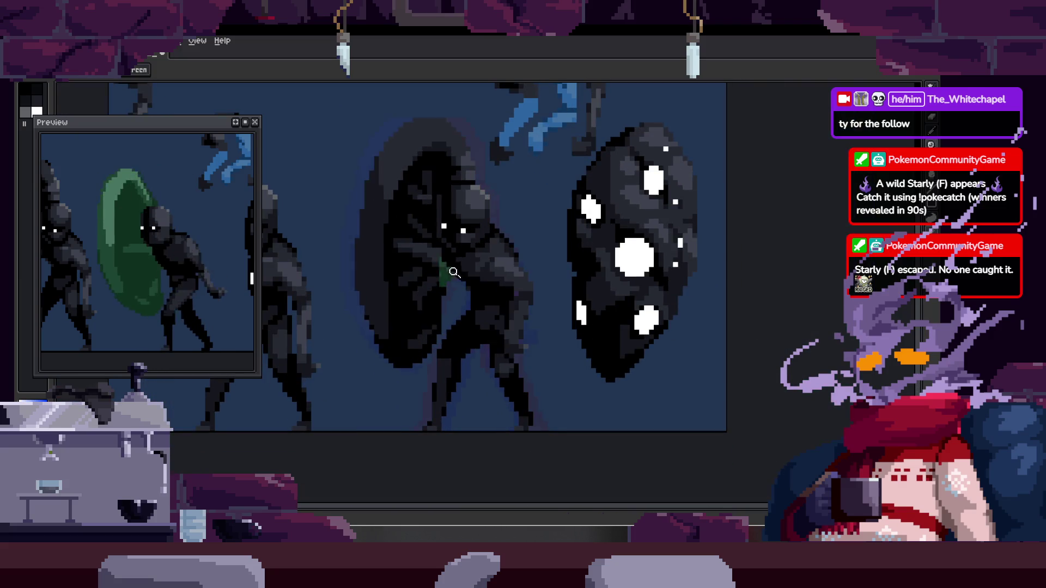
scroll(448, 262, up, 2)
scroll(450, 237, up, 1)
scroll(457, 251, up, 1)
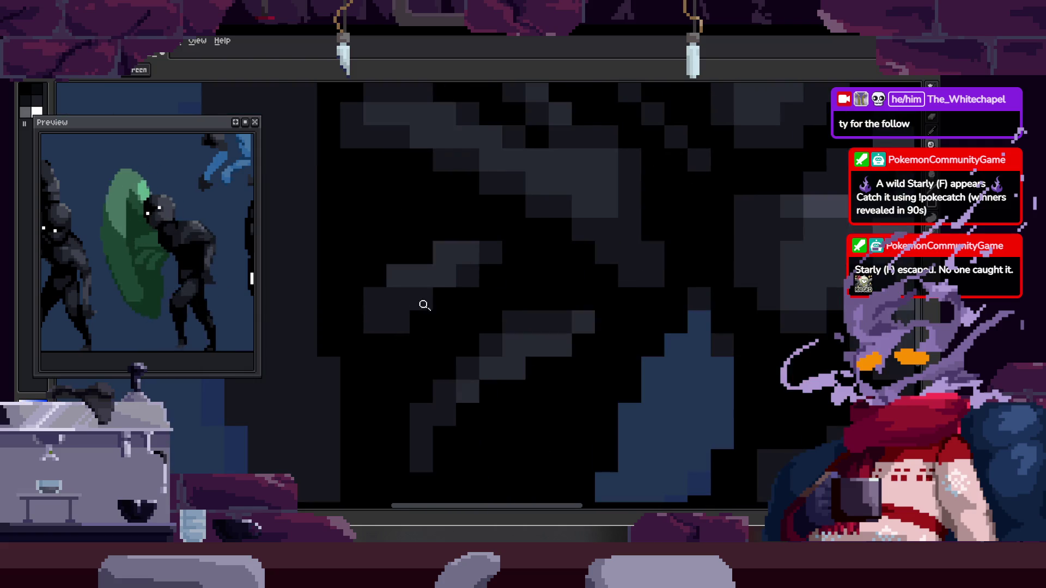
key(b)
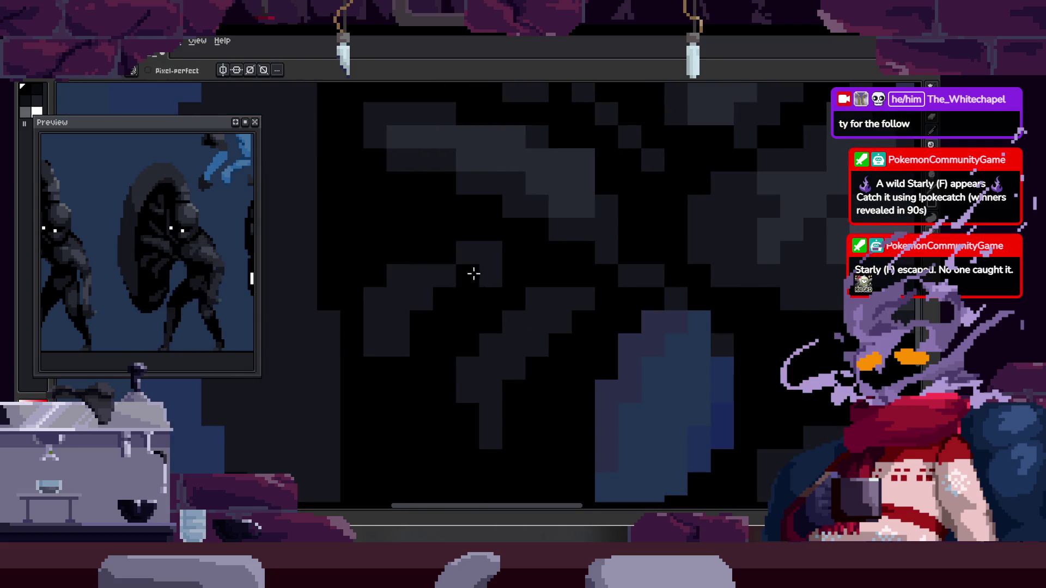
key(Right)
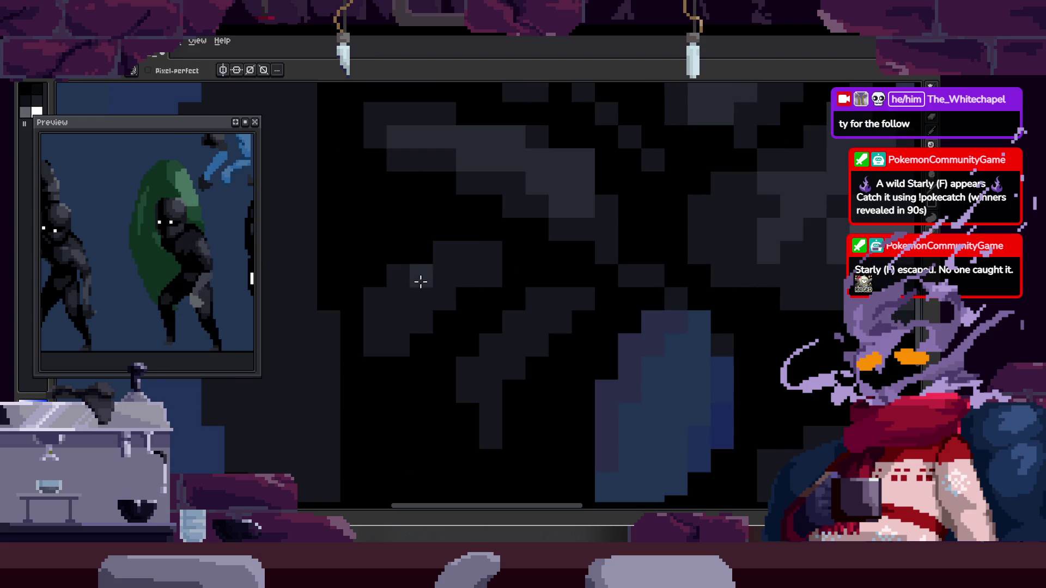
scroll(441, 273, up, 1)
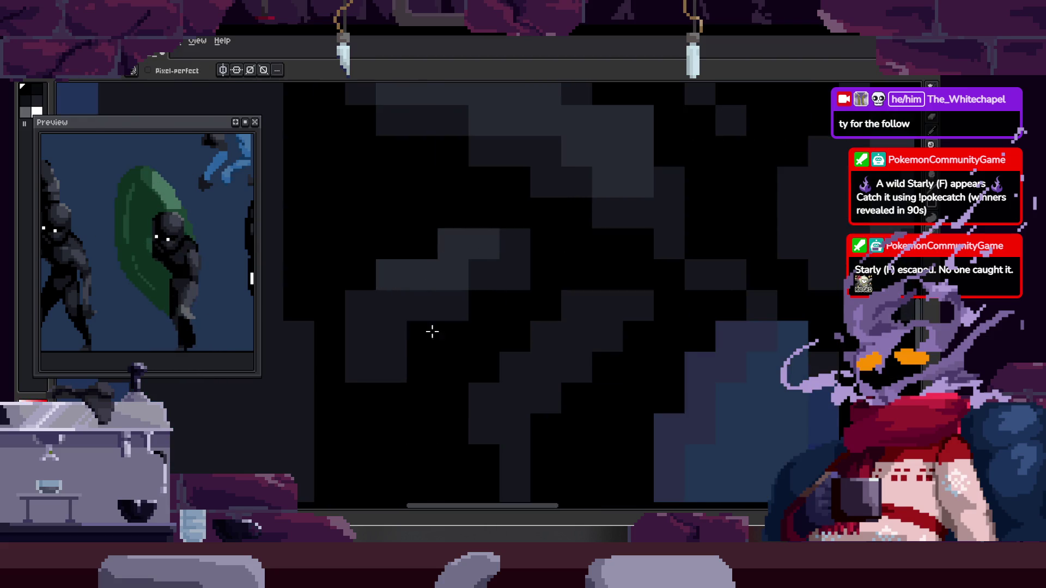
key(z)
scroll(490, 318, down, 2)
scroll(517, 293, up, 2)
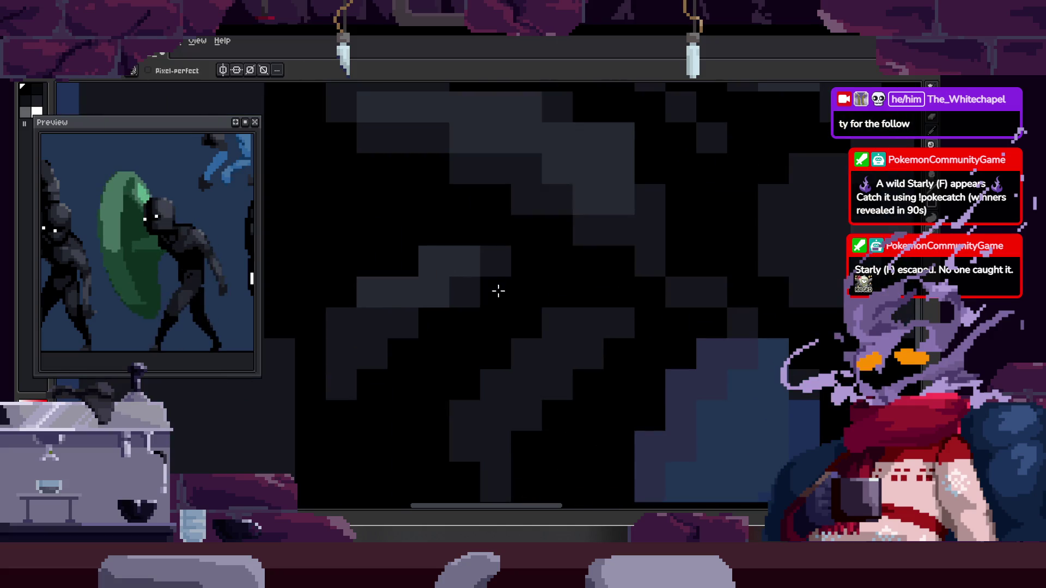
scroll(497, 287, down, 2)
scroll(427, 291, down, 2)
scroll(480, 300, up, 1)
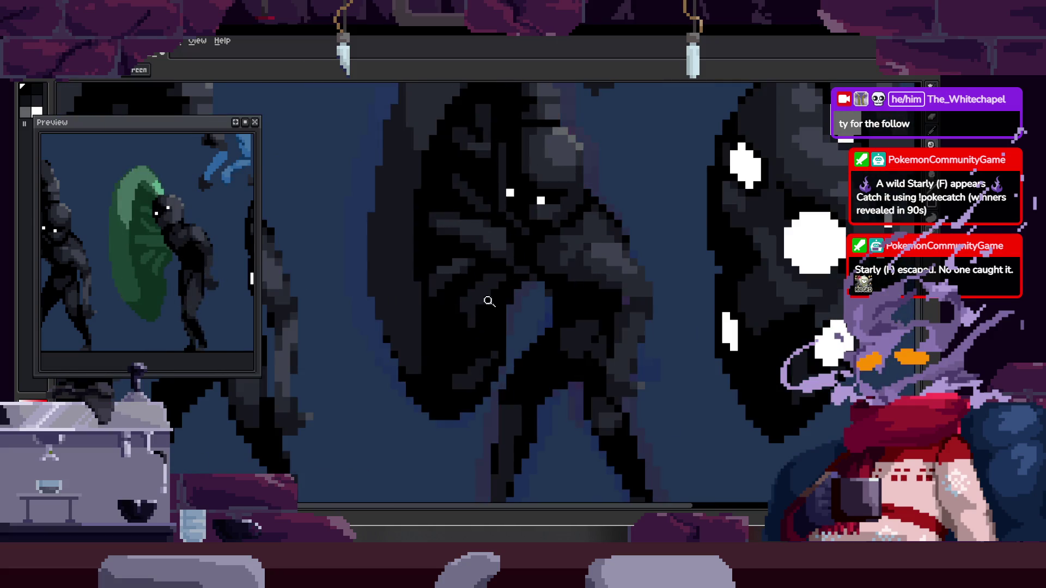
scroll(480, 275, up, 2)
key(b)
scroll(444, 319, right, 1)
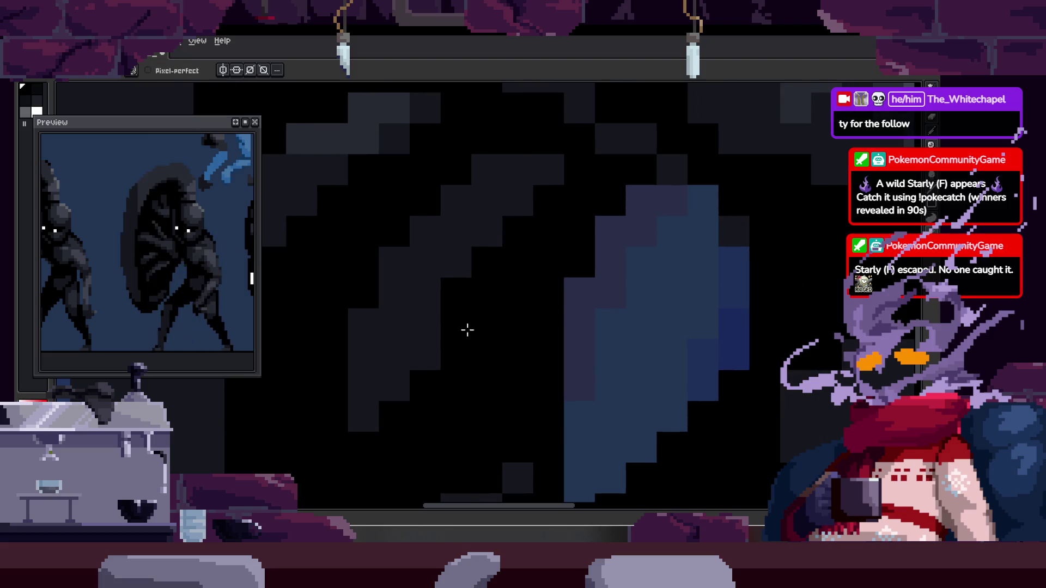
key(z)
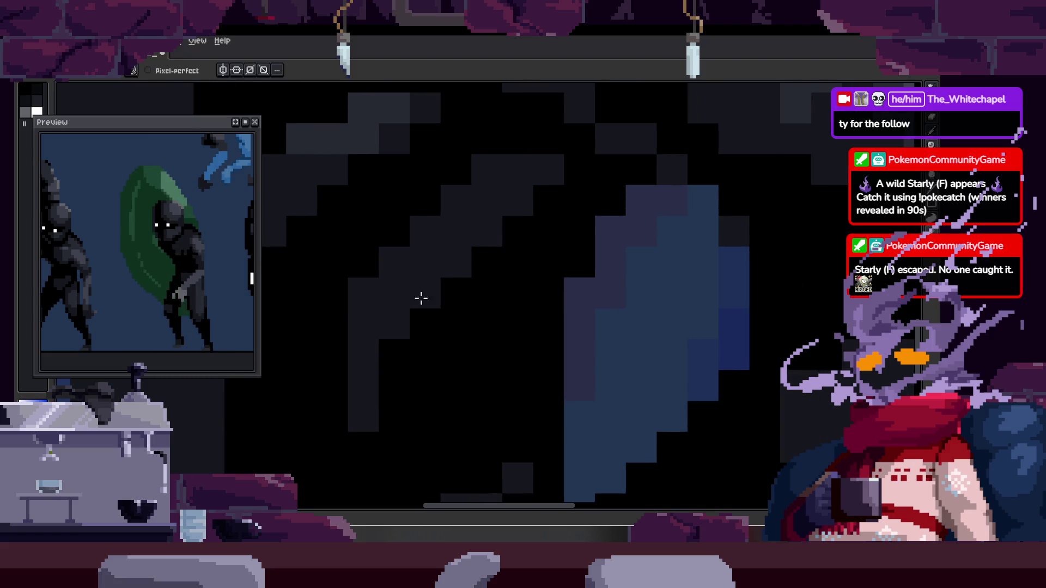
scroll(412, 296, down, 2)
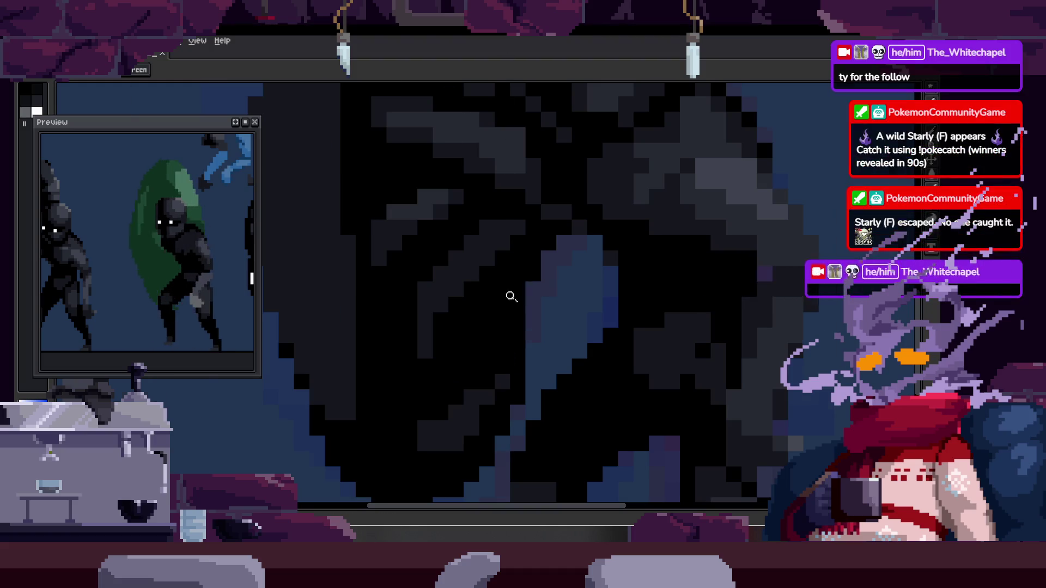
scroll(518, 290, down, 2)
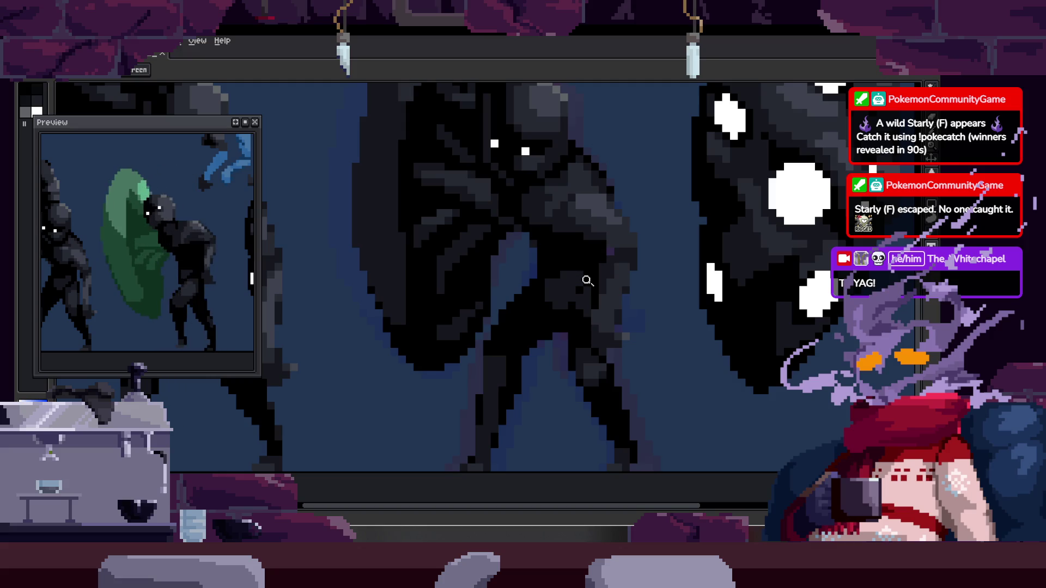
scroll(568, 266, down, 1)
scroll(572, 267, up, 2)
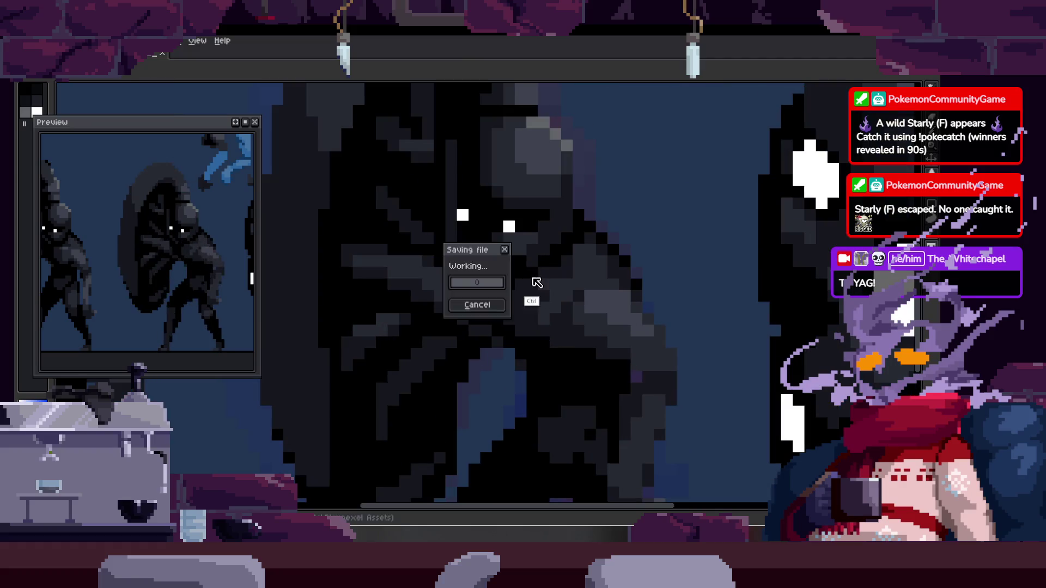
scroll(576, 268, down, 2)
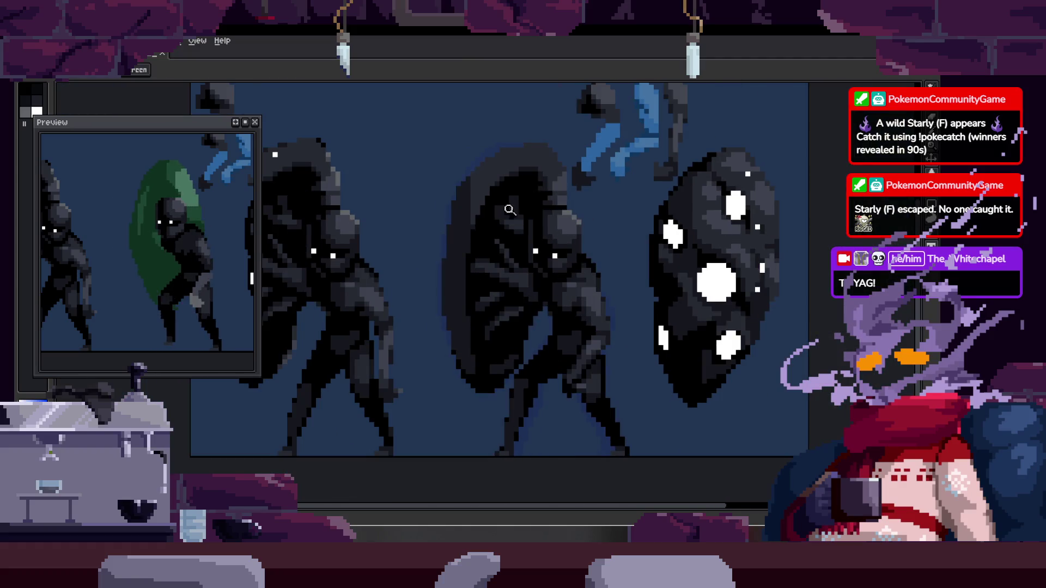
scroll(524, 217, up, 3)
Add a gray pixel to the middle figure's shading, play the animation and reveal the tagged timeline.
key(b)
click(502, 267)
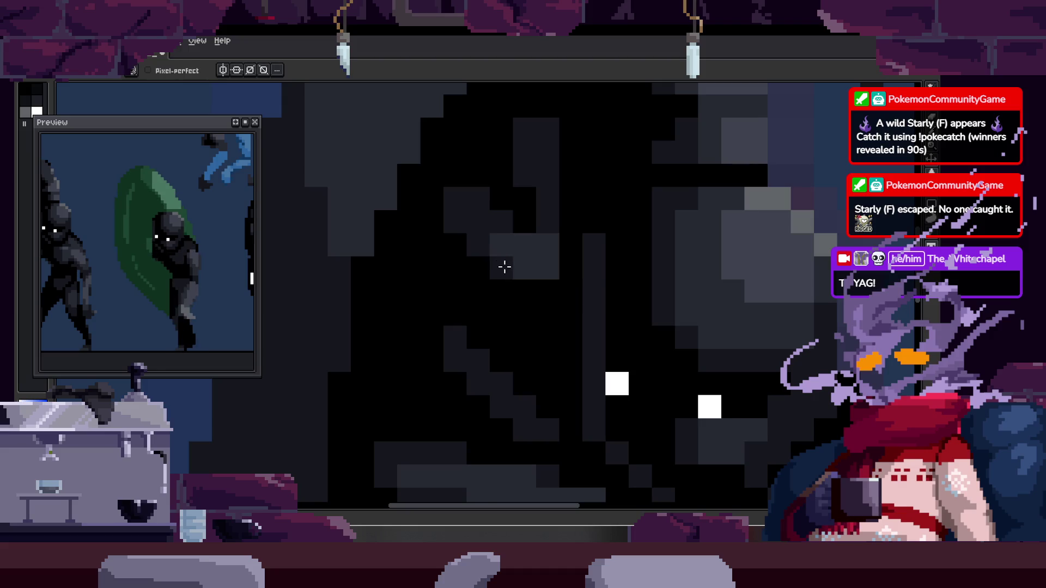
scroll(547, 287, down, 3)
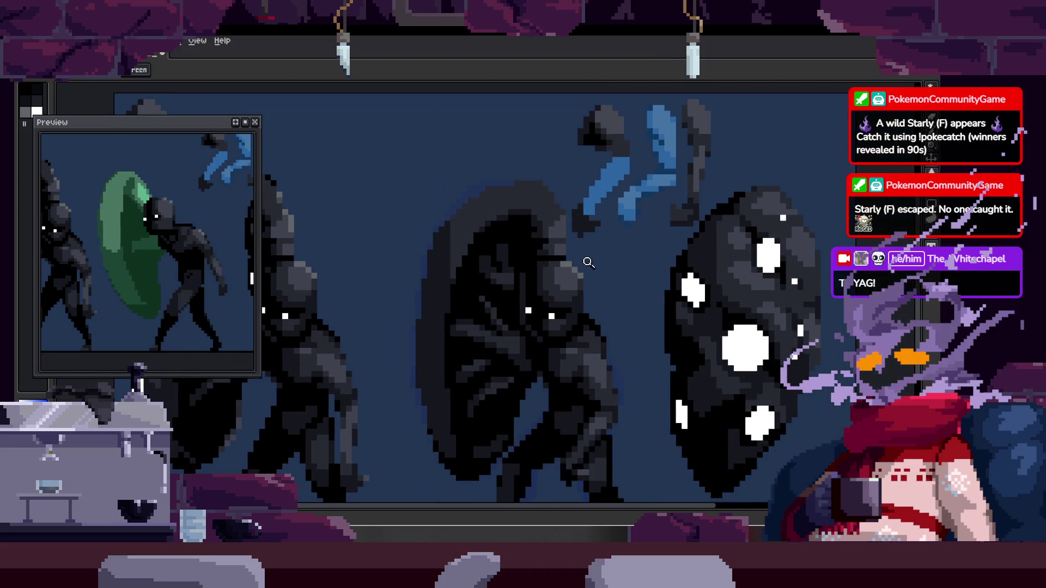
scroll(531, 270, up, 1)
scroll(539, 272, down, 2)
key(Return)
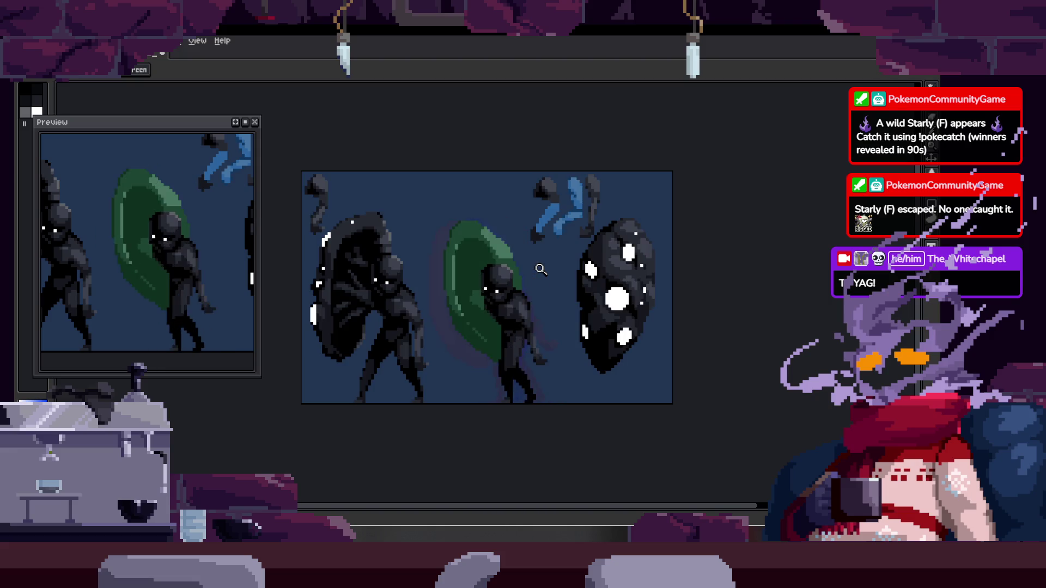
key(Tab)
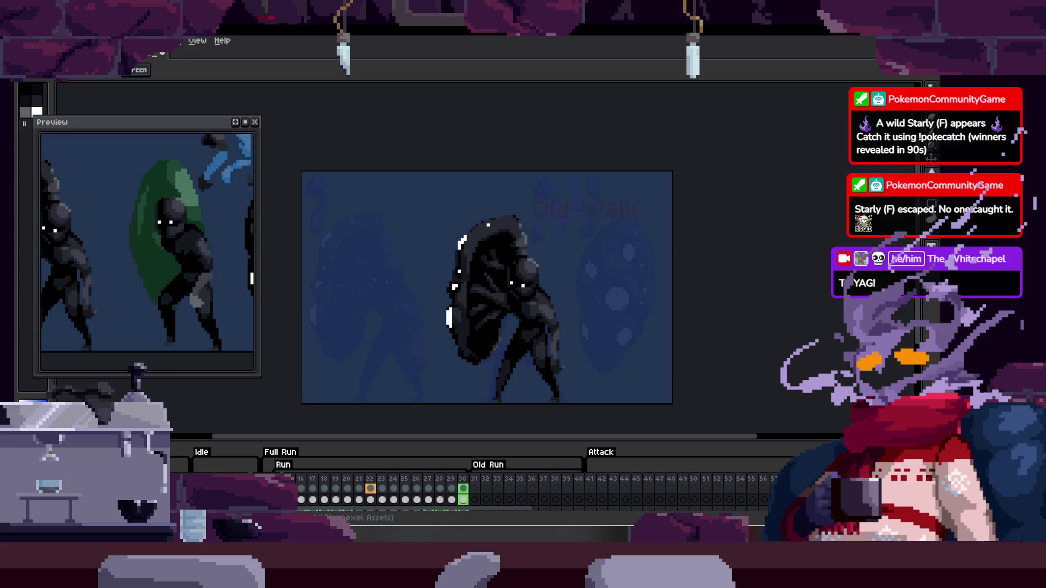
Choose a new playback speed from the Play button menu and zoom in on the shield-bearer's run cycle.
key(Tab)
scroll(463, 302, up, 1)
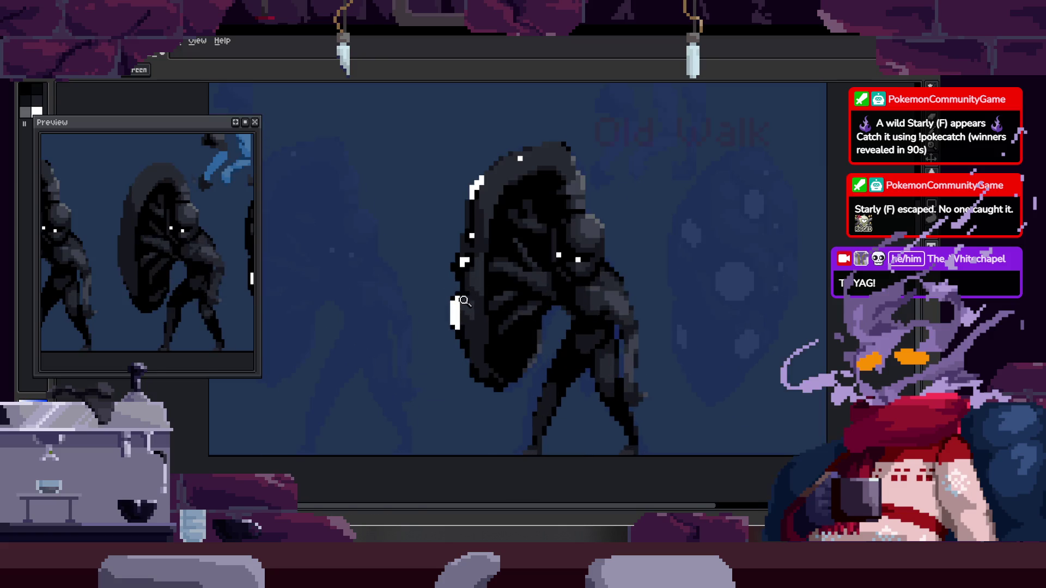
key(Tab)
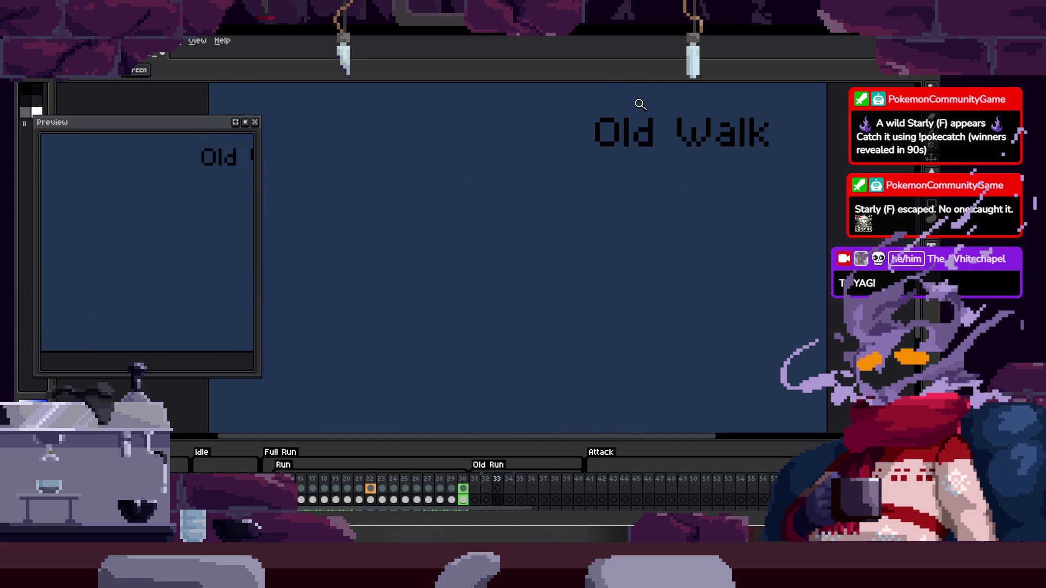
right_click(115, 454)
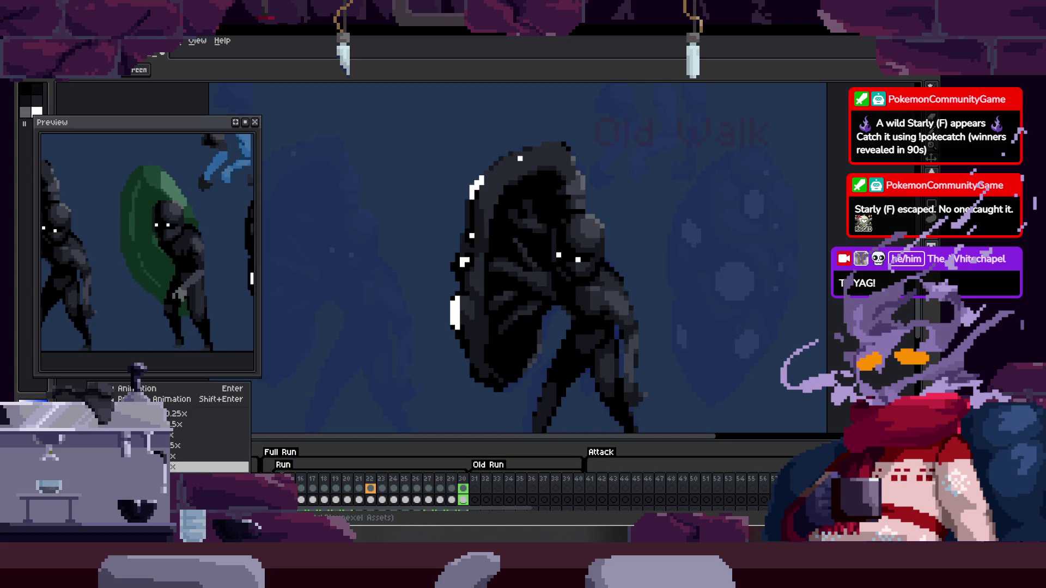
click(500, 325)
click(455, 267)
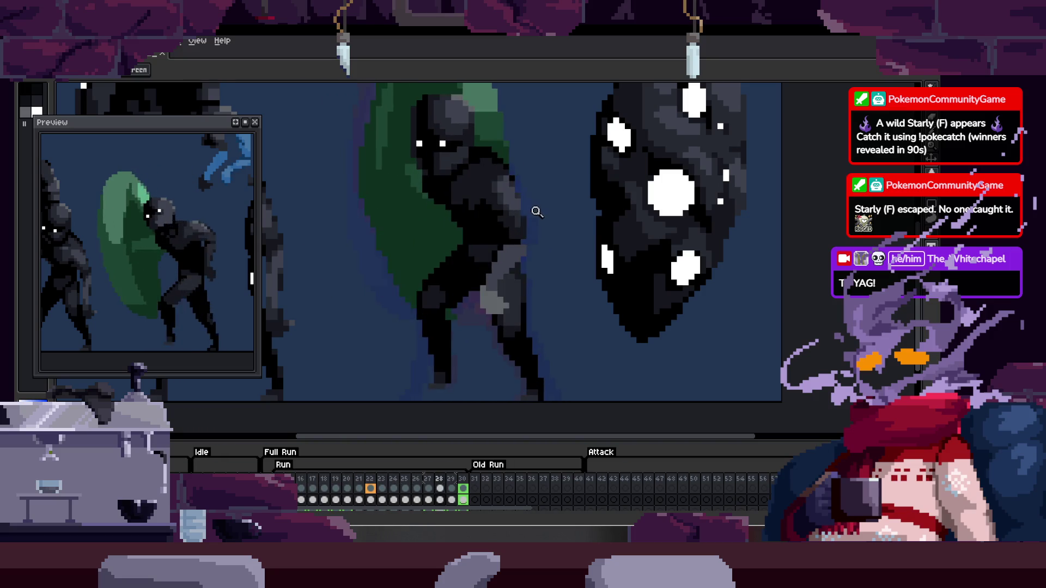
scroll(539, 209, down, 1)
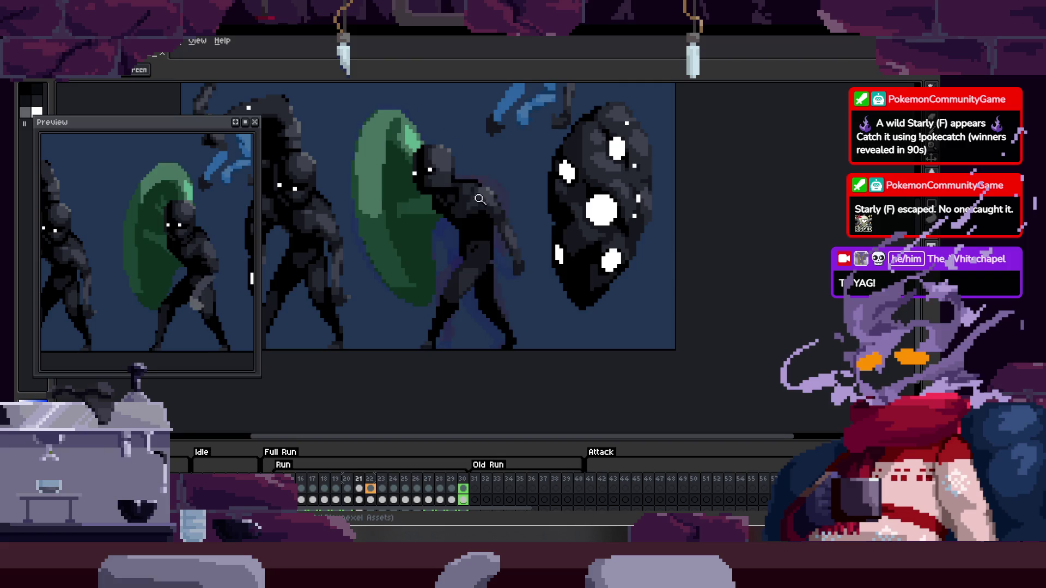
click(489, 247)
click(469, 251)
right_click(470, 250)
key(Escape)
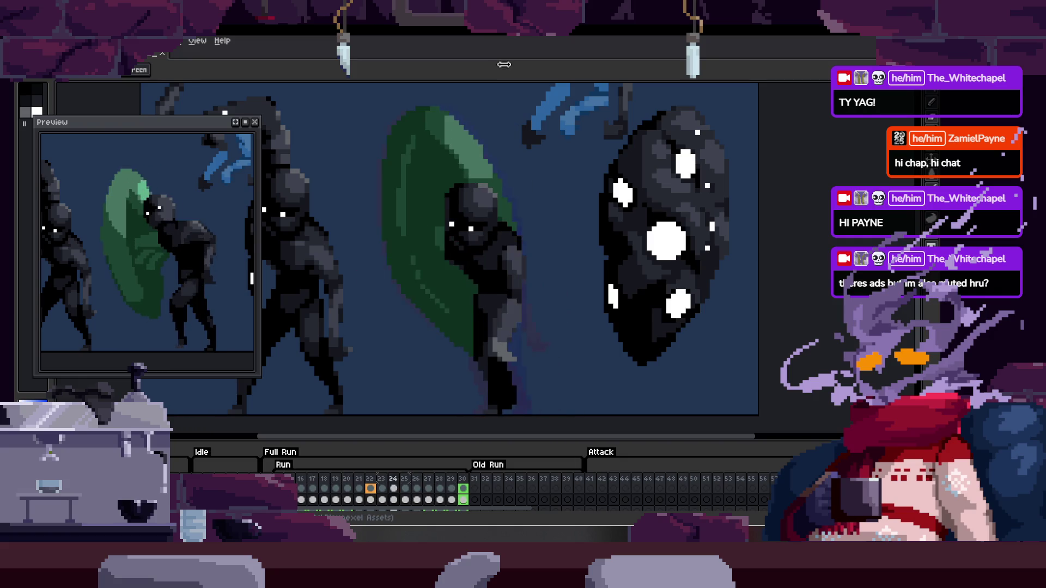
scroll(577, 315, up, 2)
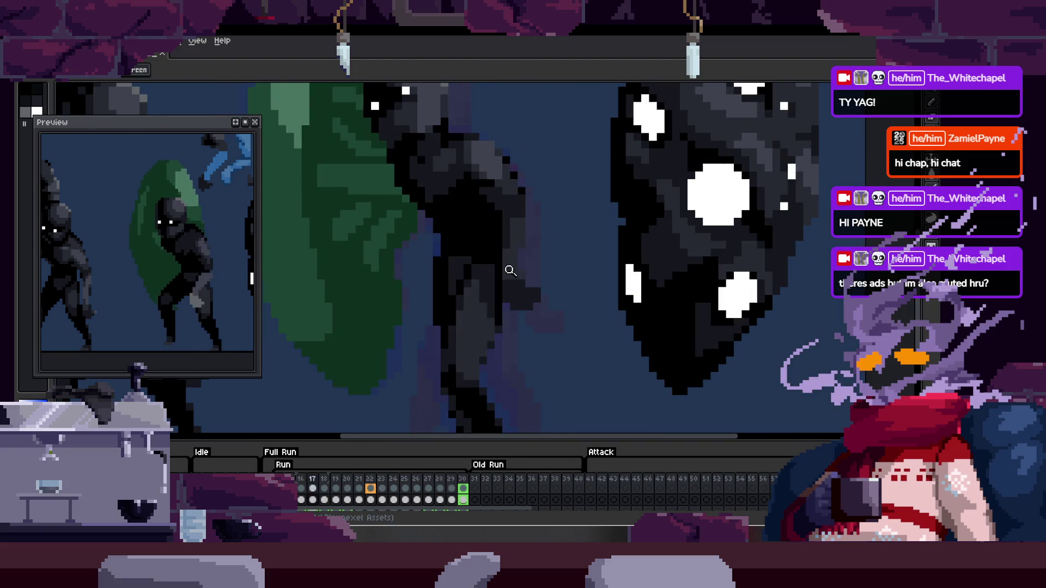
scroll(527, 261, down, 2)
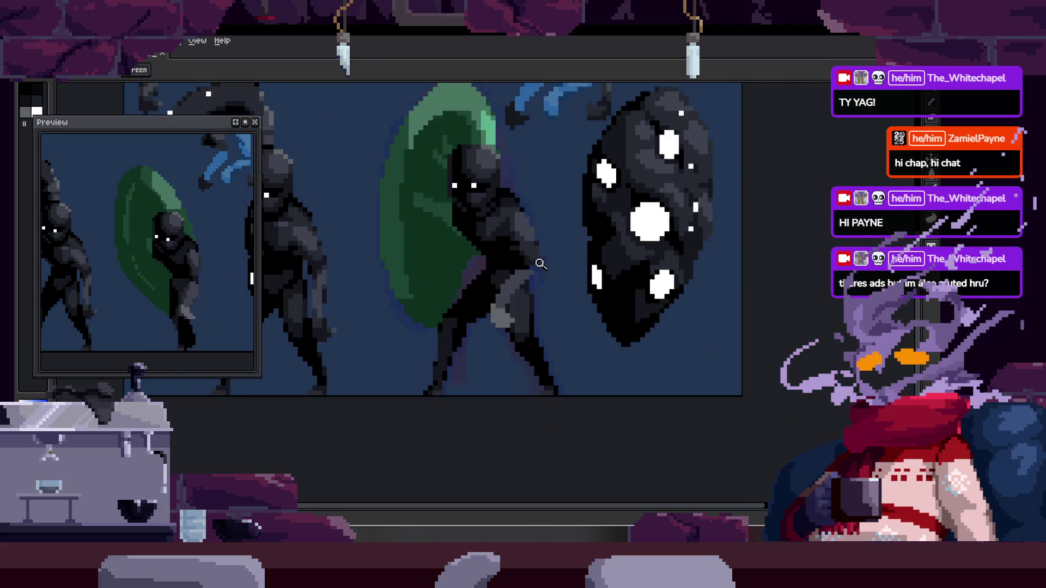
scroll(527, 262, up, 1)
scroll(572, 245, up, 1)
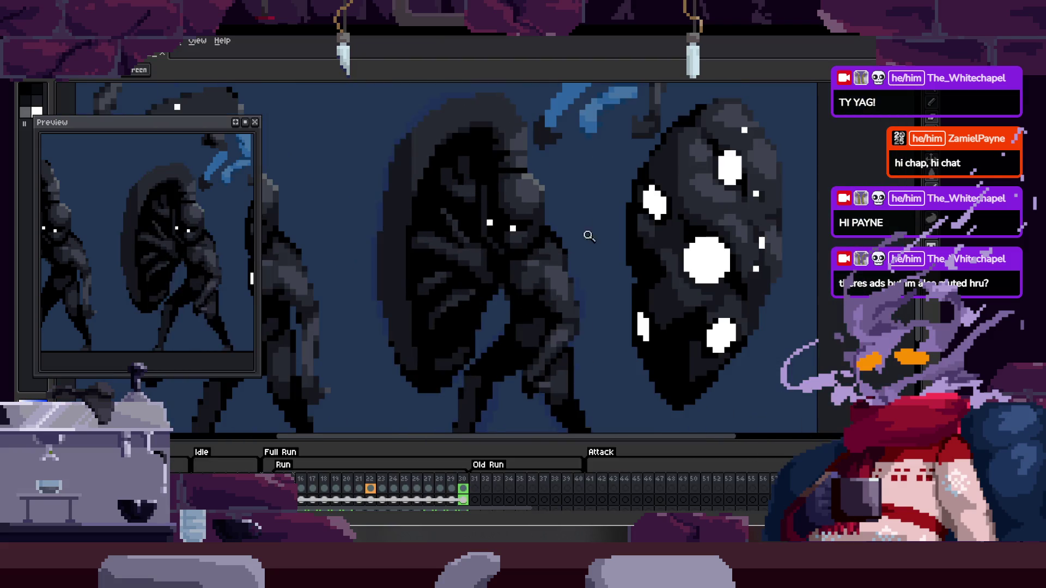
scroll(459, 286, up, 3)
Zoom onto the figure's head and eyedrop a colour from it.
key(b)
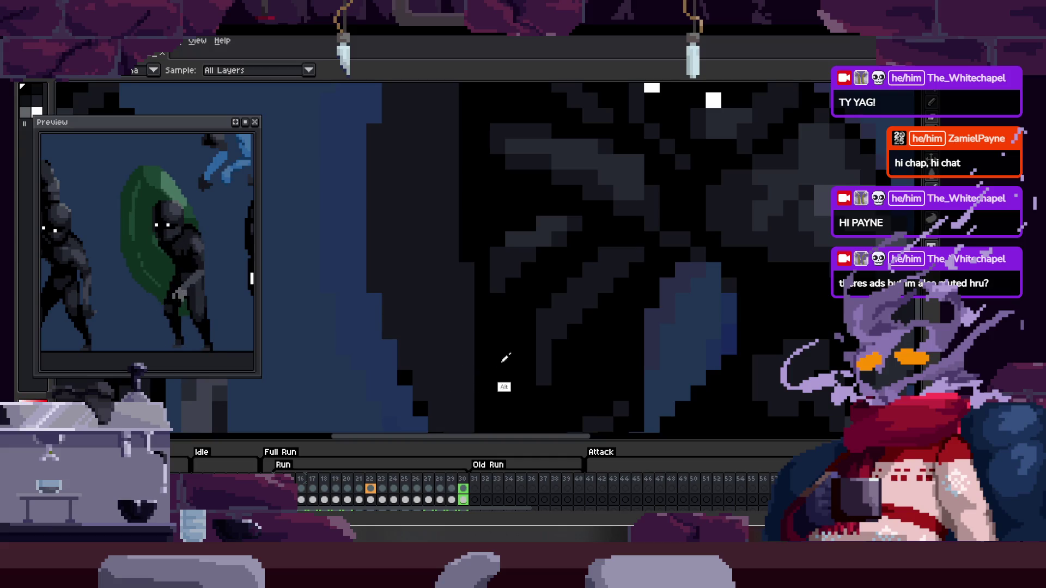
key(z)
scroll(425, 294, down, 2)
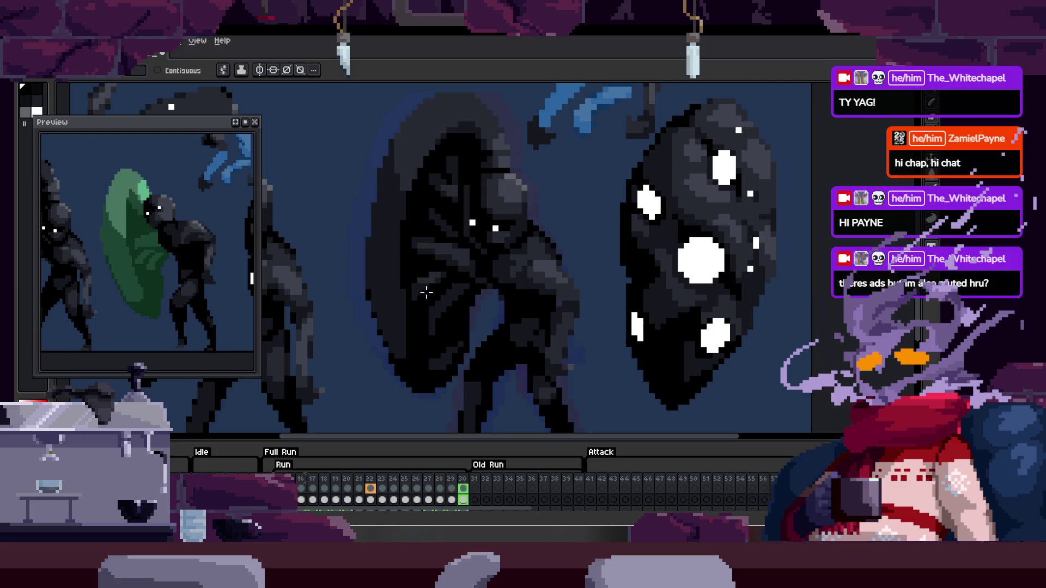
key(w)
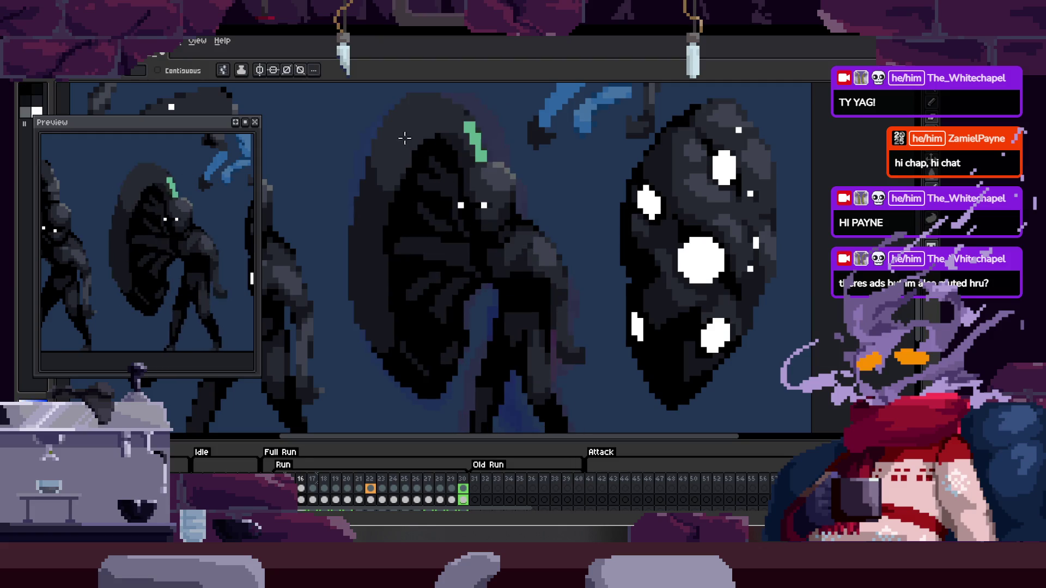
key(alt)
click(475, 141)
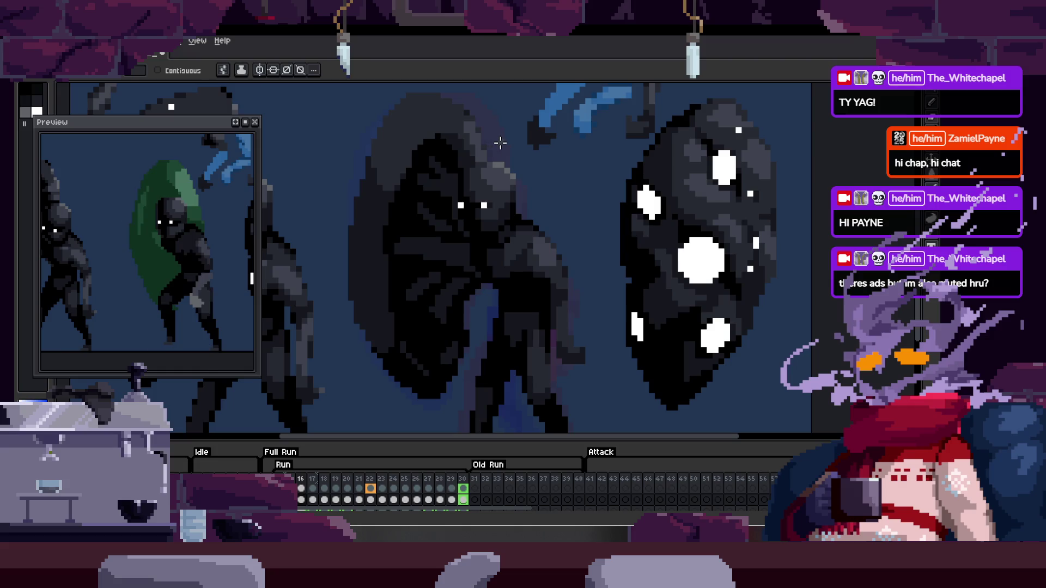
scroll(500, 143, up, 3)
Return to the Pencil and step down then back up a layer on this frame.
key(b)
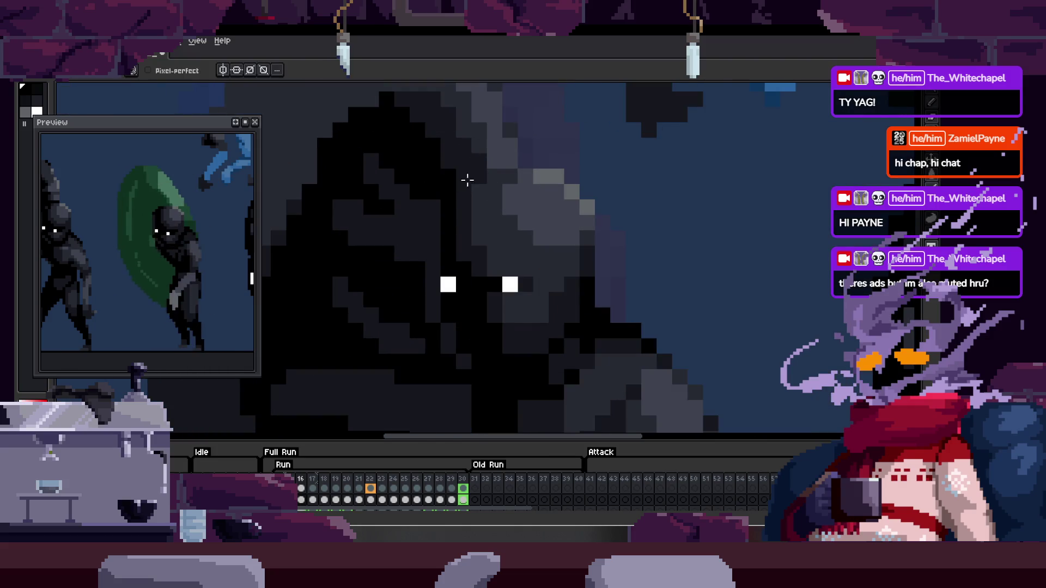
scroll(540, 171, down, 3)
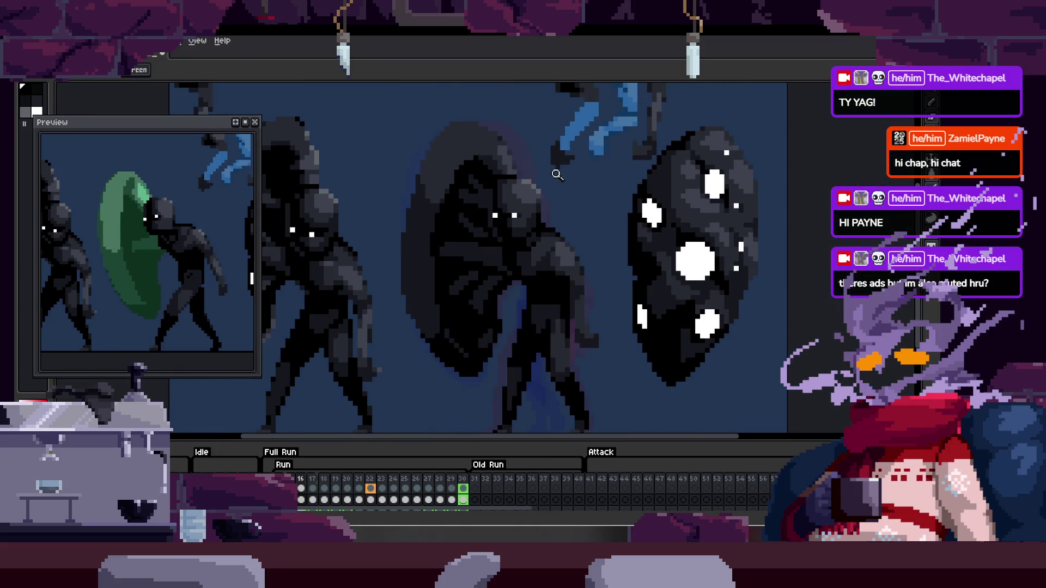
scroll(535, 196, up, 3)
key(Down)
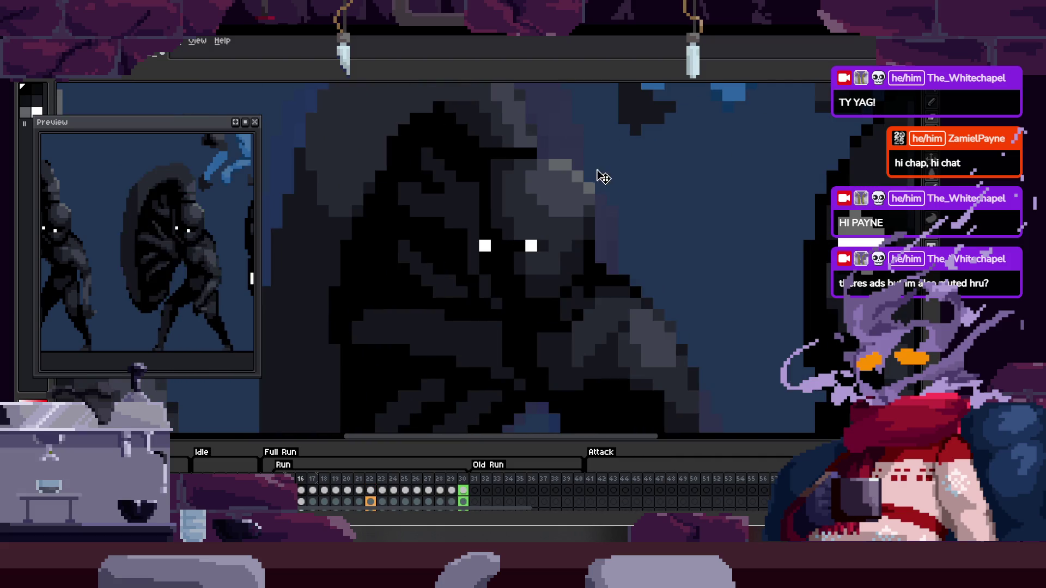
scroll(600, 190, down, 3)
scroll(415, 261, up, 3)
scroll(415, 262, up, 1)
key(Up)
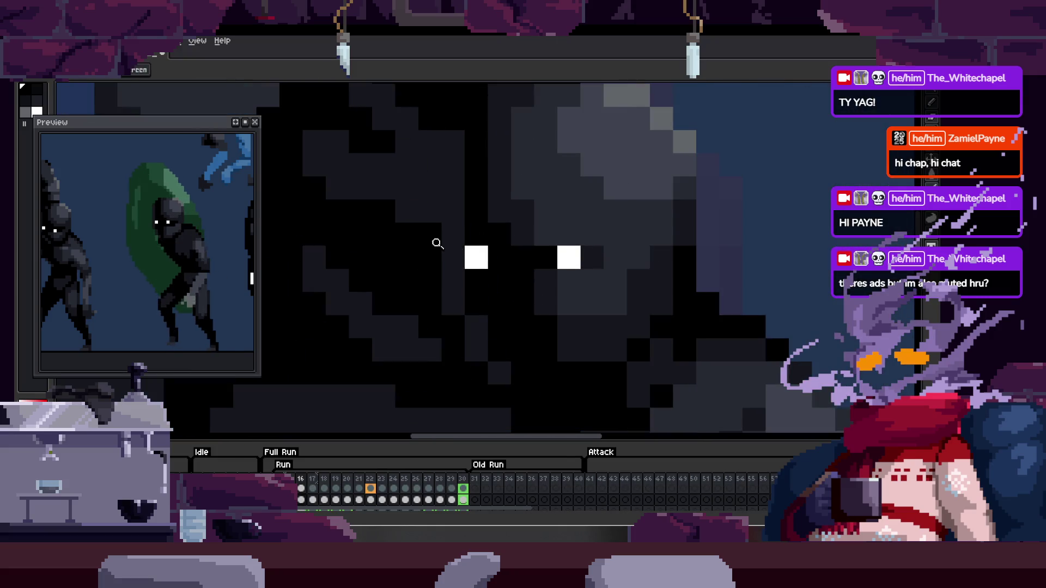
scroll(483, 184, down, 2)
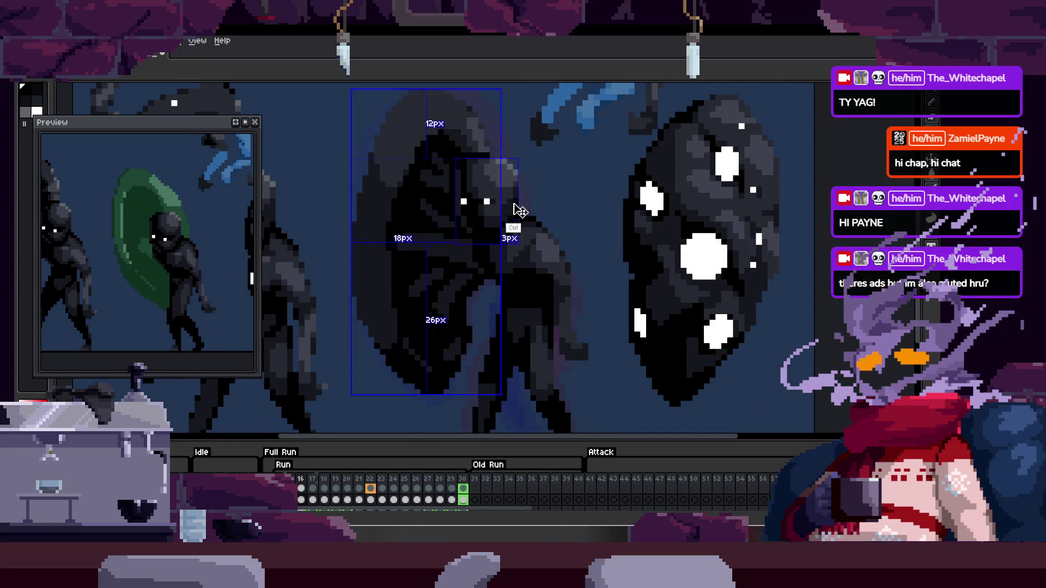
scroll(511, 206, up, 2)
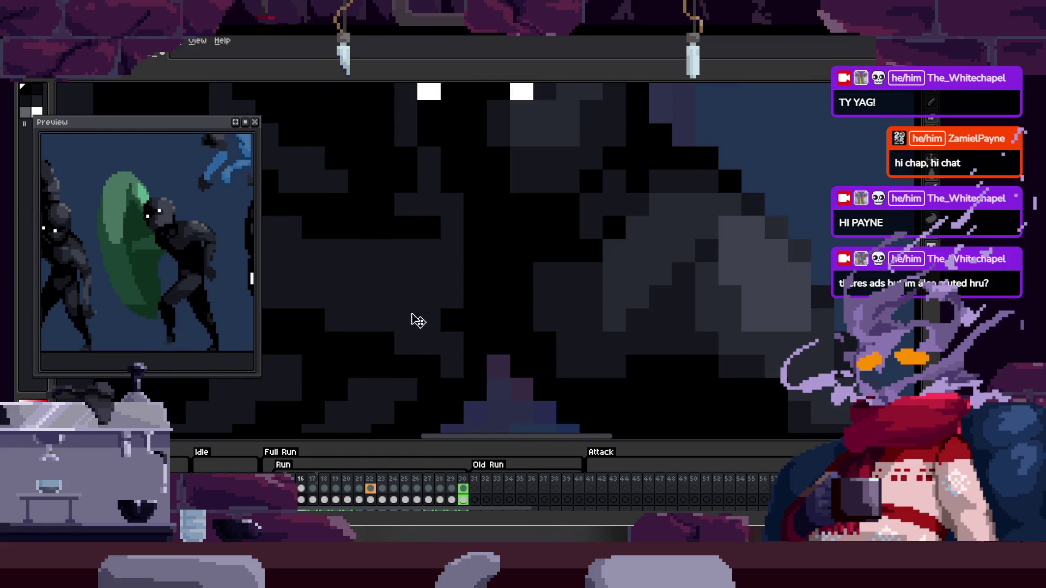
scroll(513, 298, down, 1)
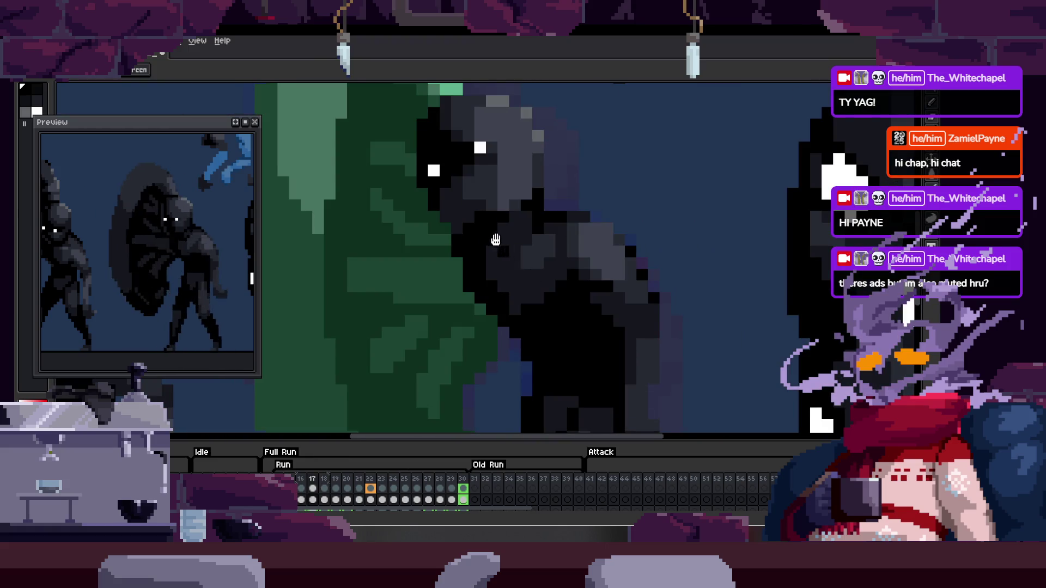
scroll(498, 241, down, 1)
scroll(490, 245, up, 2)
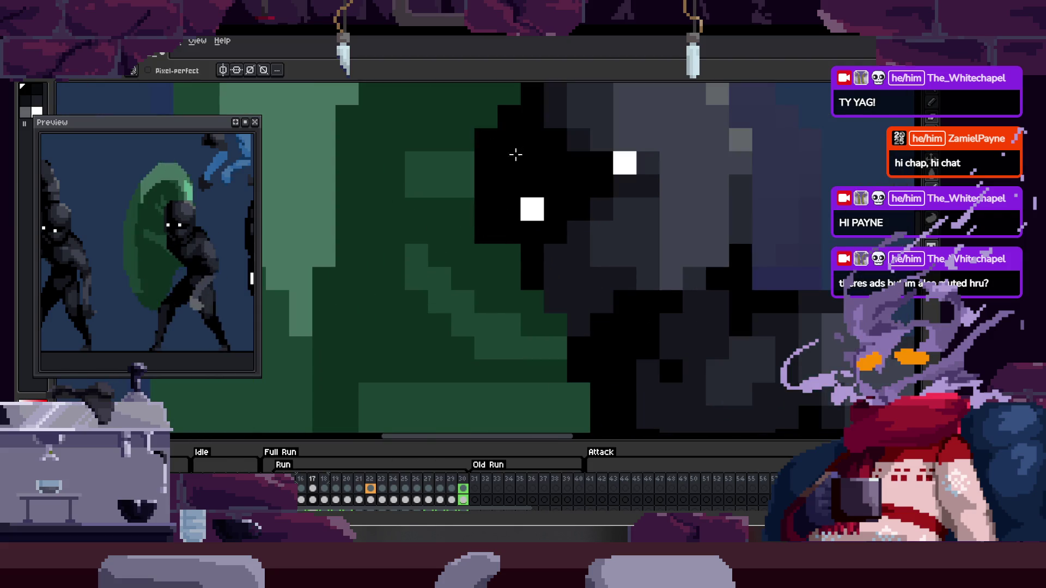
drag(482, 178, 436, 279)
scroll(530, 247, down, 1)
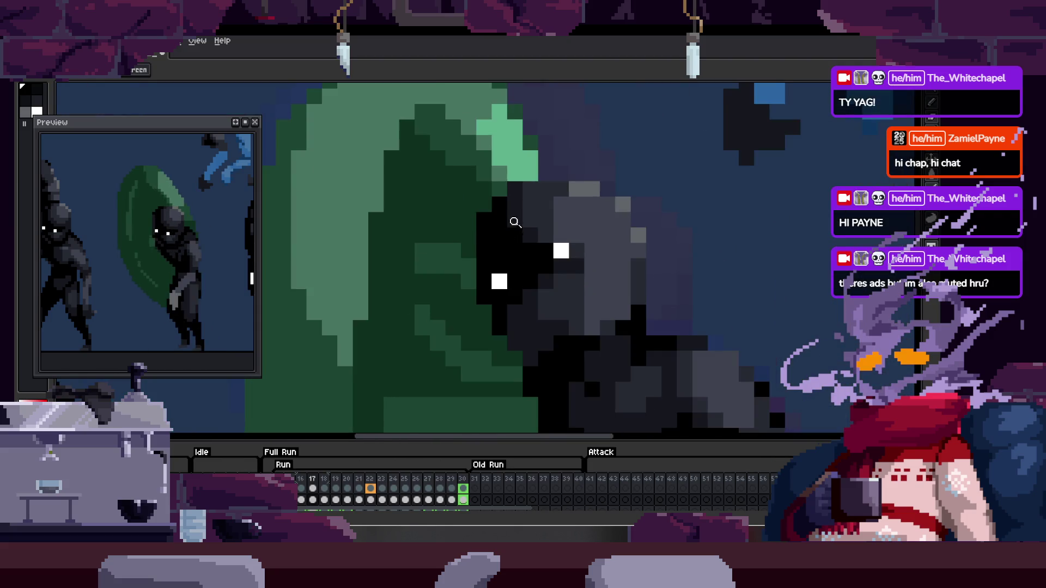
scroll(509, 222, down, 1)
scroll(509, 262, up, 1)
scroll(507, 231, up, 1)
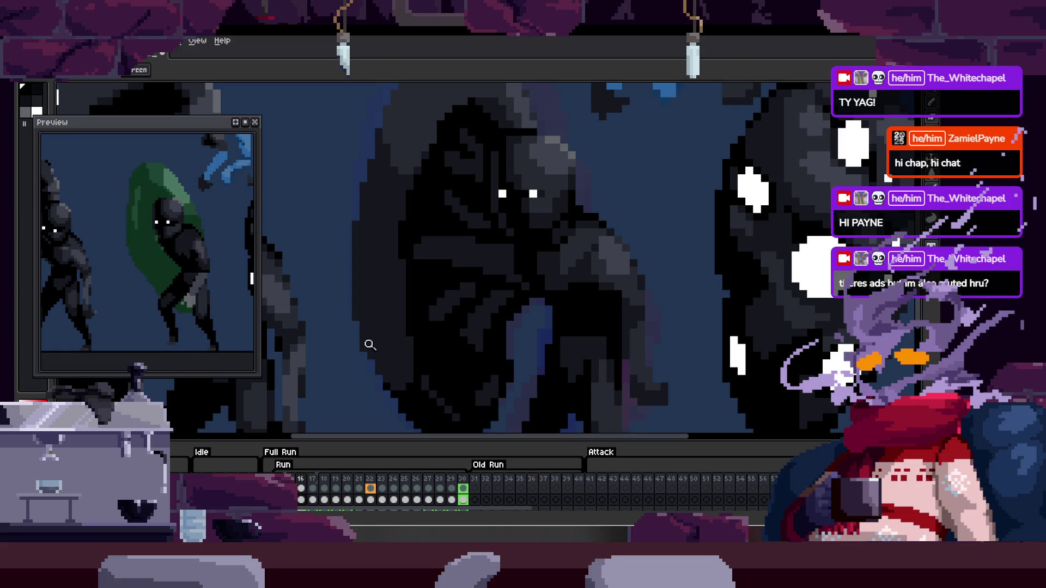
scroll(487, 297, down, 1)
scroll(436, 320, up, 2)
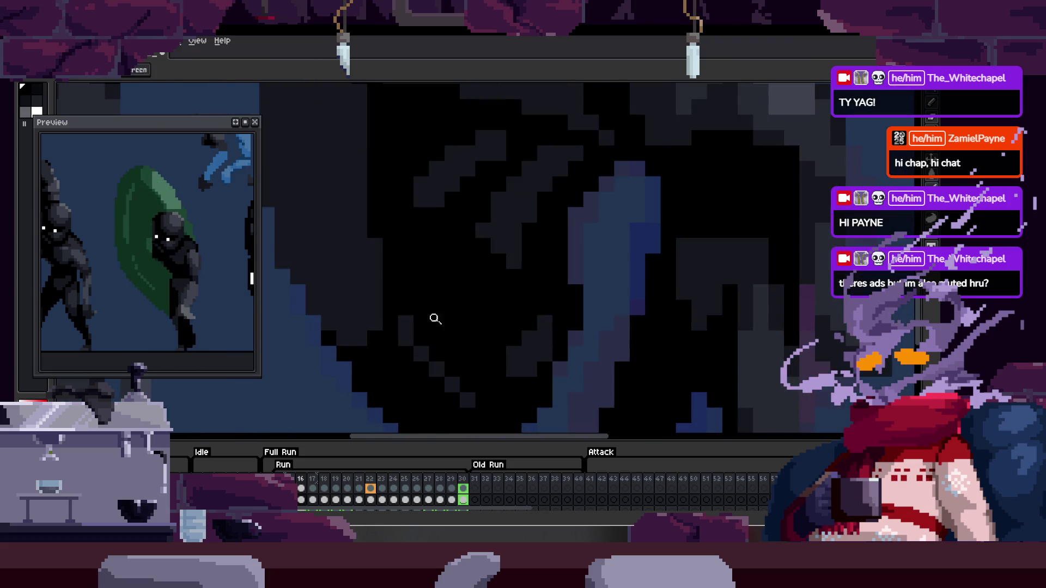